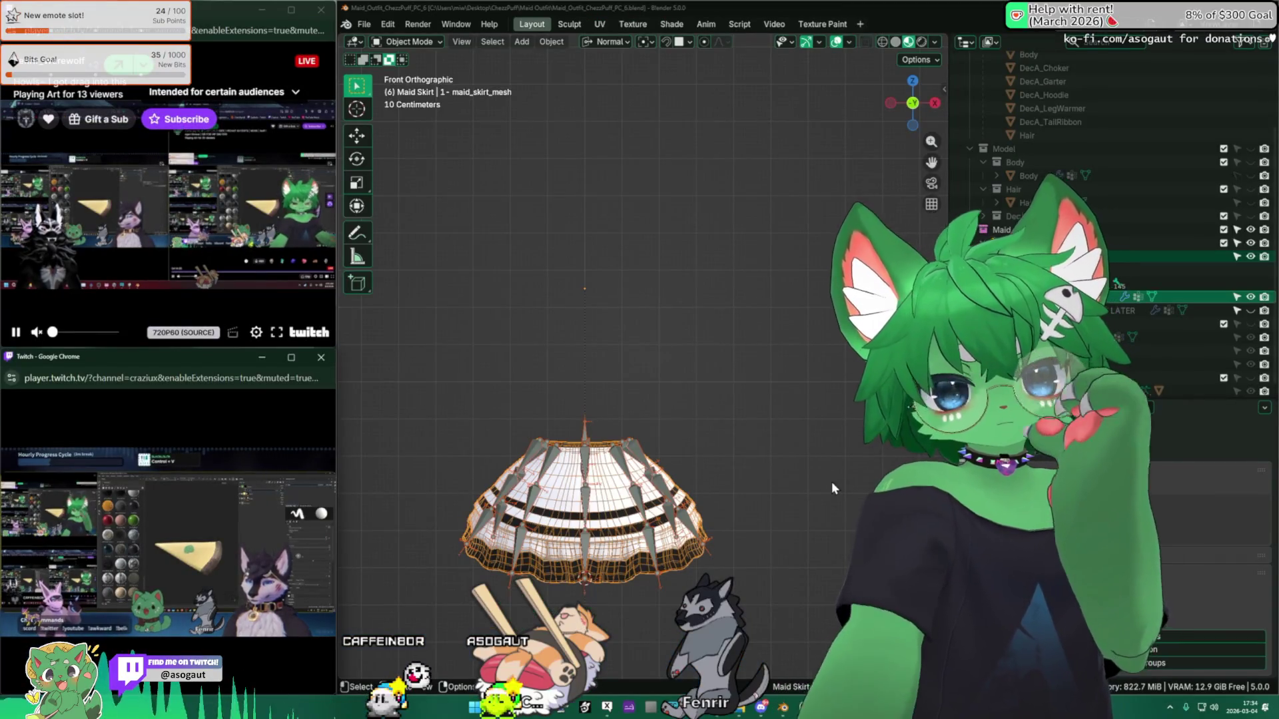
Step: Select maid_skirt_armature and switch it into Pose Mode
mouse_move(832, 482)
middle_down()
mouse_move(695, 512)
mouse_move(686, 479)
middle_up()
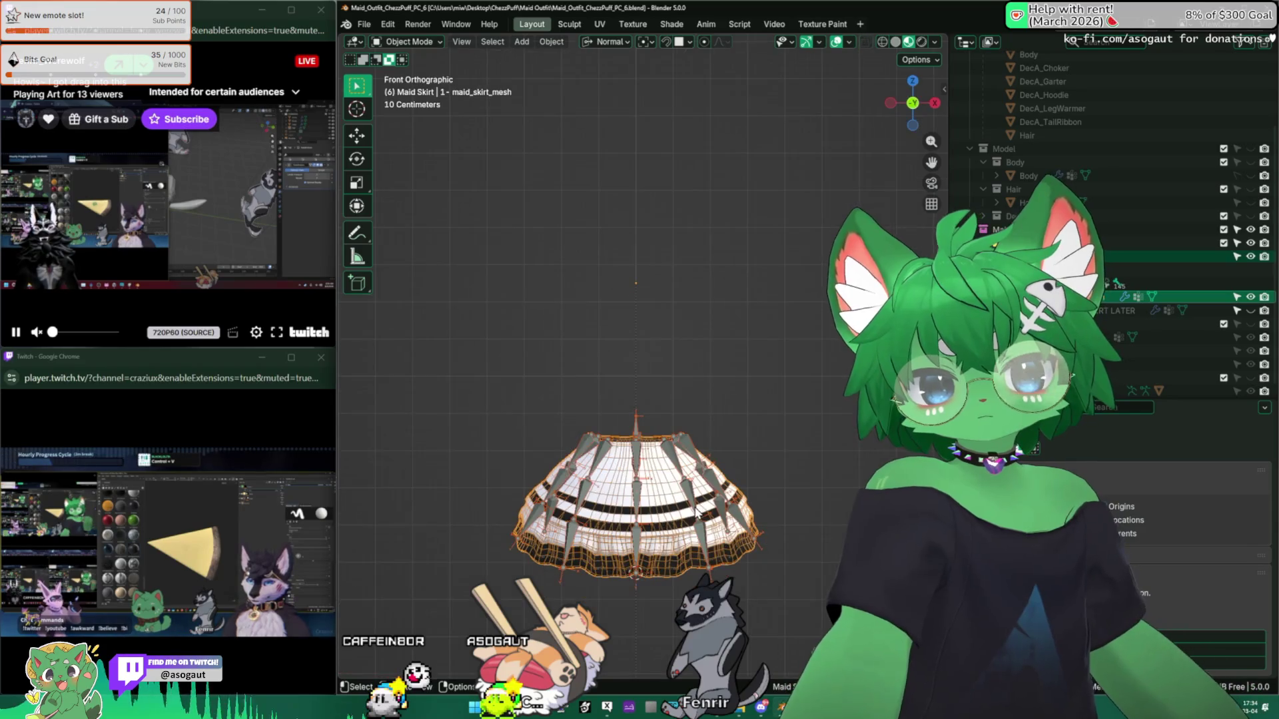
key(KP_1)
click(601, 543)
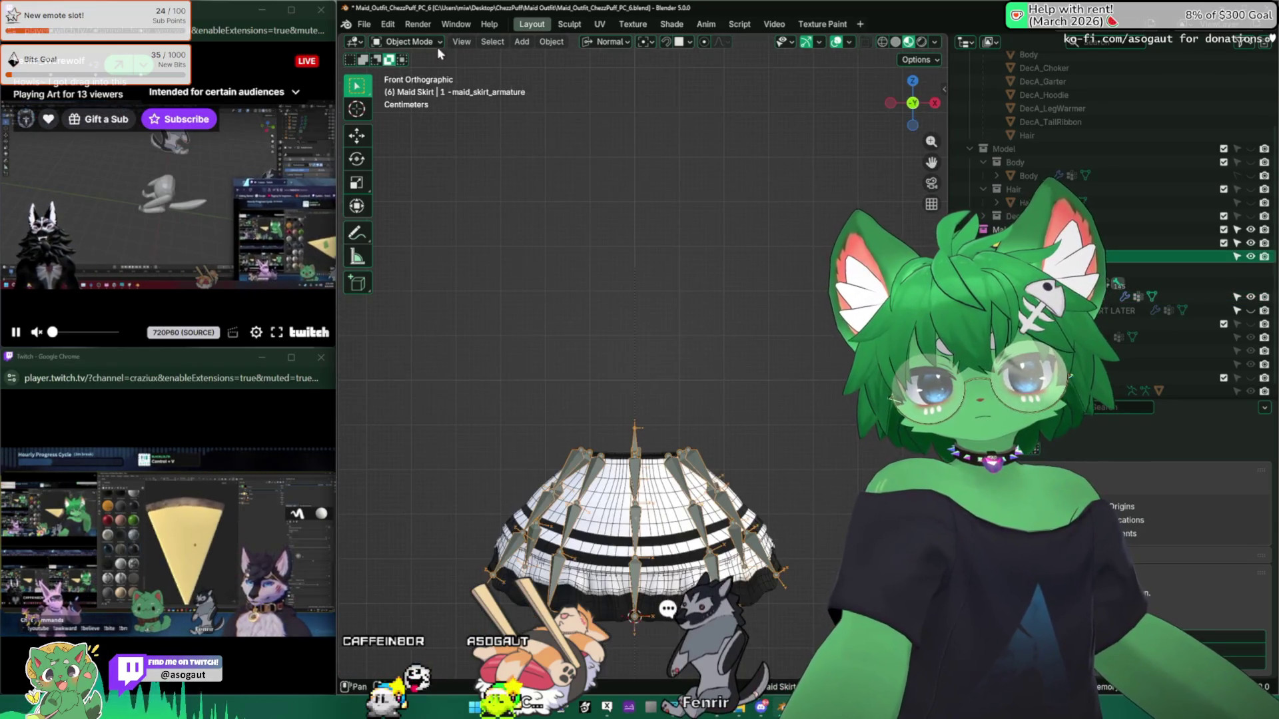
click(664, 293)
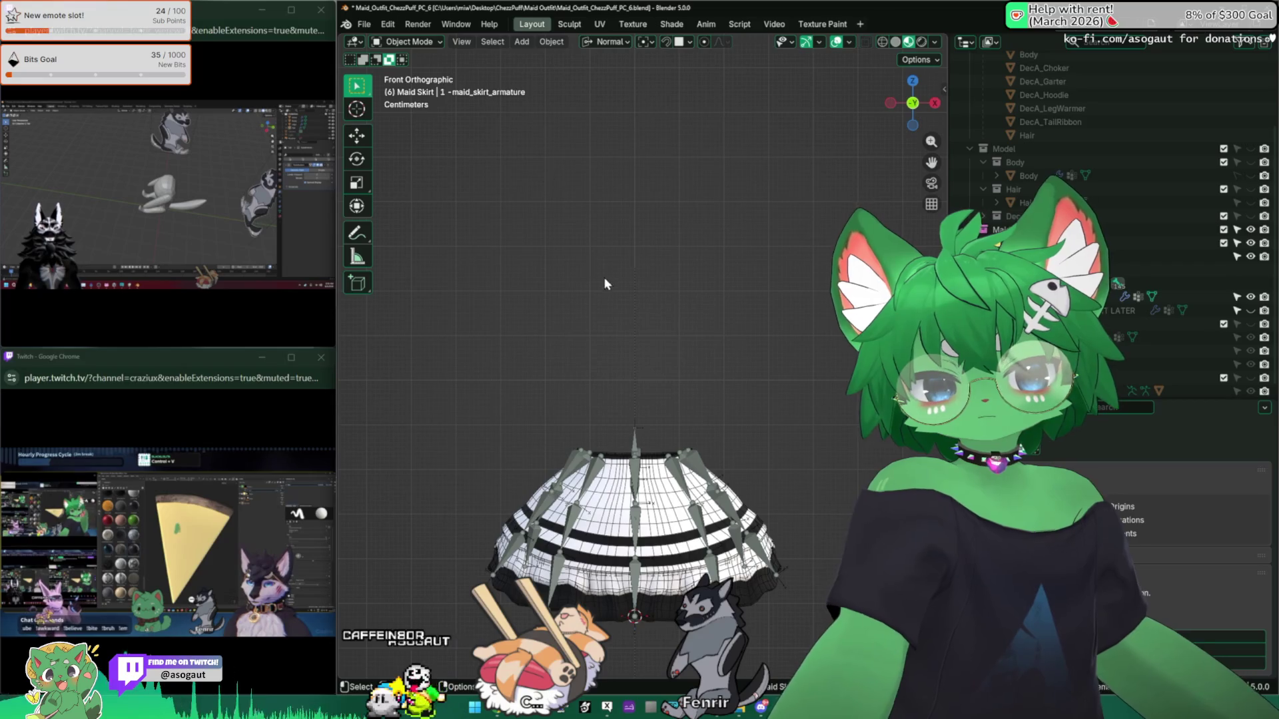
middle_drag(600, 277, 606, 385)
click(632, 446)
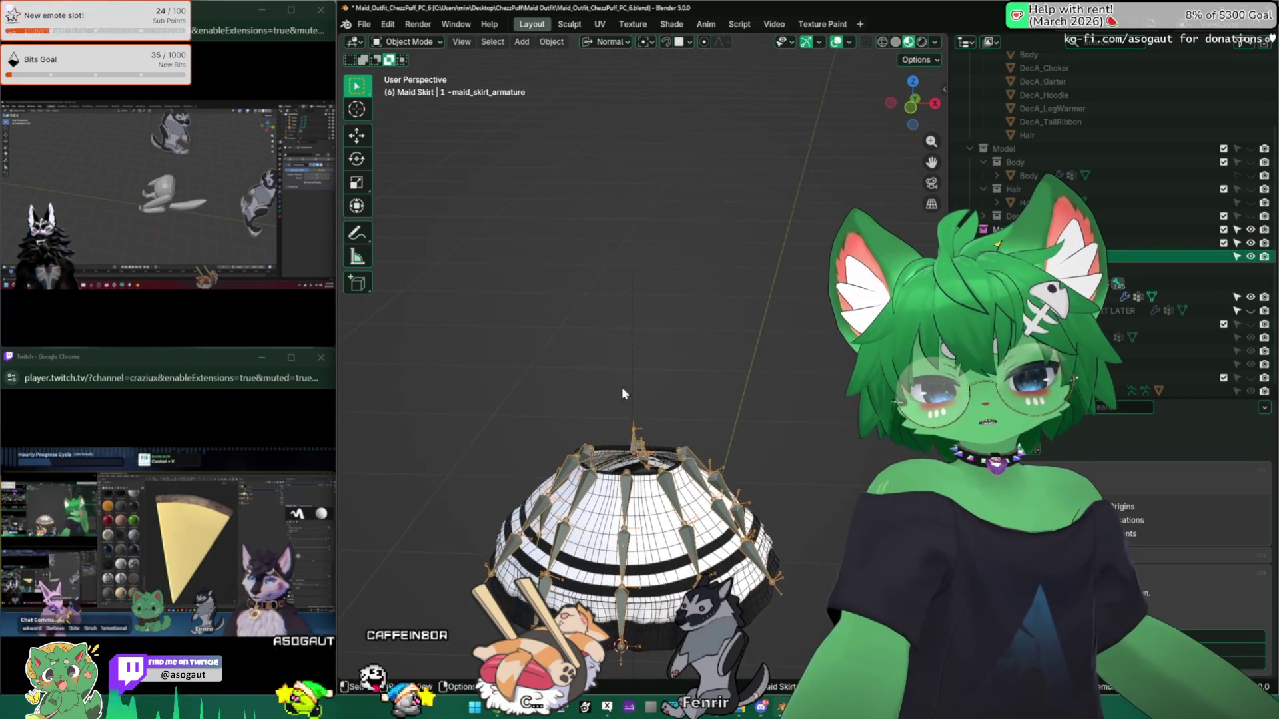
key(ctrl+Tab)
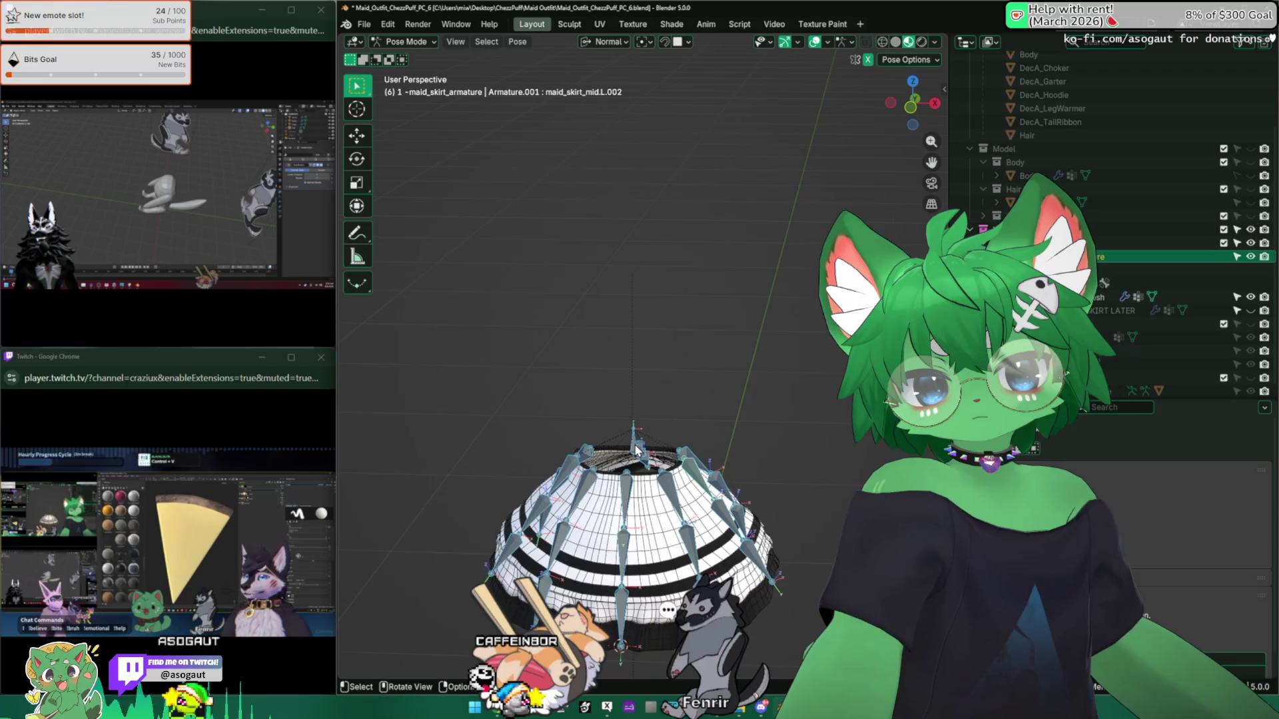
Step: Select the skirt's root bone, then all of the skirt bones
click(633, 443)
mouse_move(613, 366)
middle_down()
mouse_move(603, 373)
mouse_move(714, 333)
mouse_move(723, 520)
middle_up()
key(a)
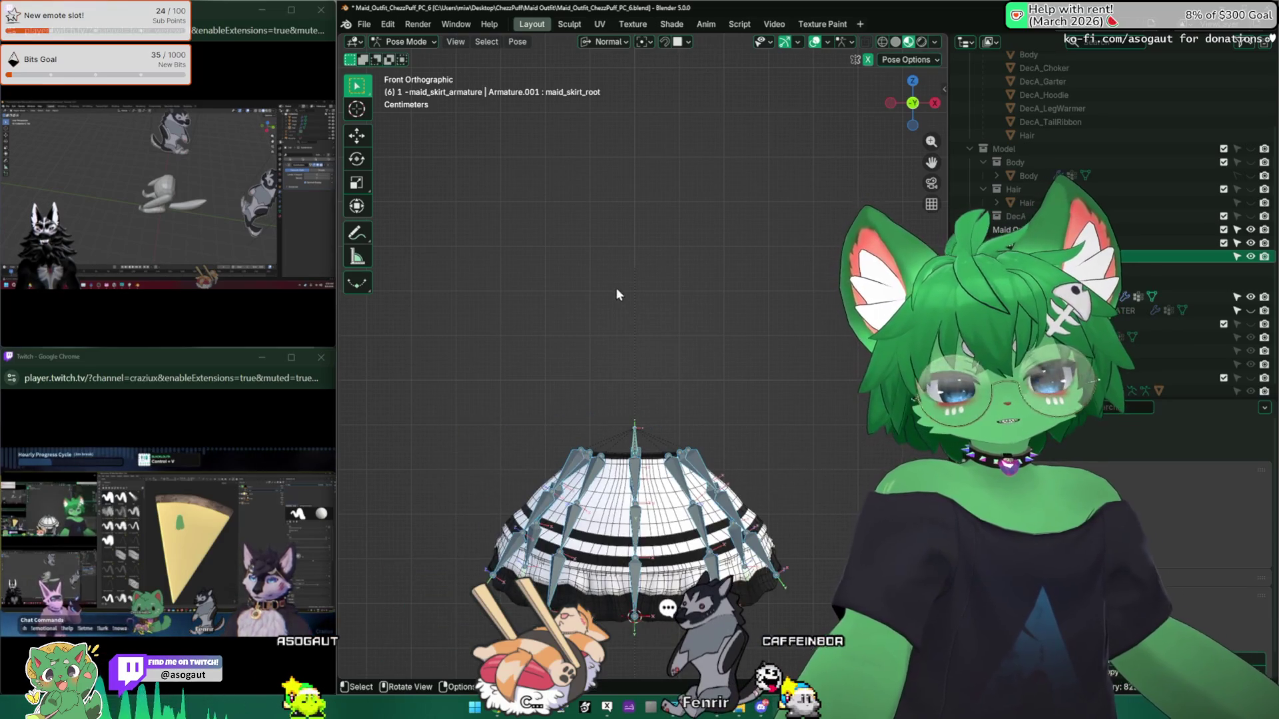
Step: Return the armature to Object Mode, deselect it, and save the file
click(406, 42)
click(403, 52)
click(701, 327)
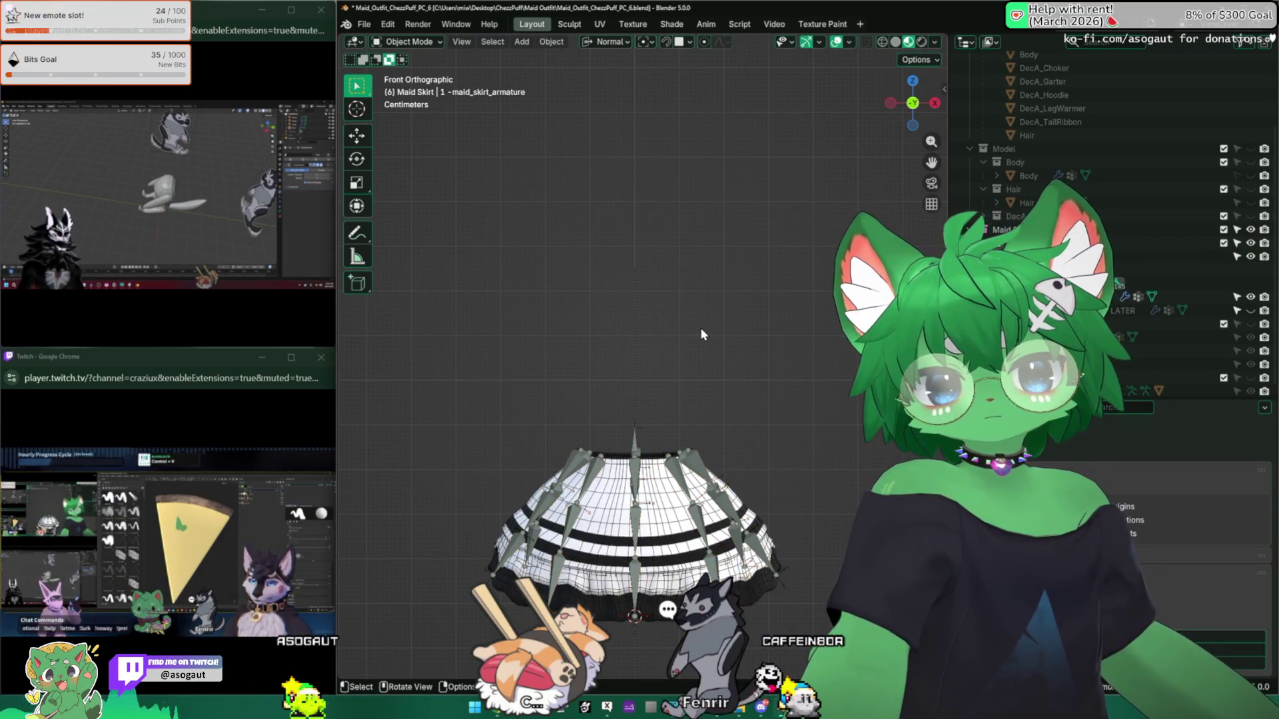
key(ctrl+s)
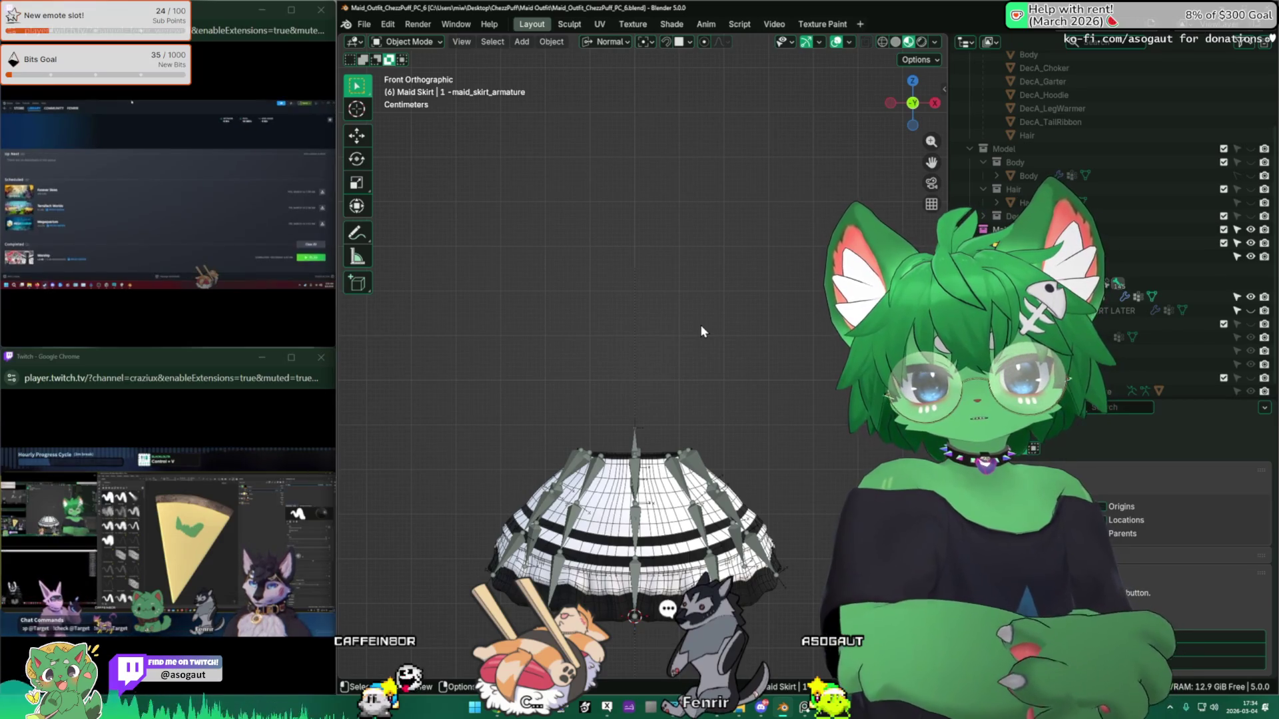
Step: Make the other streamer's pizza-painting broadcast fill the whole screen
mouse_move(247, 310)
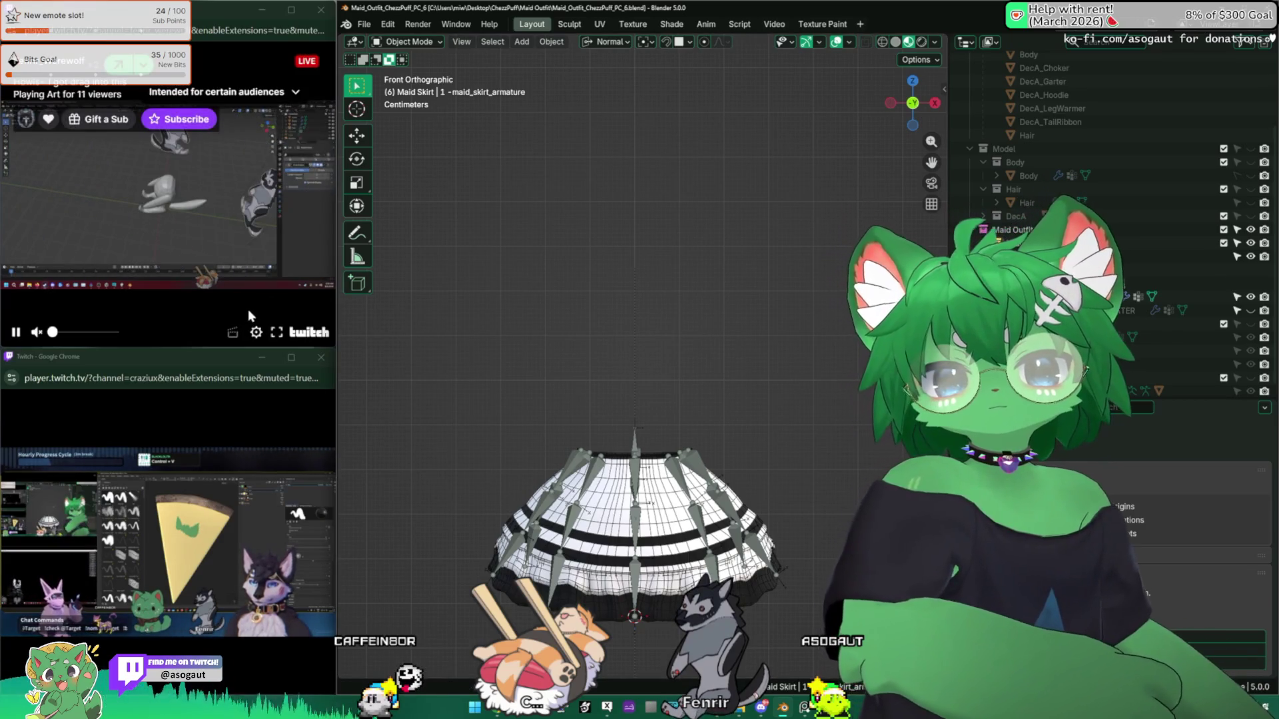
click(277, 333)
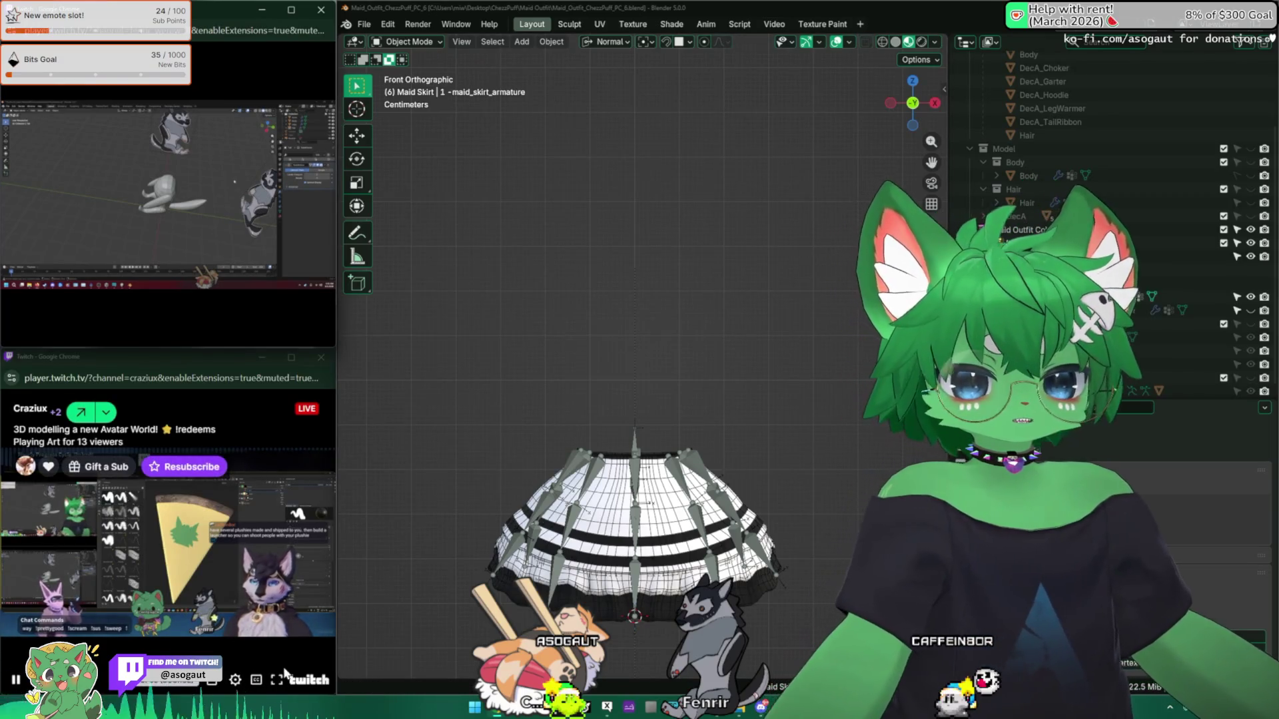
click(278, 678)
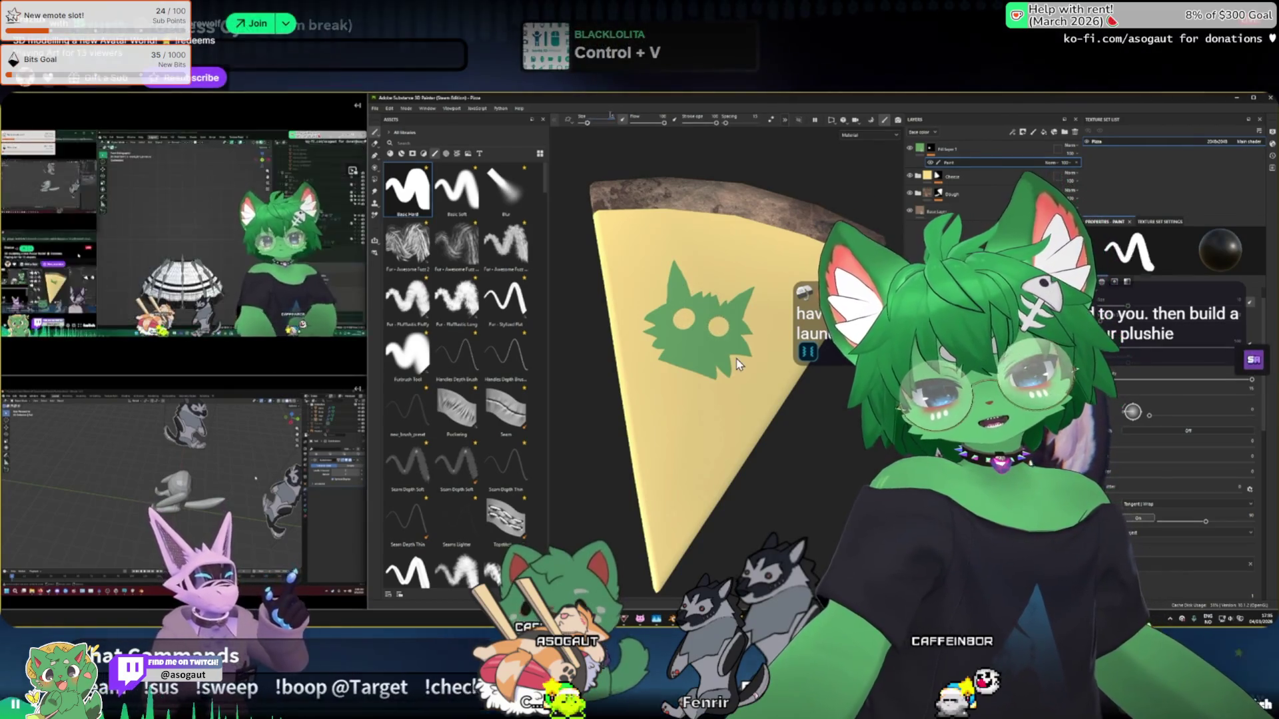
Step: Exit full screen, maximize the stream browser, and put the player back in full screen
key(Escape)
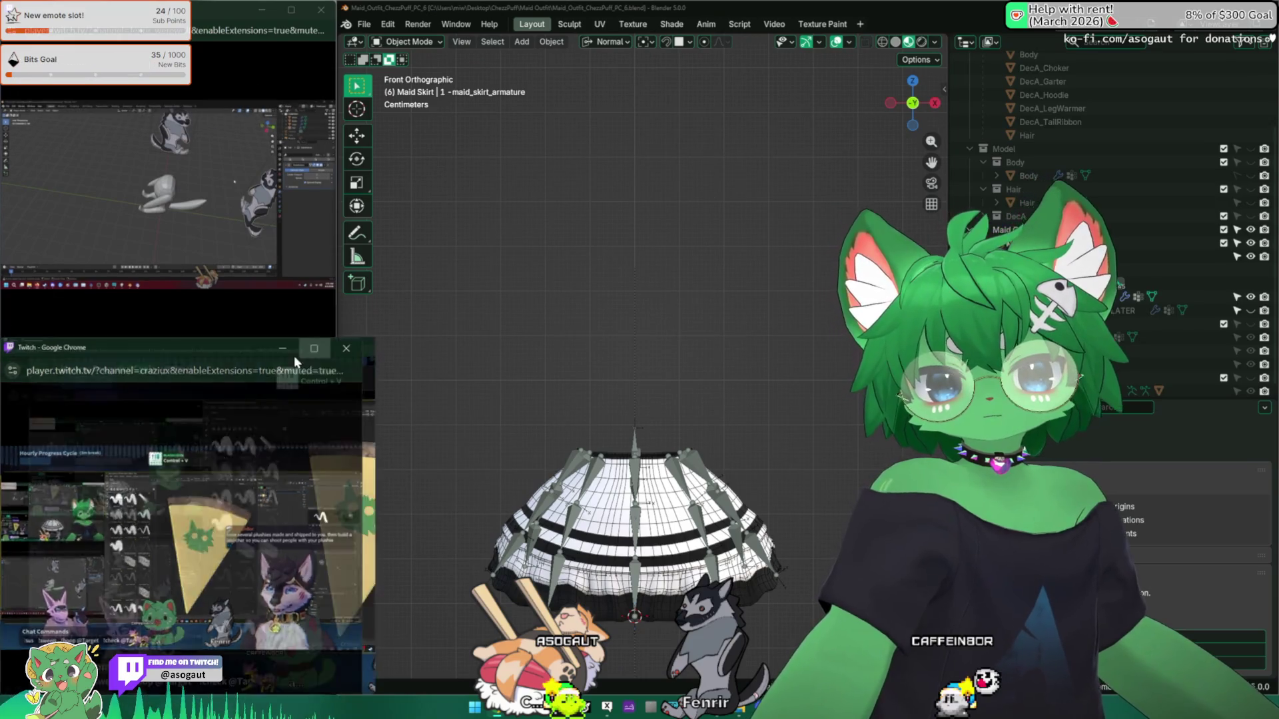
double_click(294, 355)
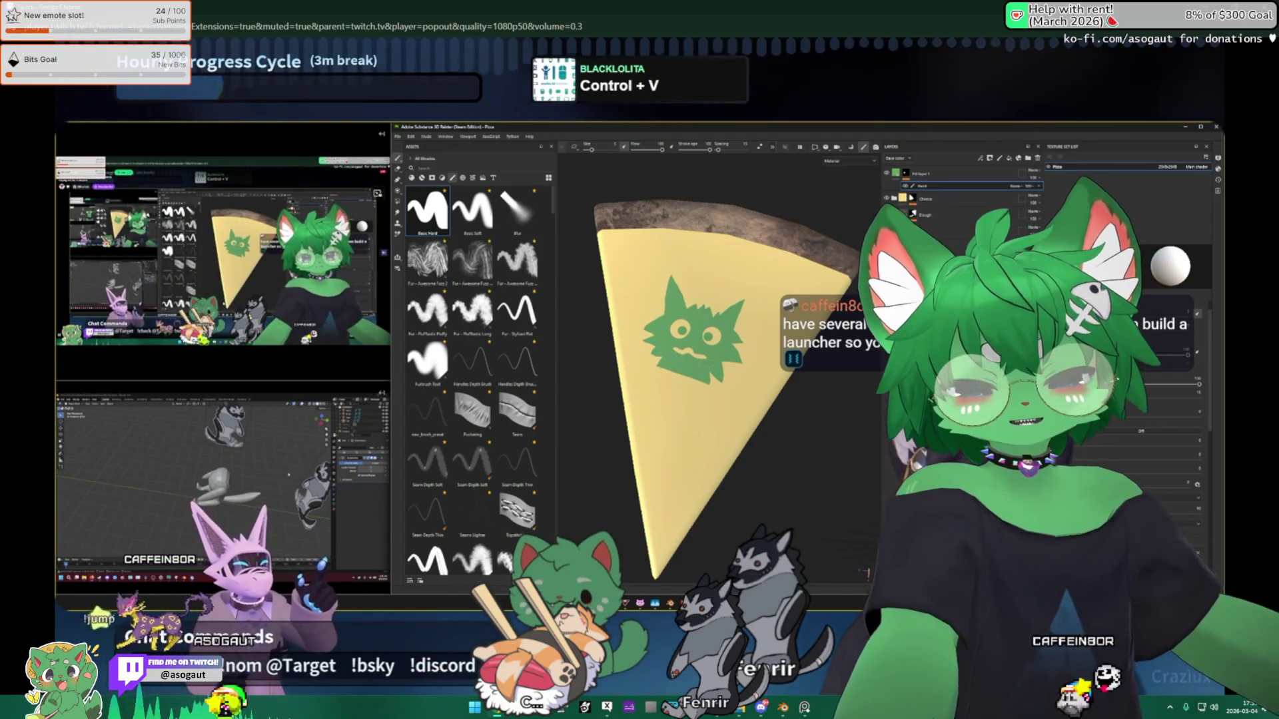
mouse_move(725, 334)
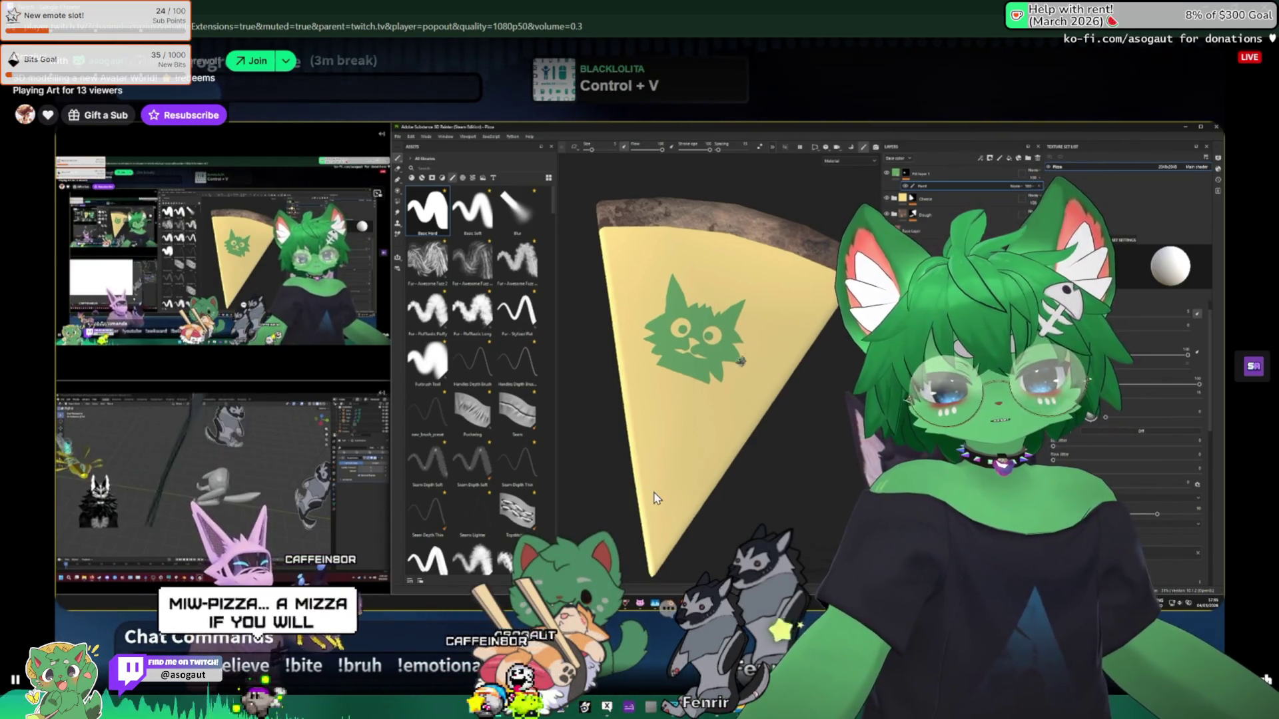
mouse_move(732, 415)
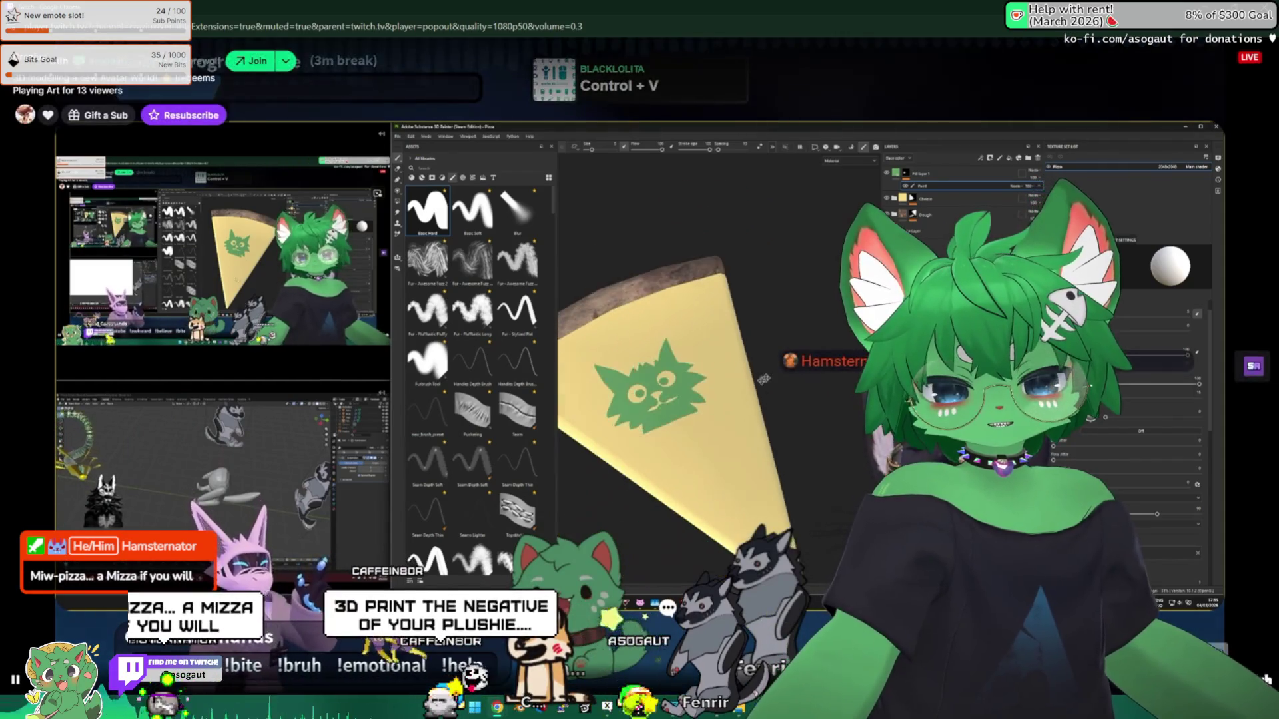
double_click(744, 415)
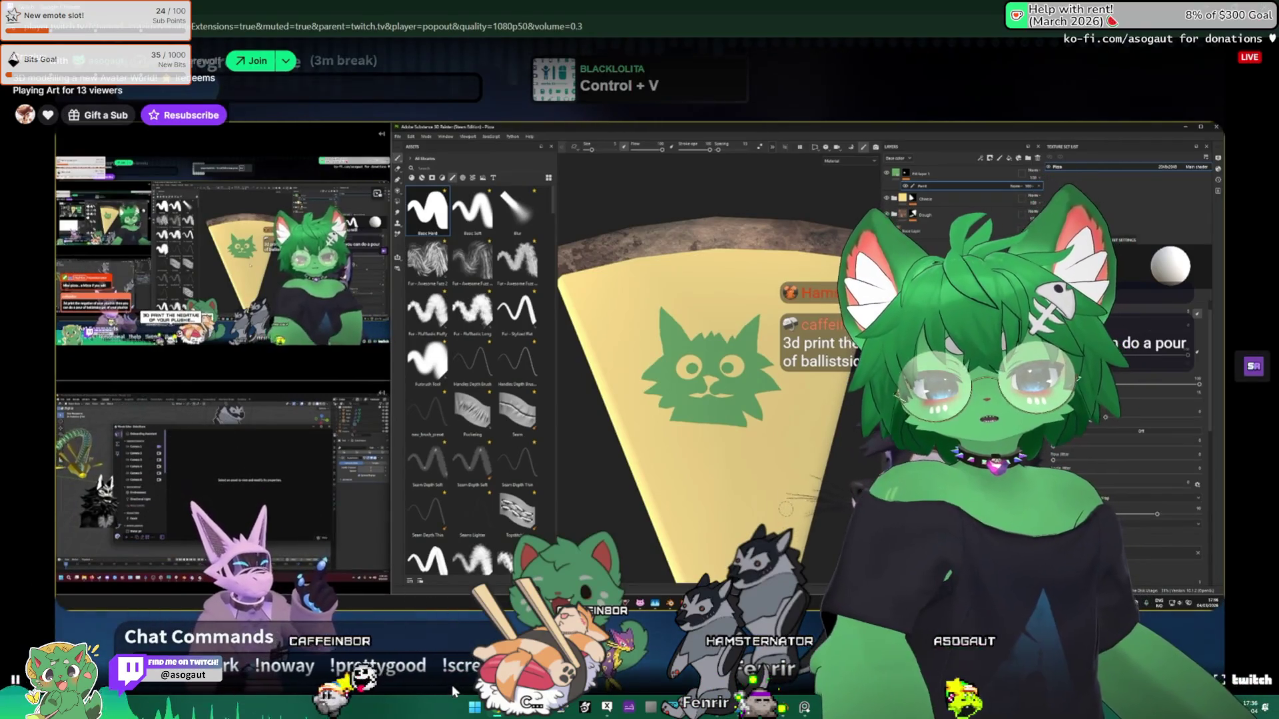
Step: Leave full screen again and snap the browser window to the left half
double_click(320, 522)
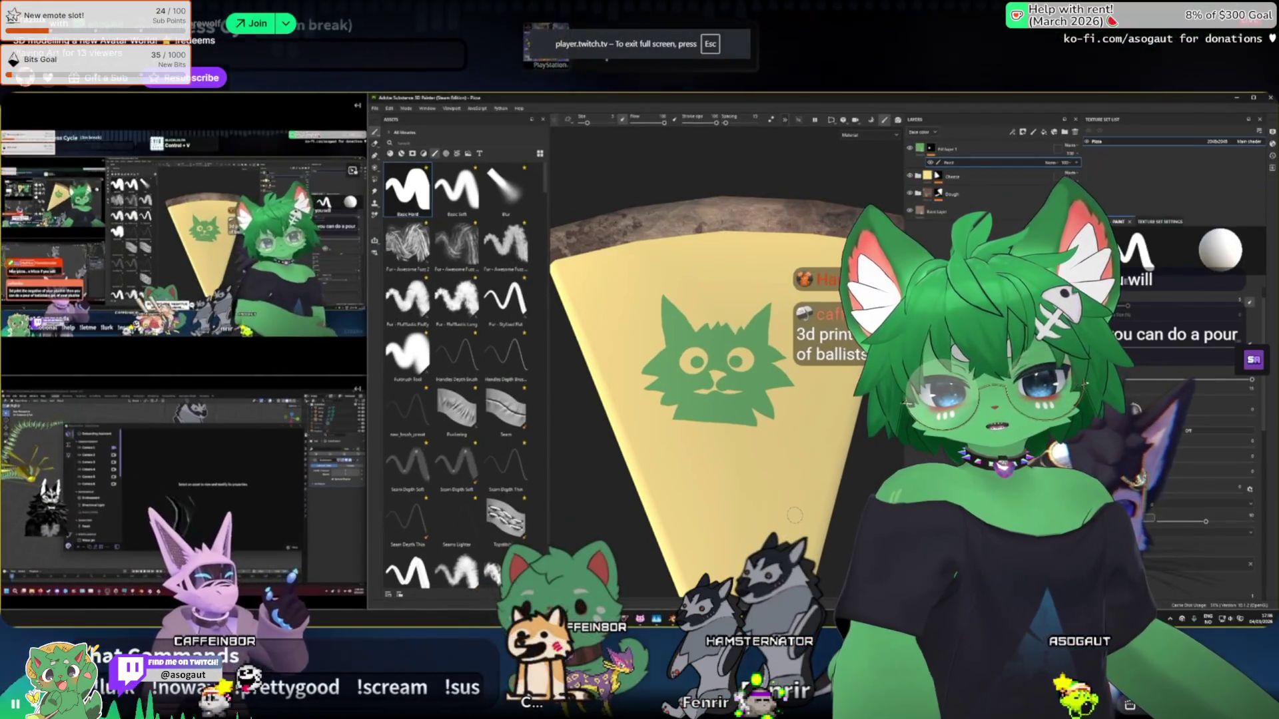
key(Escape)
key(super+Left)
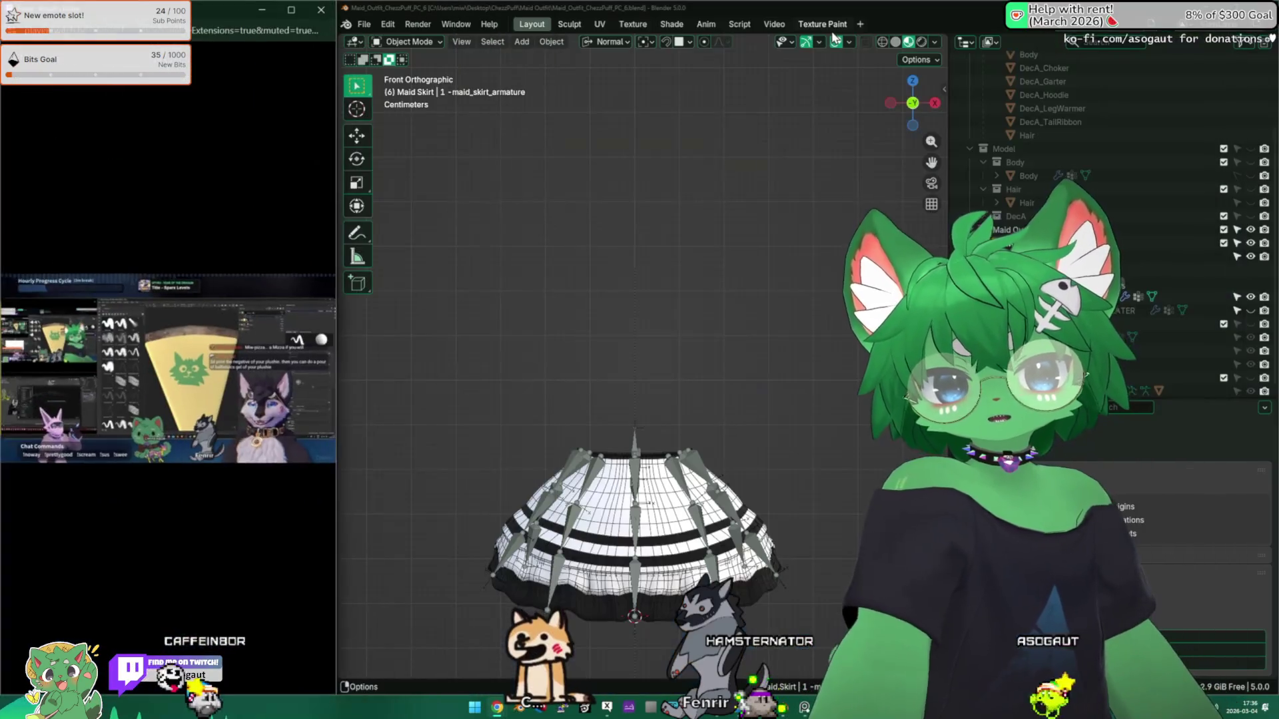
Step: Snap the second Twitch window into the lower-left quarter using Win+Up and Snap Assist
key(super+Up)
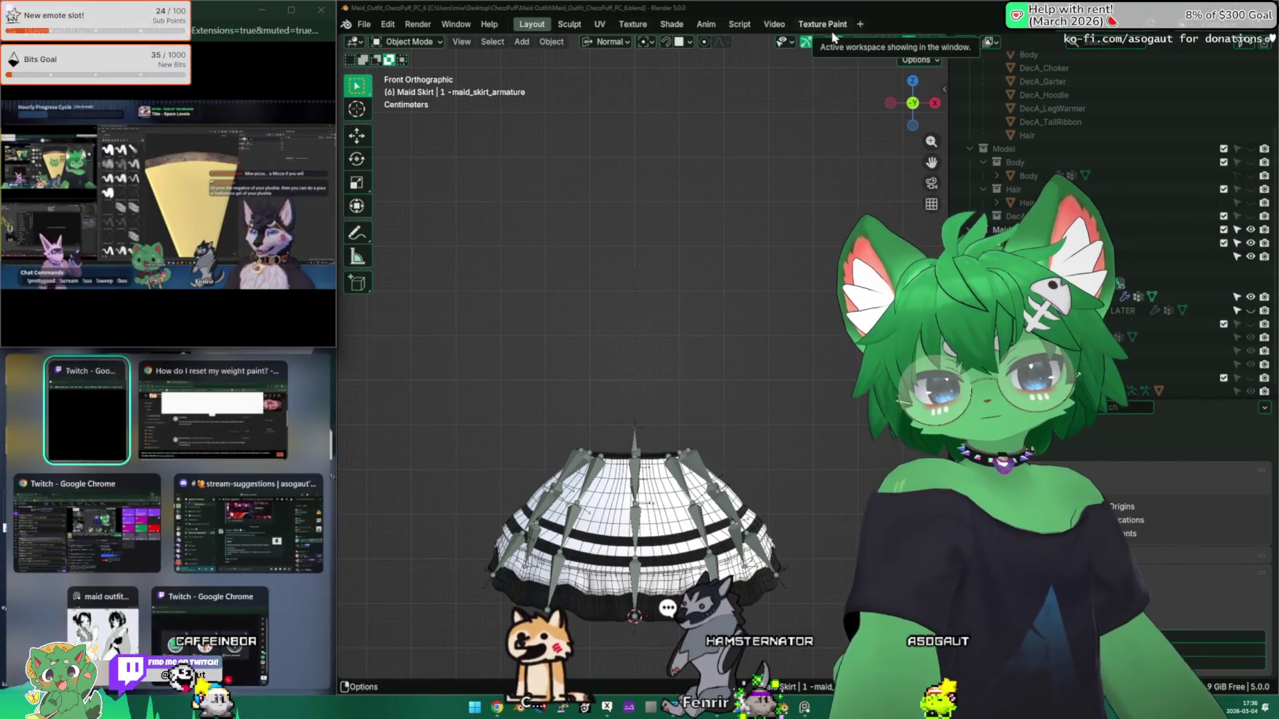
right_click(831, 31)
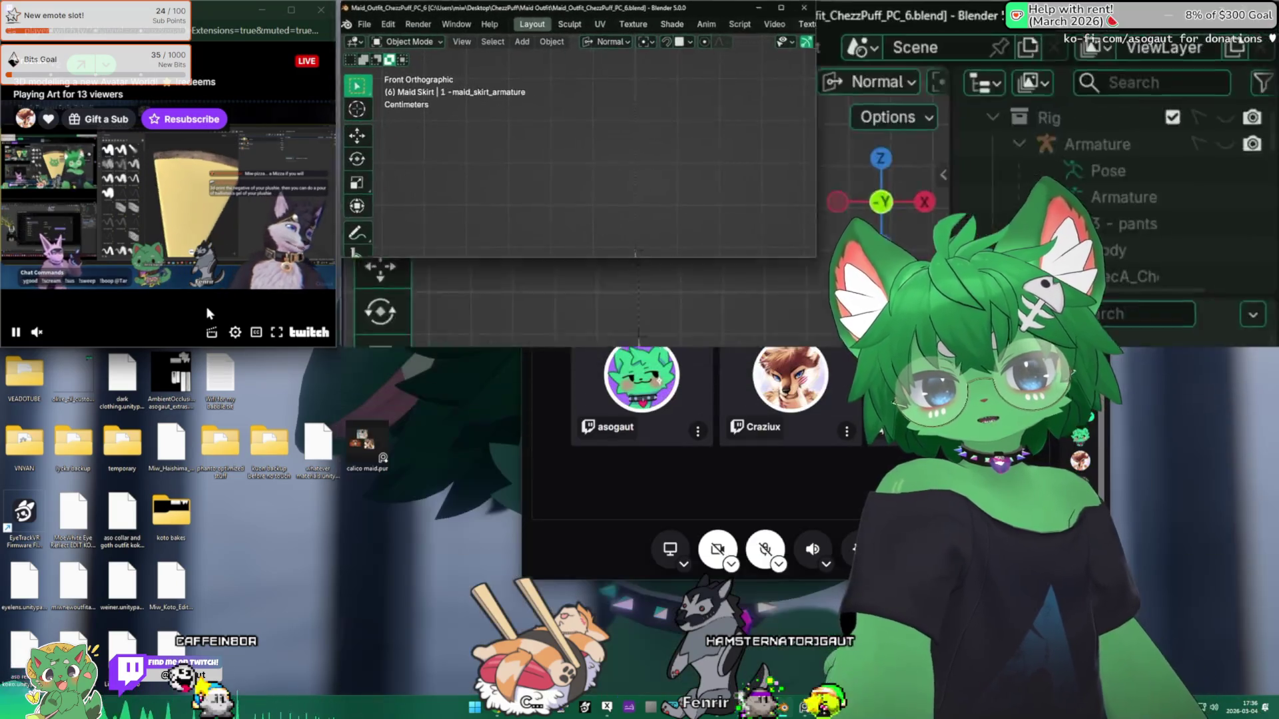
key(super+Up)
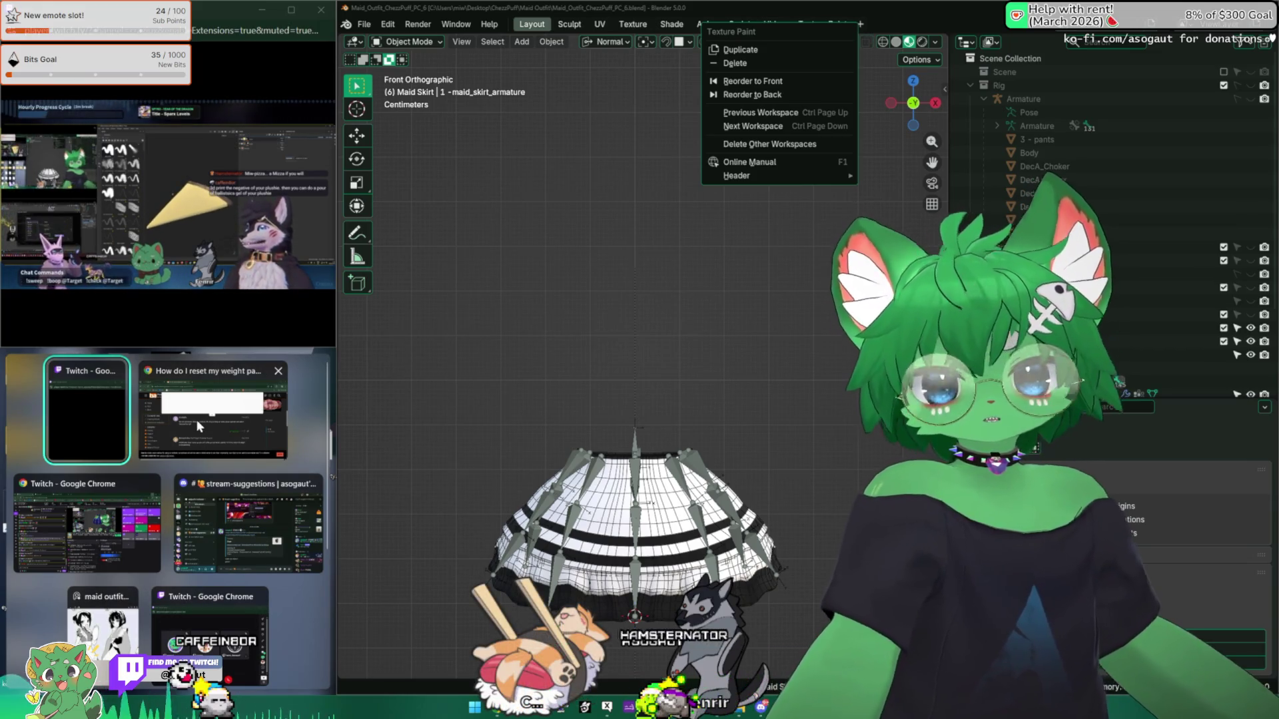
click(82, 414)
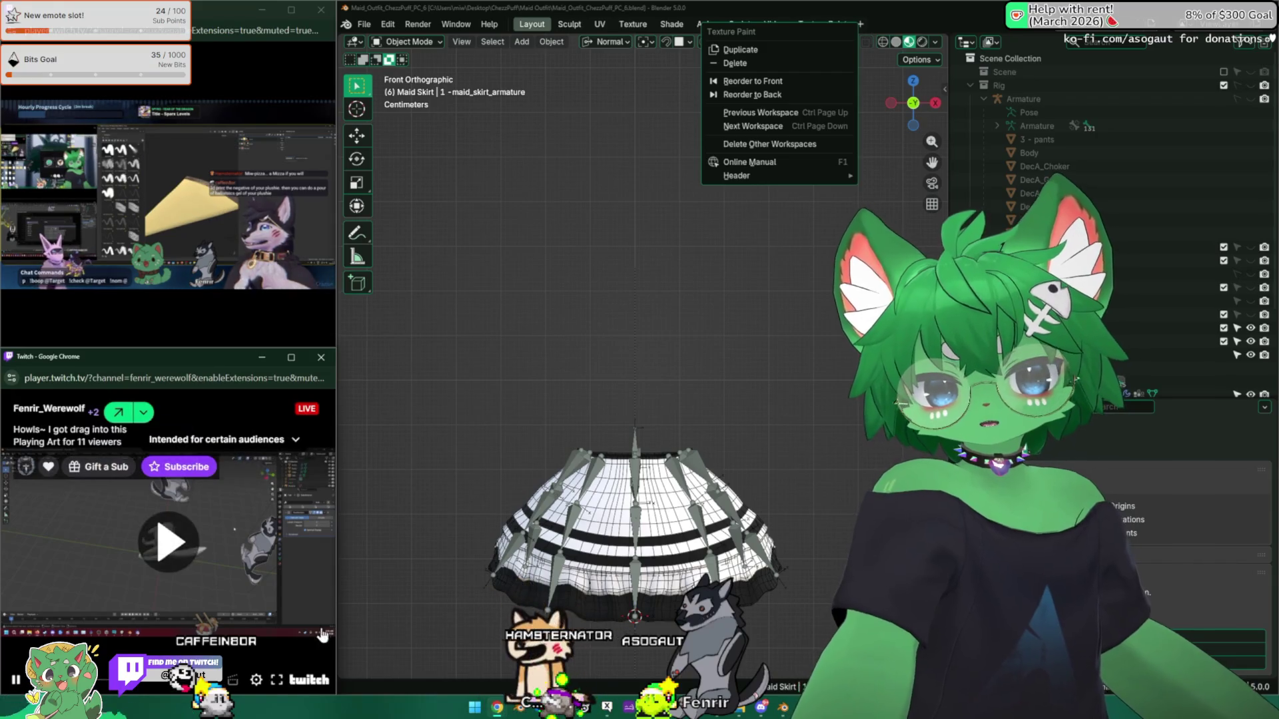
key(f)
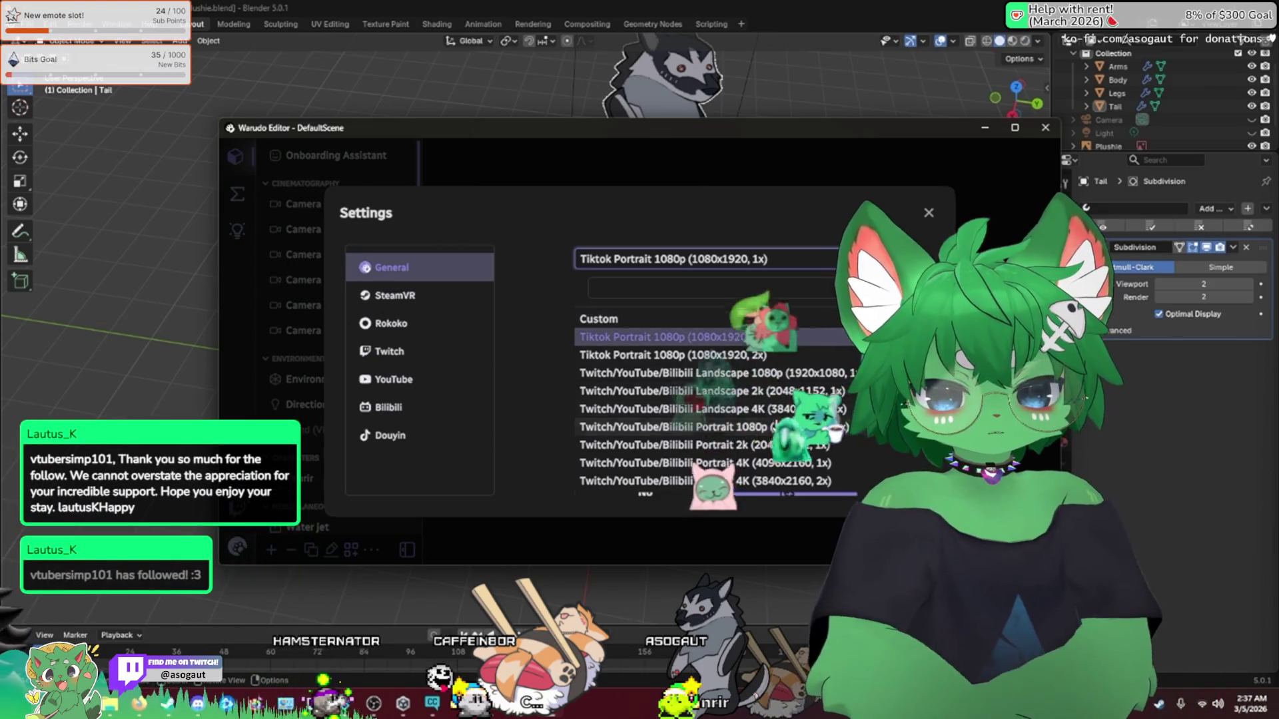
Step: Close the resolution preset list and raise the Render Resolution Multiplier to 1.1
key(Escape)
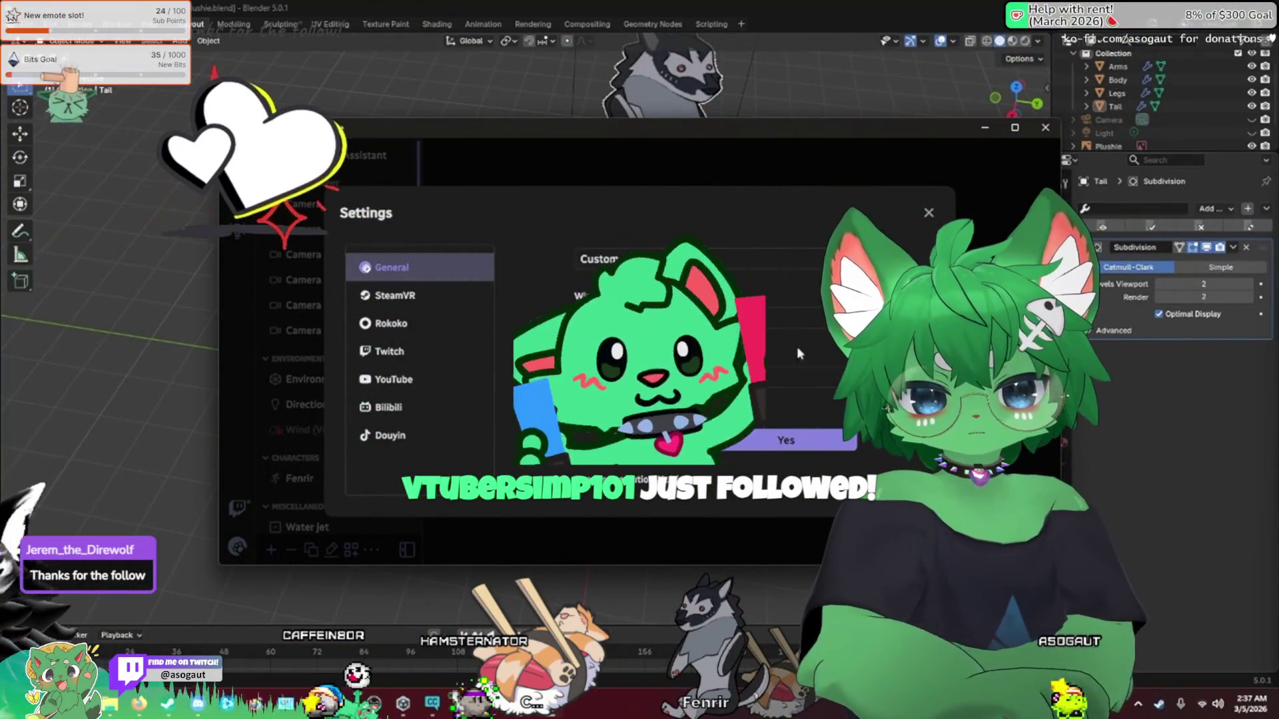
scroll(736, 353, down, 3)
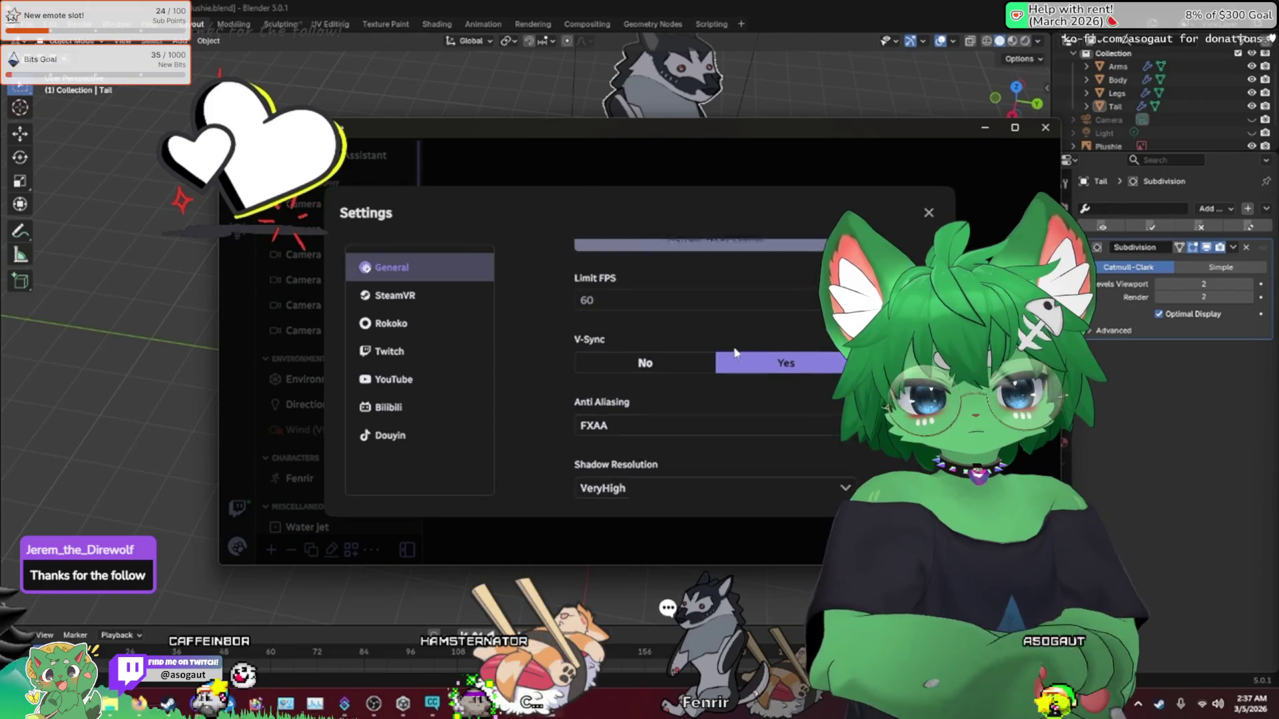
scroll(719, 373, up, 2)
scroll(711, 384, up, 1)
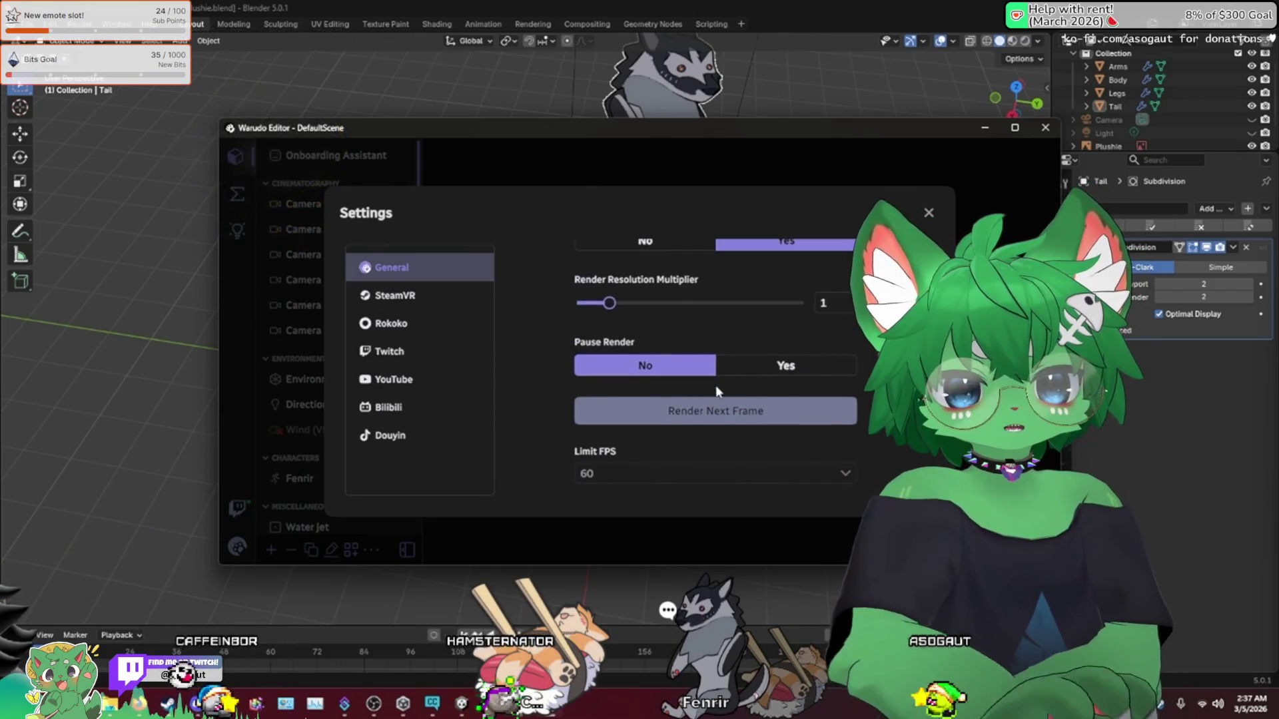
scroll(768, 398, up, 3)
scroll(769, 404, down, 2)
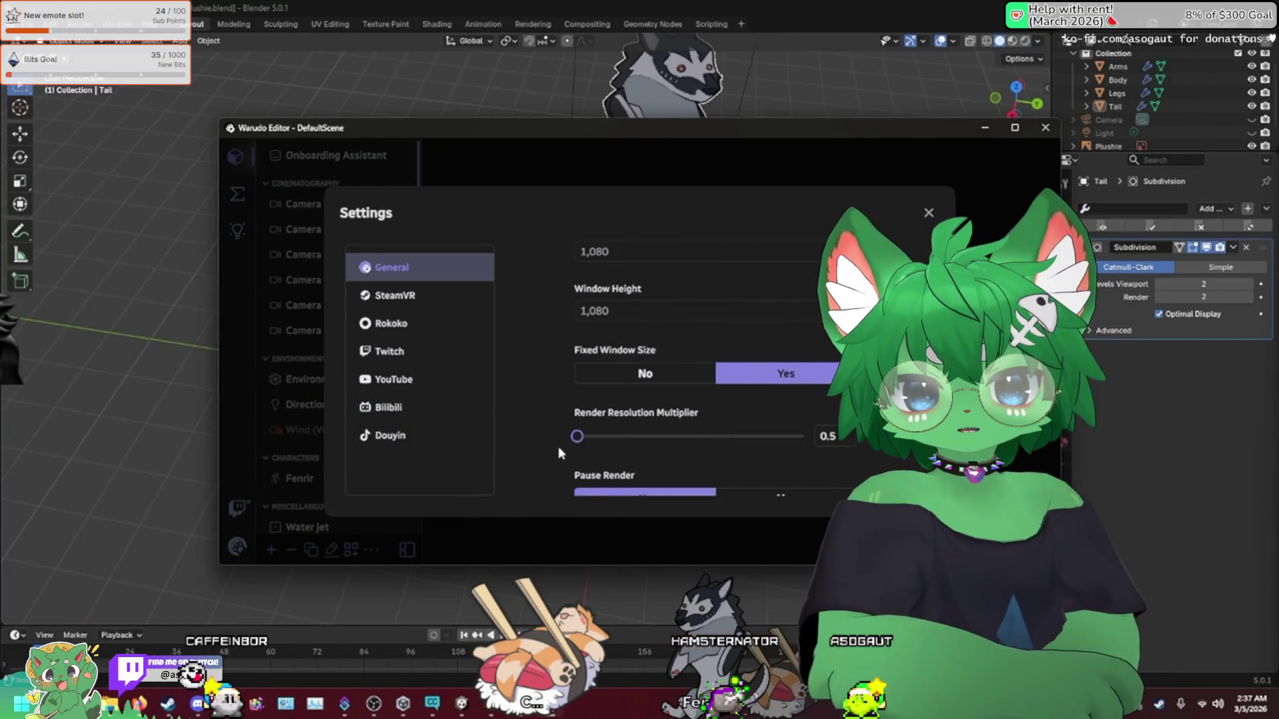
click(618, 448)
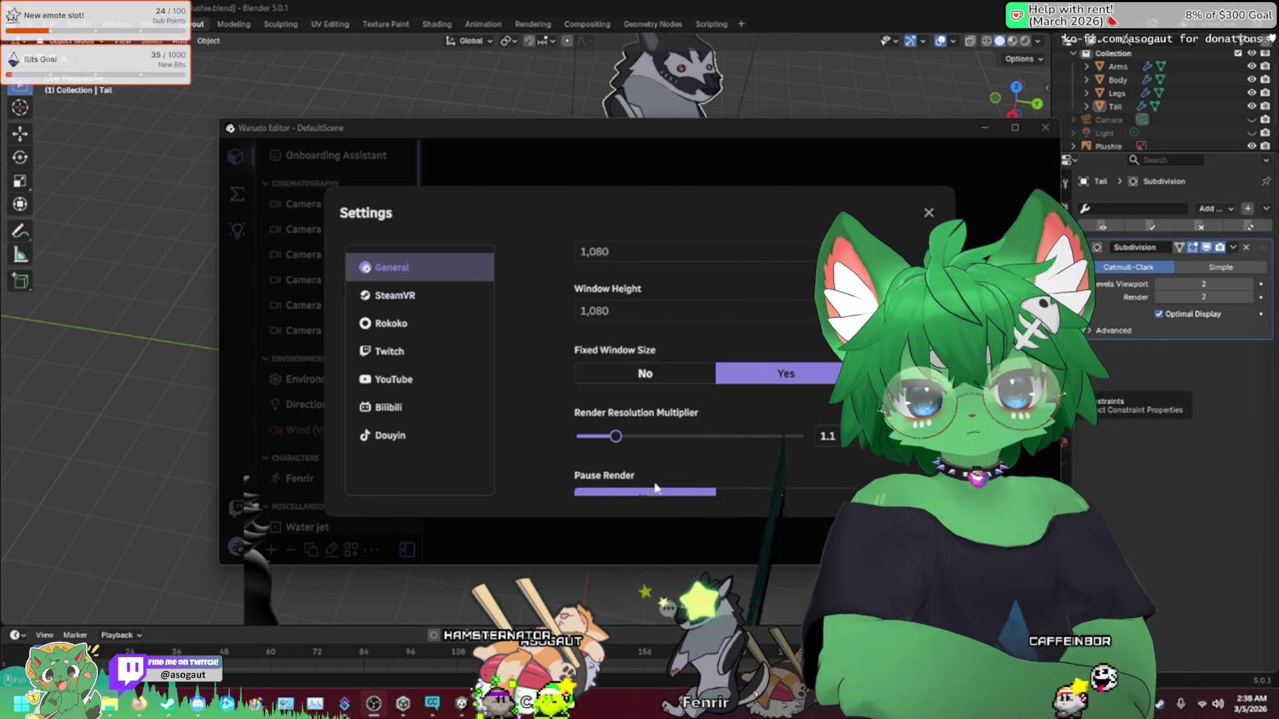
Step: Set Virtual Camera Output to No in Warudo's General settings
scroll(681, 457, down, 3)
scroll(681, 462, up, 10)
scroll(674, 473, up, 4)
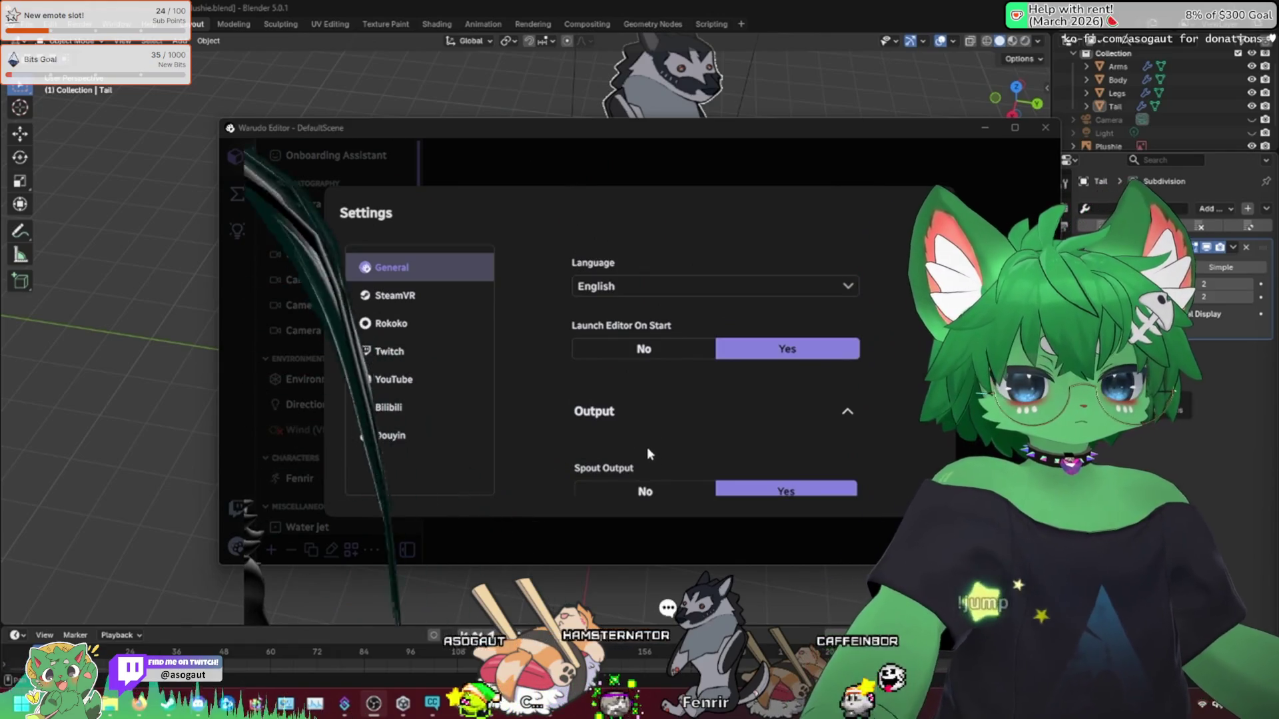
scroll(650, 446, down, 3)
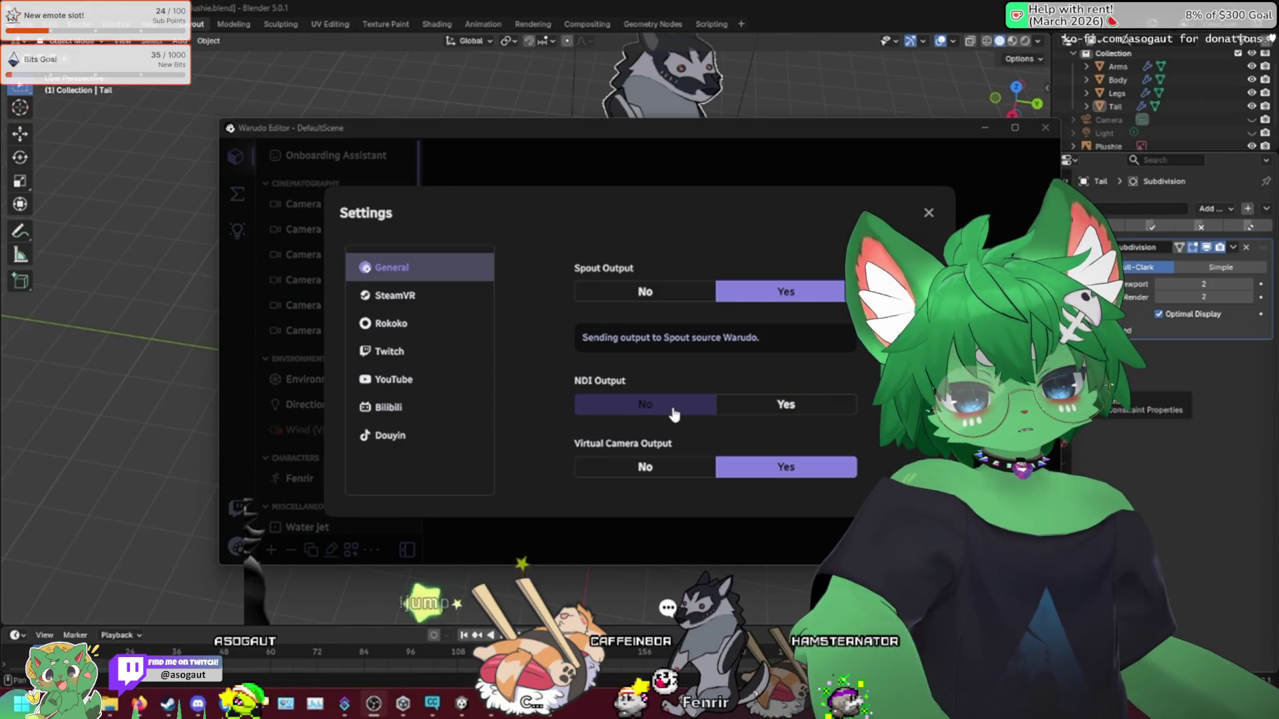
scroll(897, 432, down, 2)
scroll(894, 425, down, 5)
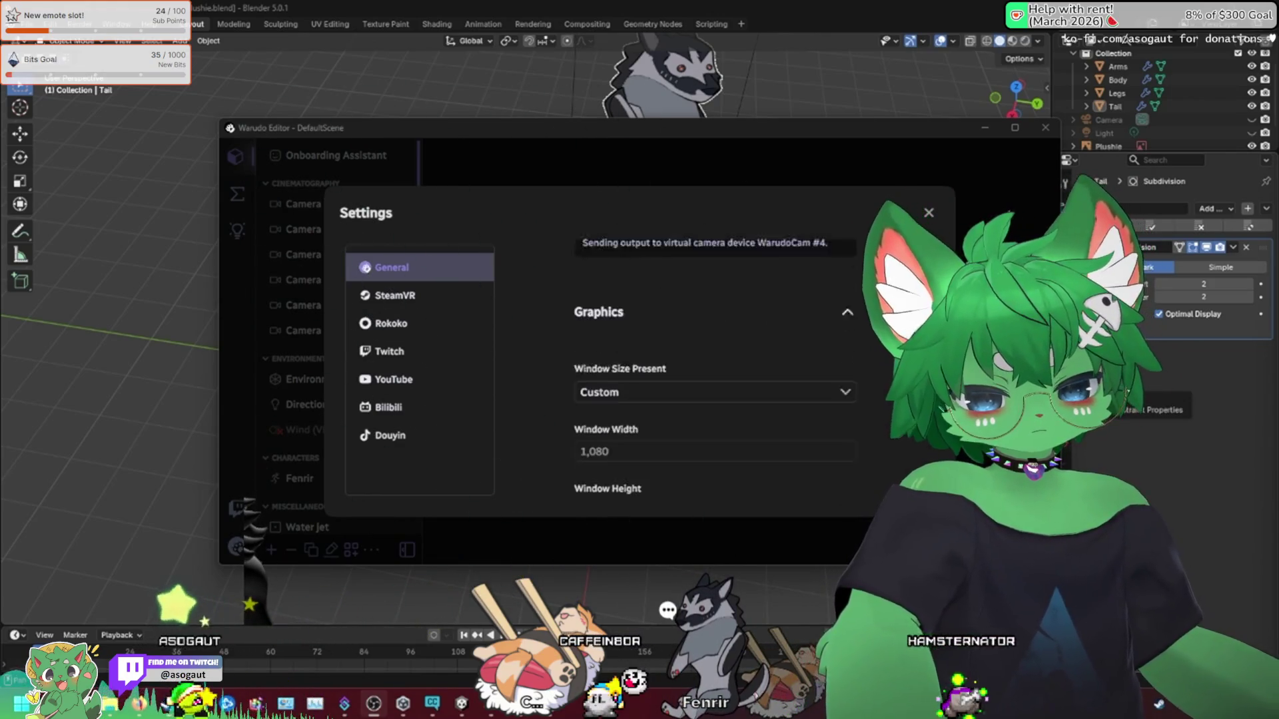
scroll(894, 425, up, 3)
scroll(893, 425, up, 1)
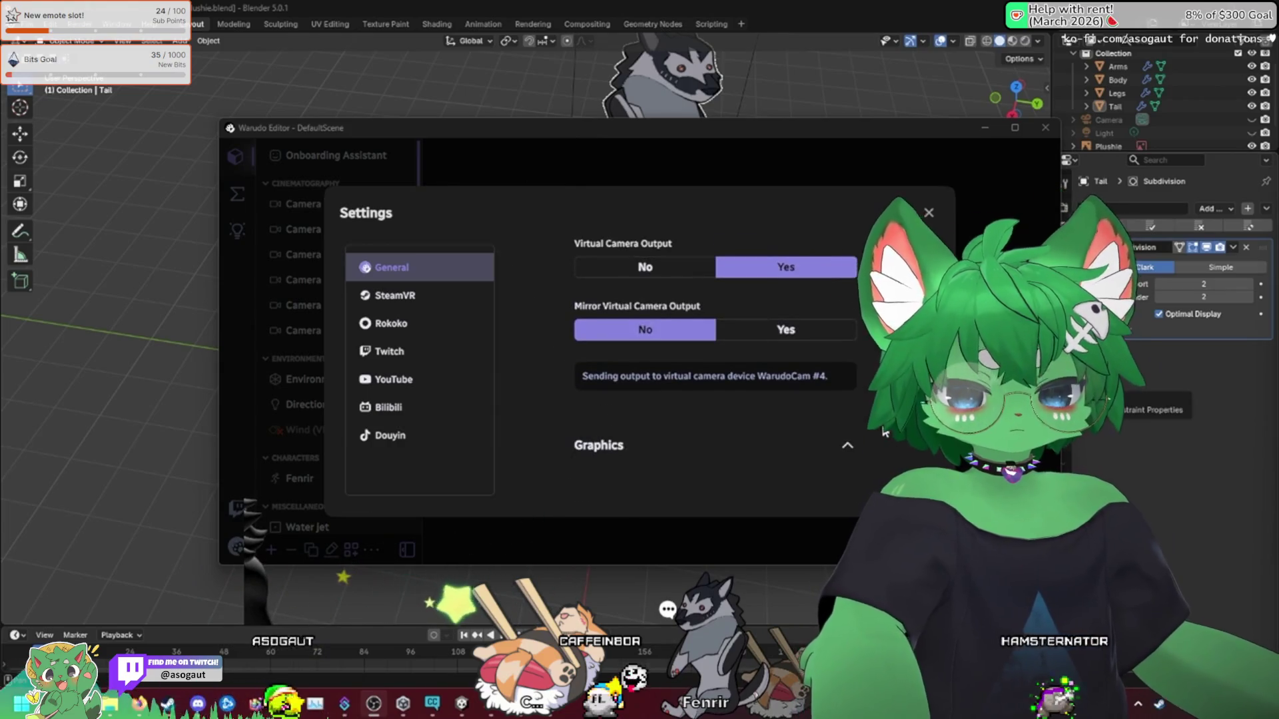
scroll(893, 425, up, 3)
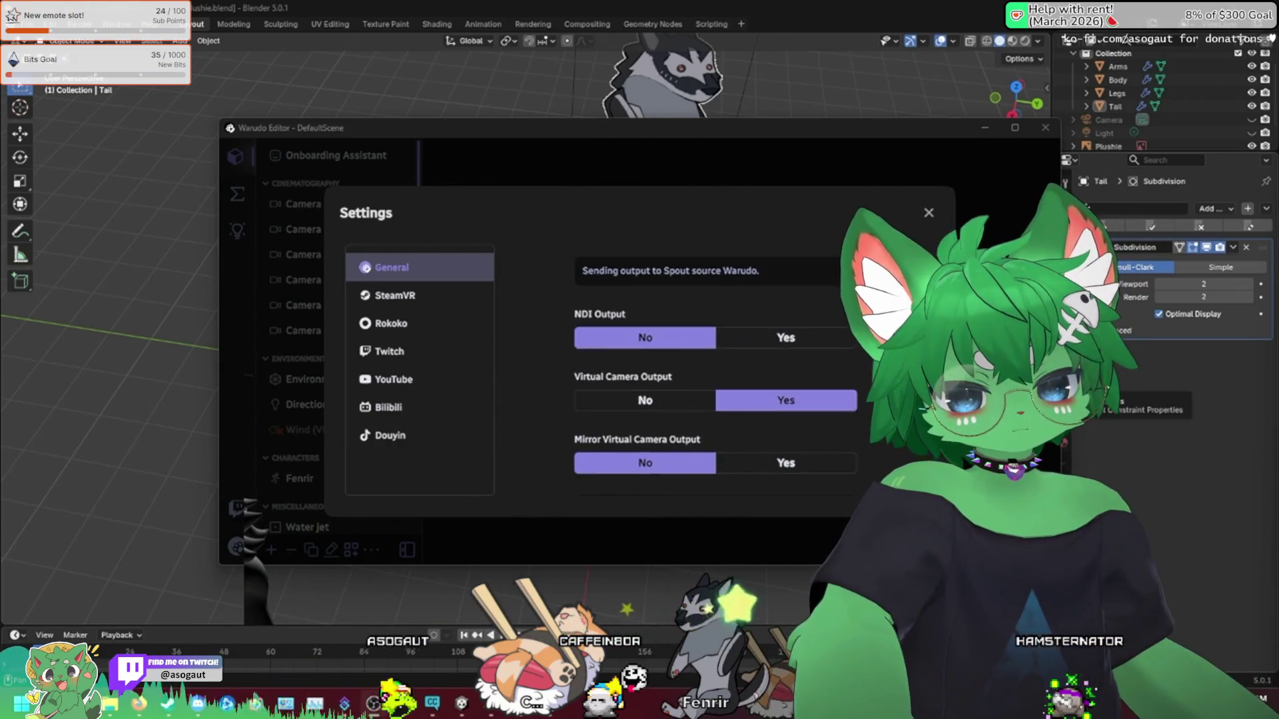
click(636, 402)
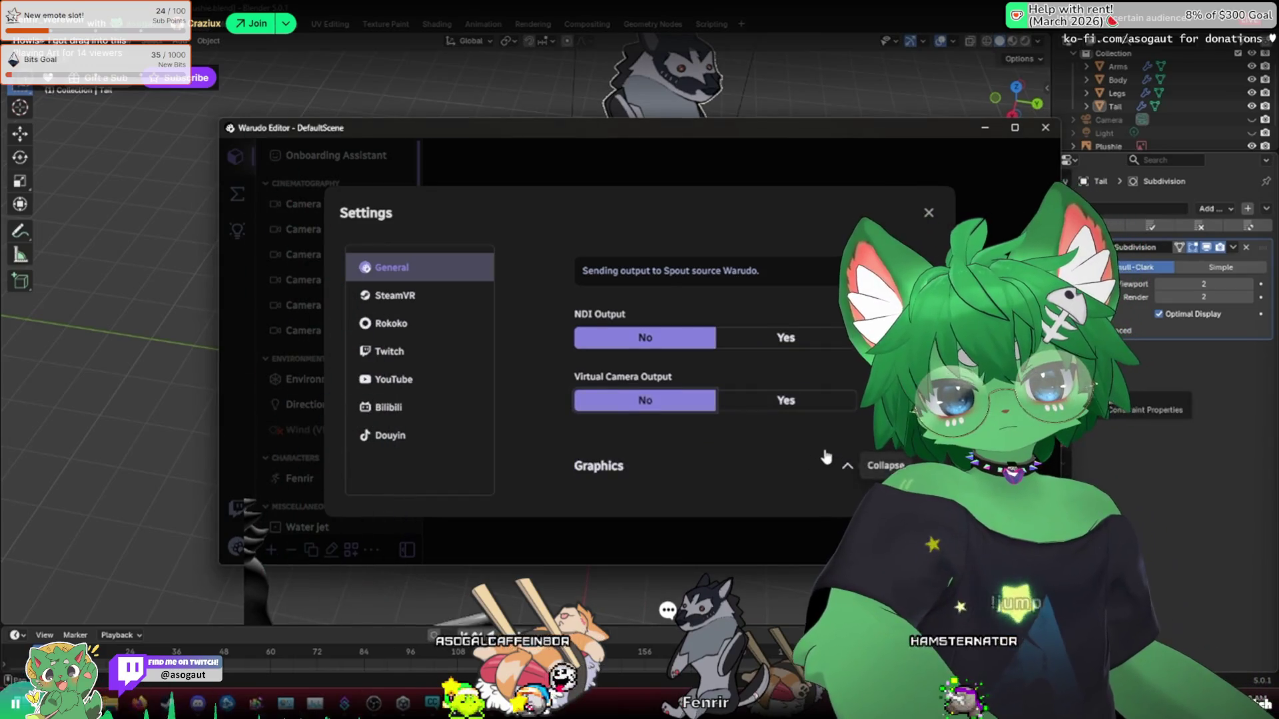
Step: Open the Window Size Preset list, then close the settings dialog
scroll(797, 439, down, 4)
click(700, 360)
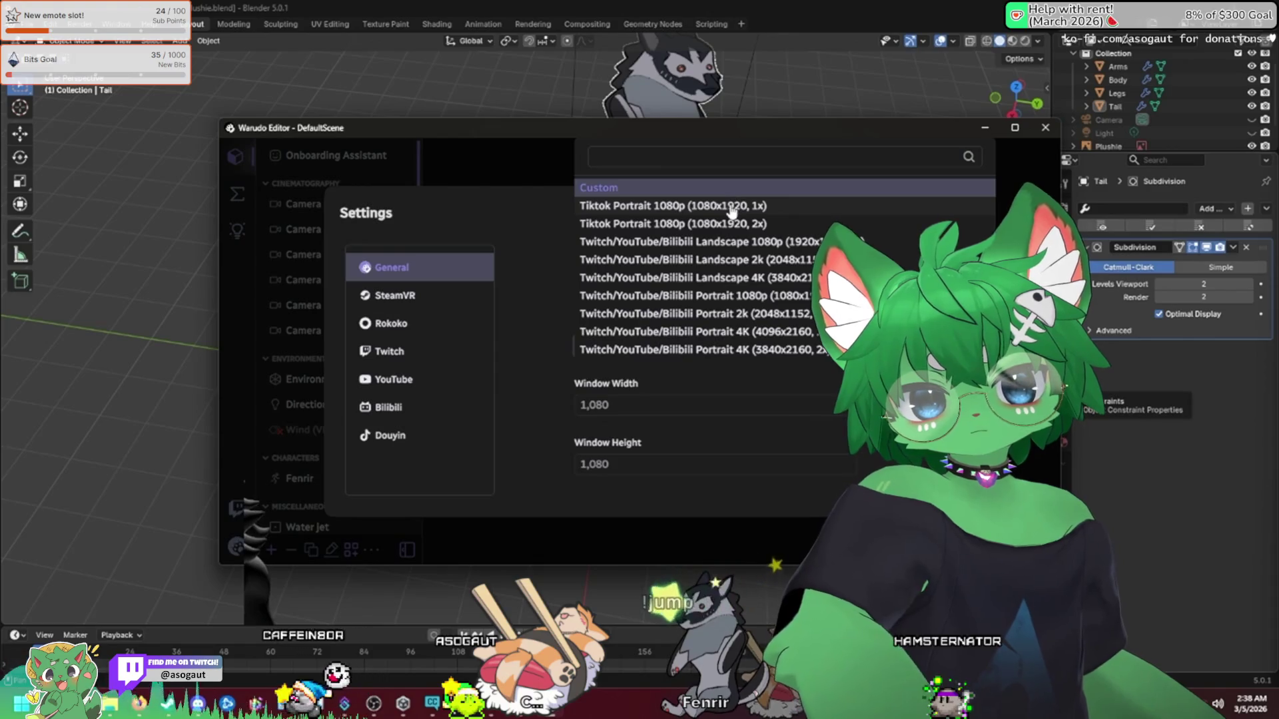
click(610, 518)
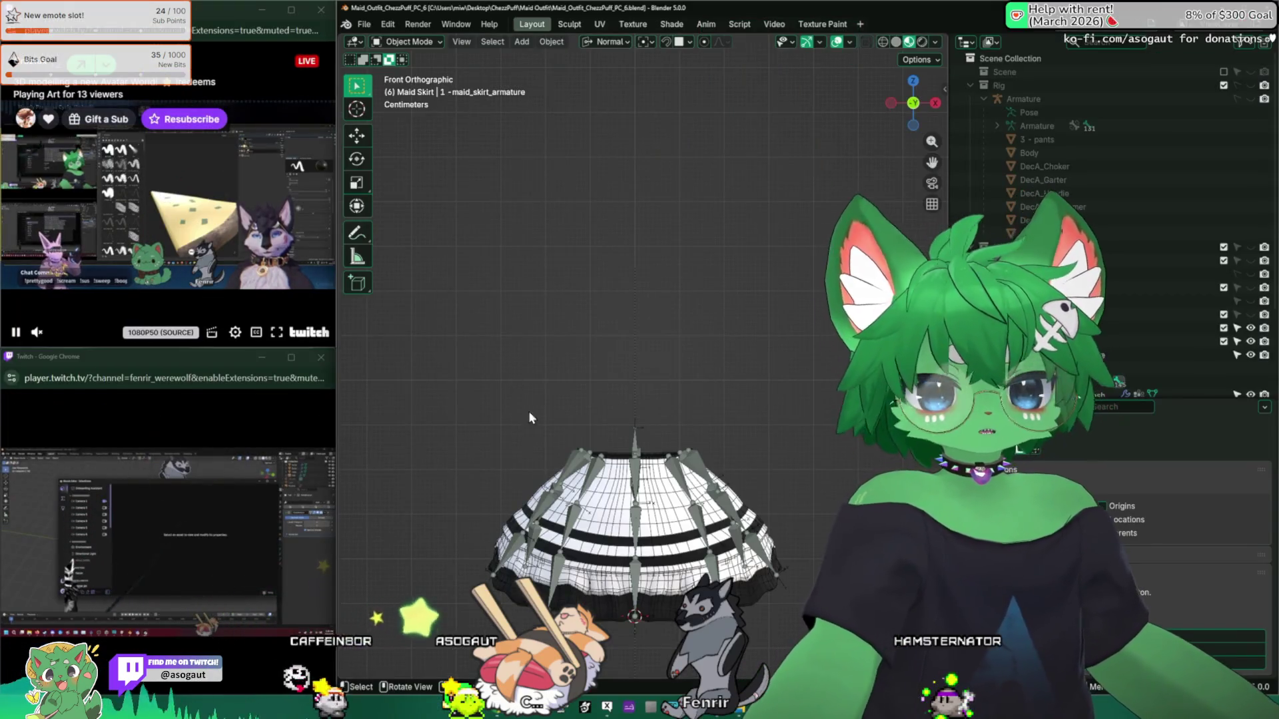
Step: Unhide the COMBINE TO SKIRT LATER inner piece in the outliner
mouse_move(529, 412)
middle_down()
mouse_move(648, 413)
mouse_move(664, 395)
middle_up()
scroll(1096, 323, down, 5)
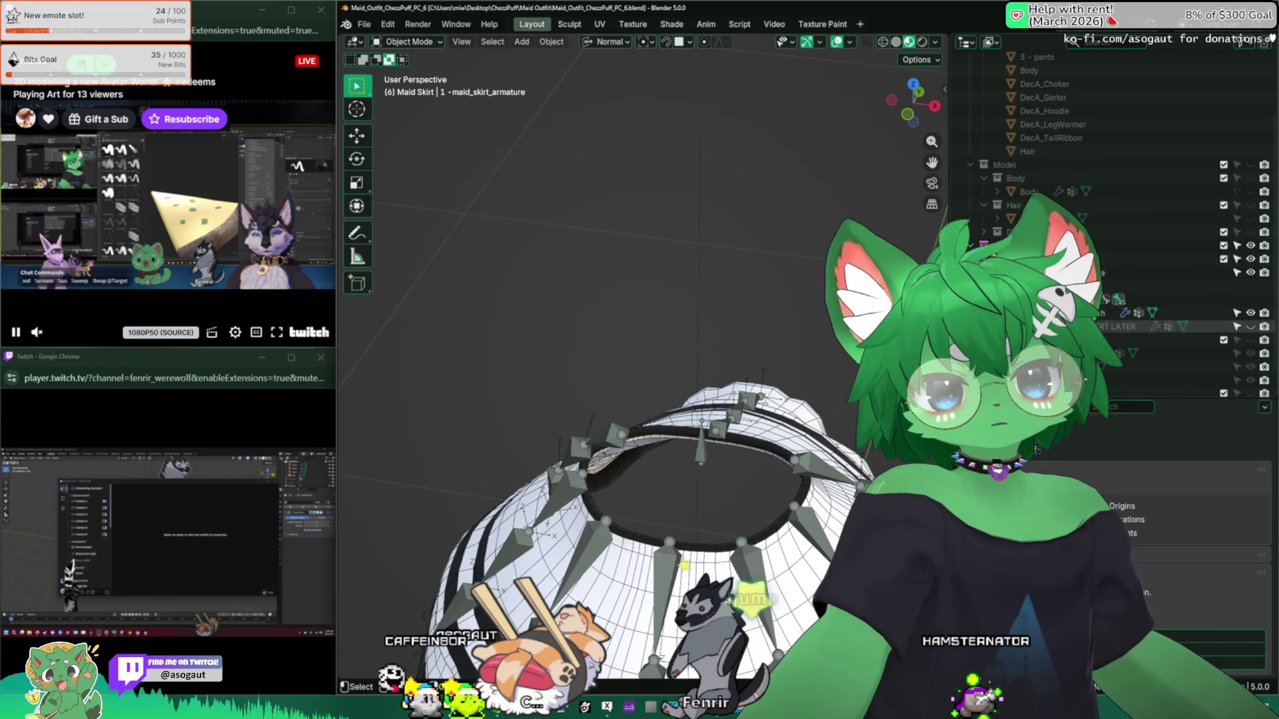
click(1252, 303)
mouse_move(786, 376)
middle_down()
mouse_move(654, 390)
mouse_move(603, 411)
middle_up()
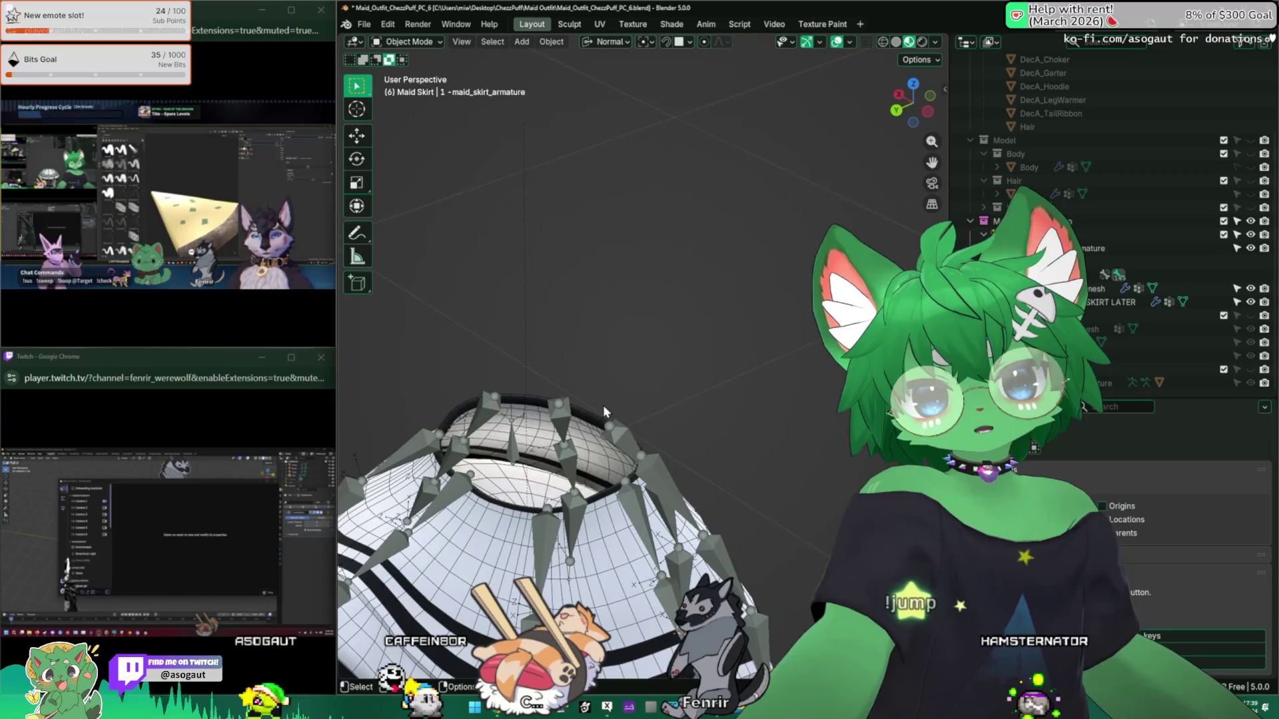
scroll(557, 369, down, 4)
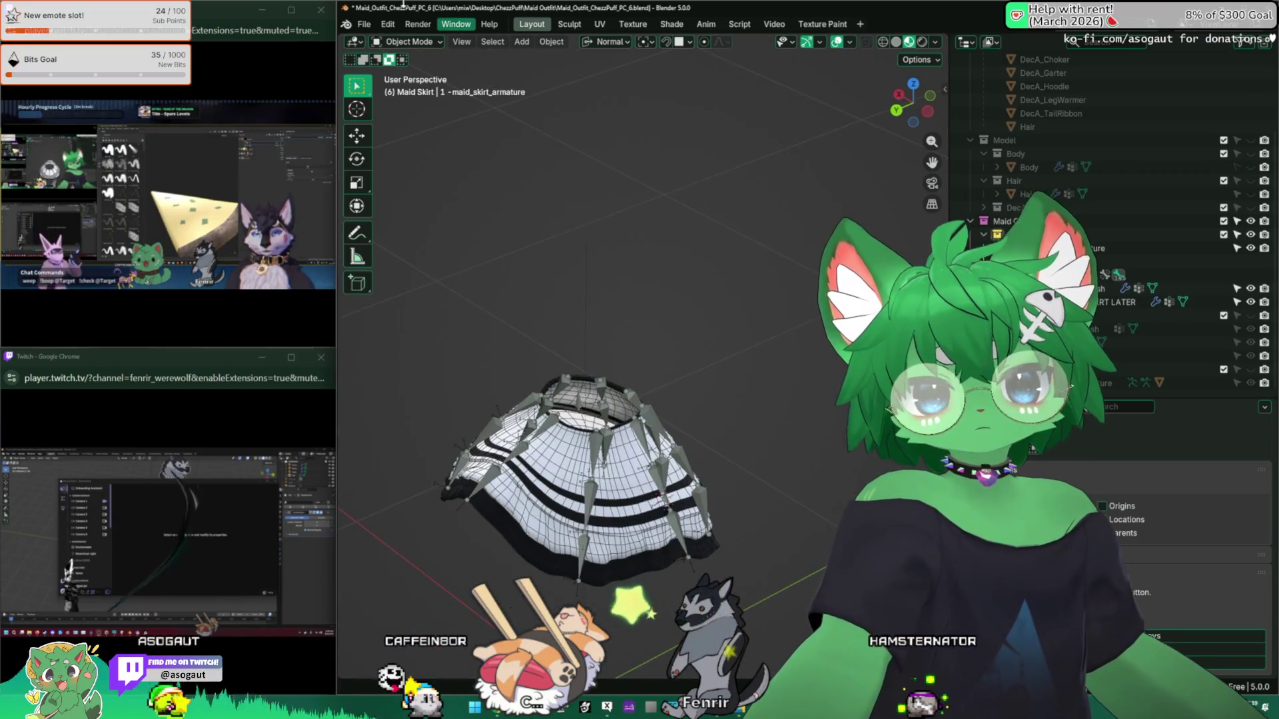
scroll(725, 298, up, 4)
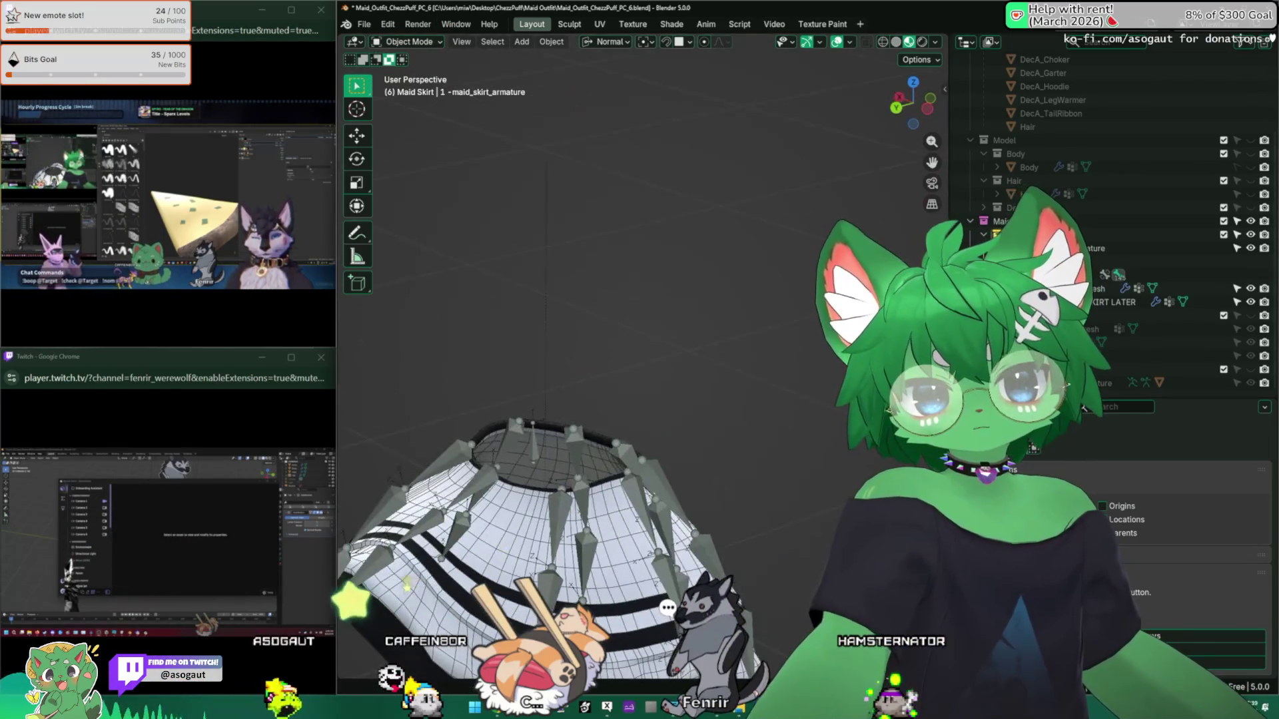
mouse_move(609, 363)
shift+middle_down()
mouse_move(641, 358)
mouse_move(706, 425)
shift+middle_up()
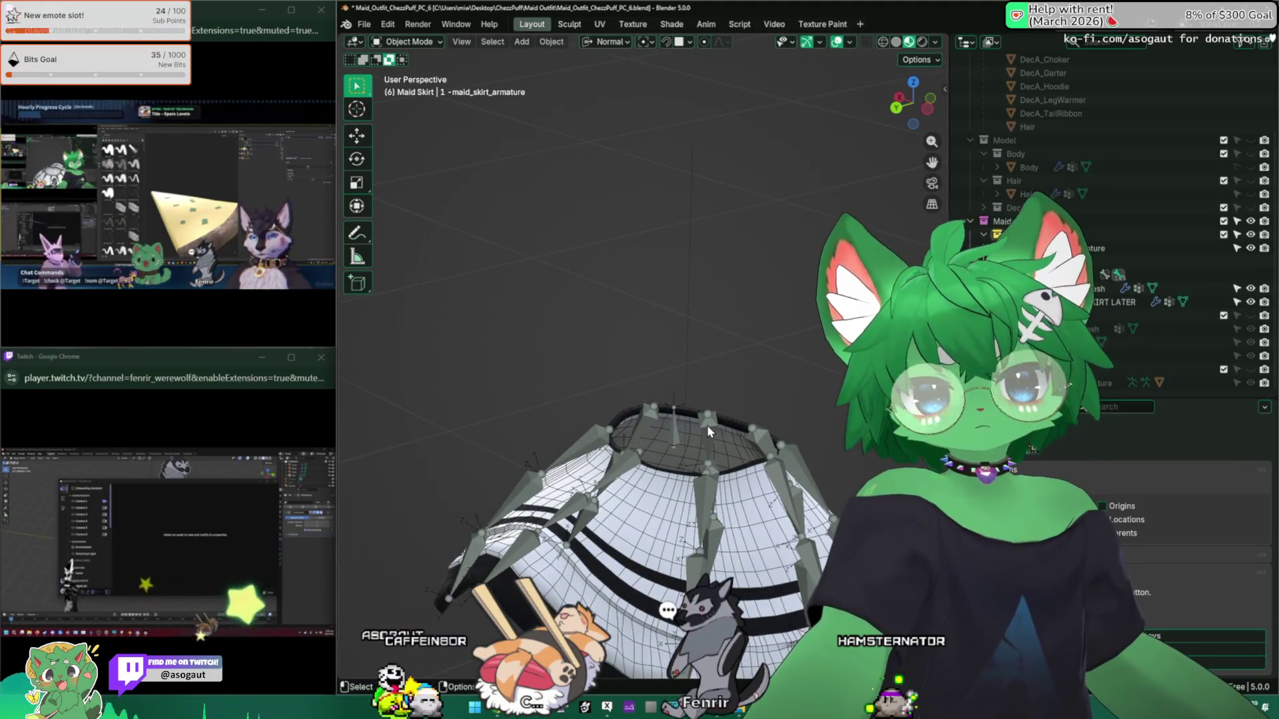
Step: Select the COMBINE TO SKIRT LATER mesh and isolate it in Local View
click(702, 398)
scroll(702, 398, down, 3)
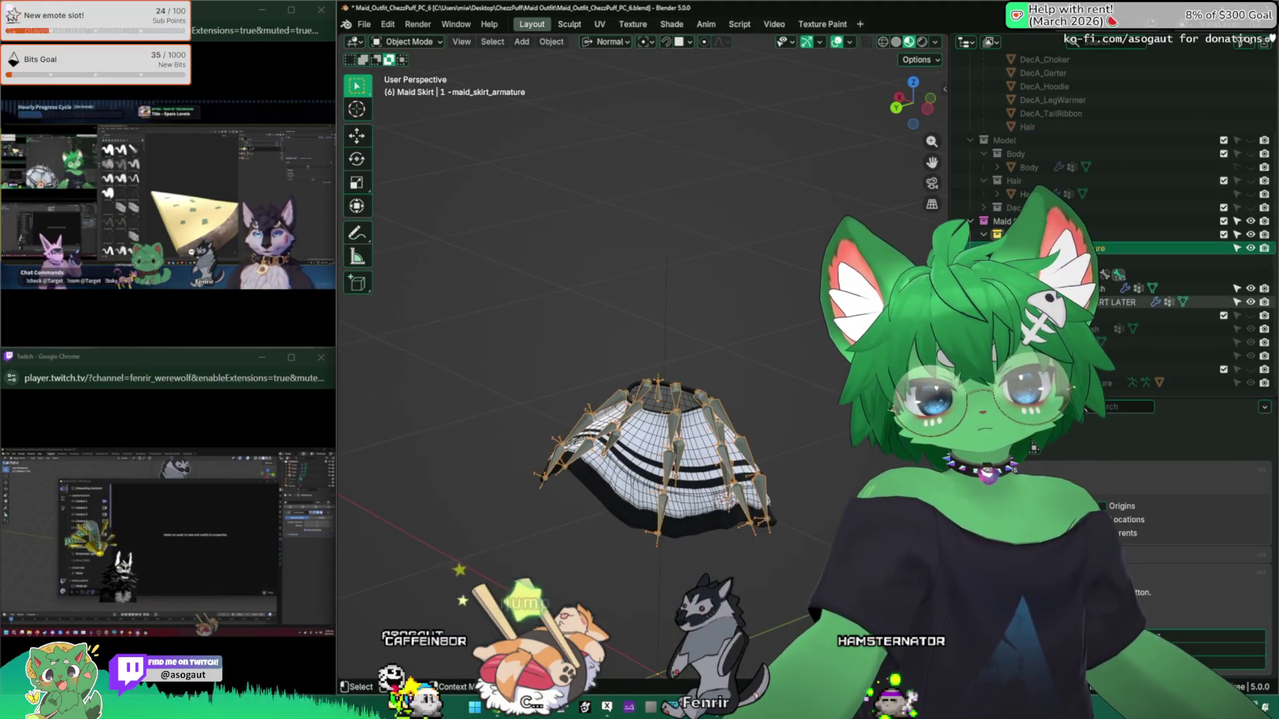
click(686, 433)
mouse_move(686, 433)
middle_down()
mouse_move(730, 330)
mouse_move(686, 432)
mouse_move(584, 418)
mouse_move(584, 336)
middle_up()
key(KP_Divide)
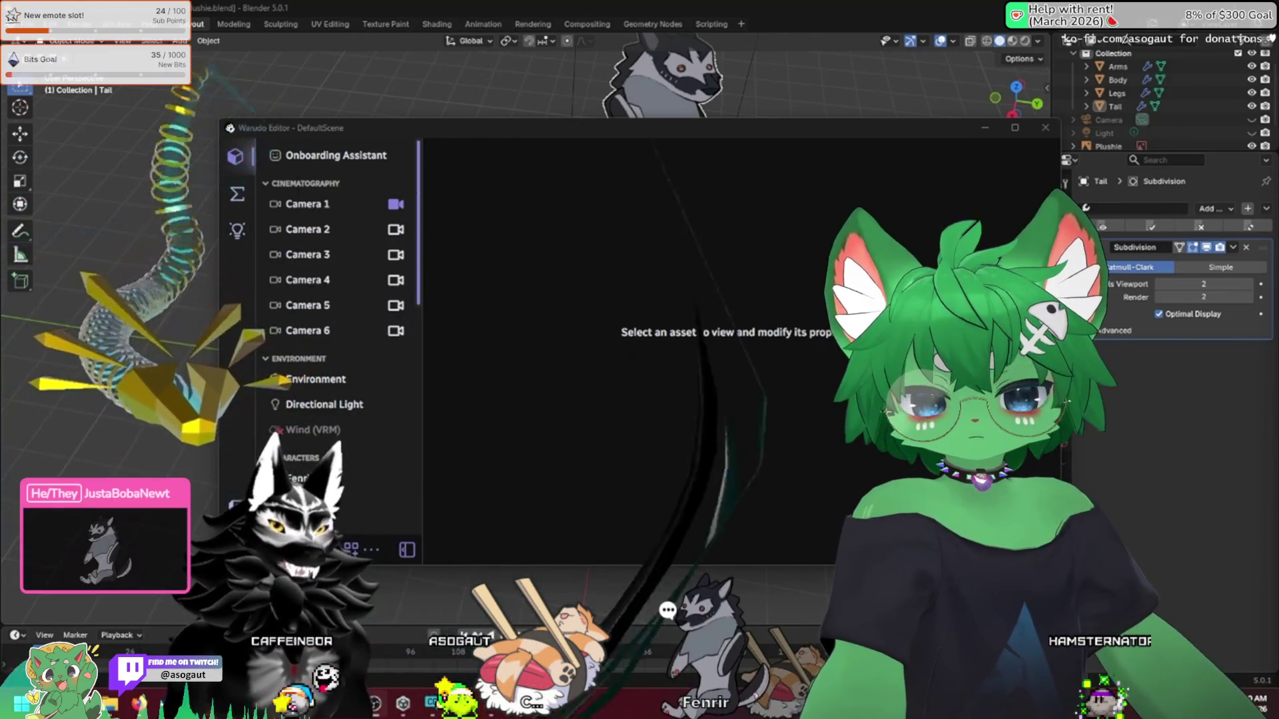
scroll(371, 416, down, 10)
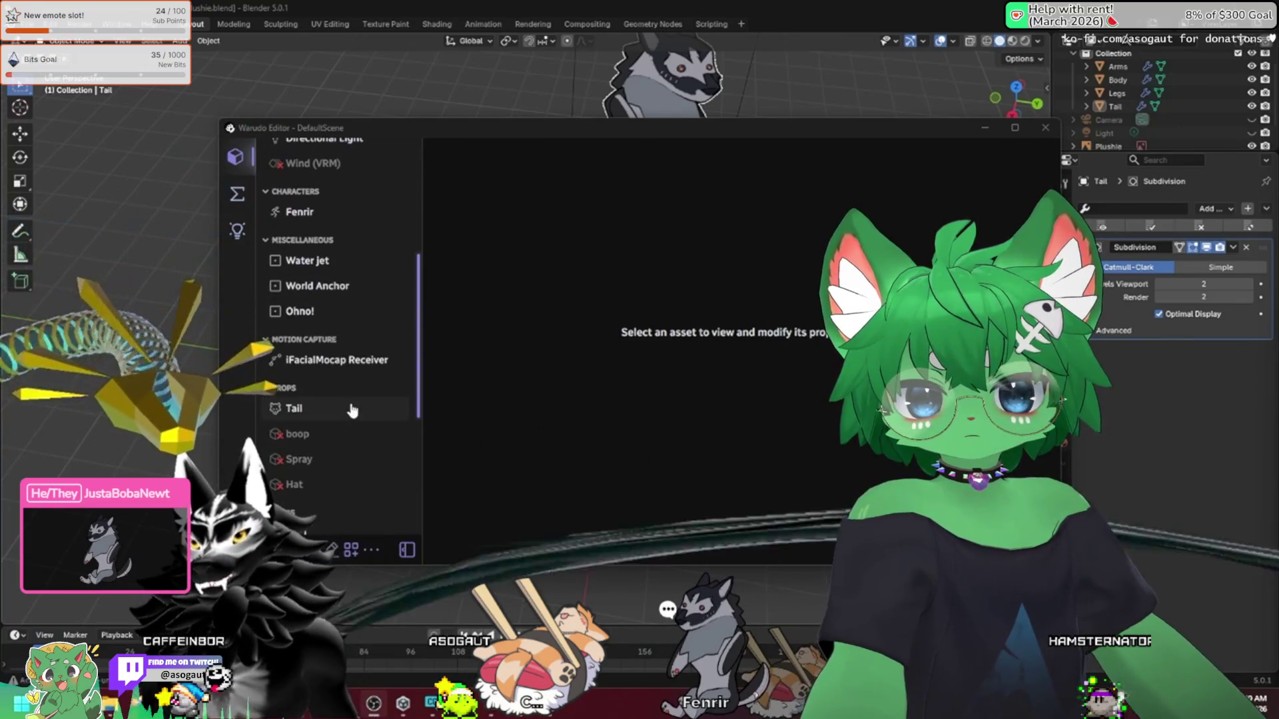
scroll(368, 410, down, 2)
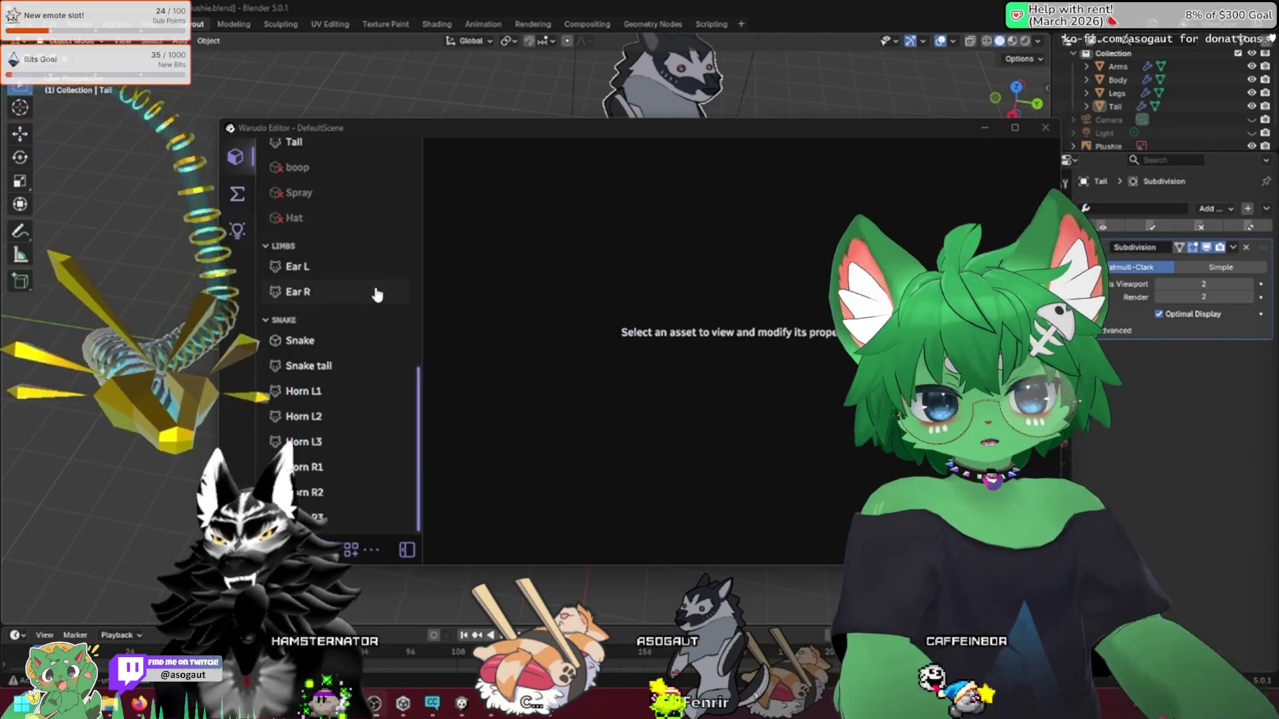
scroll(374, 288, up, 10)
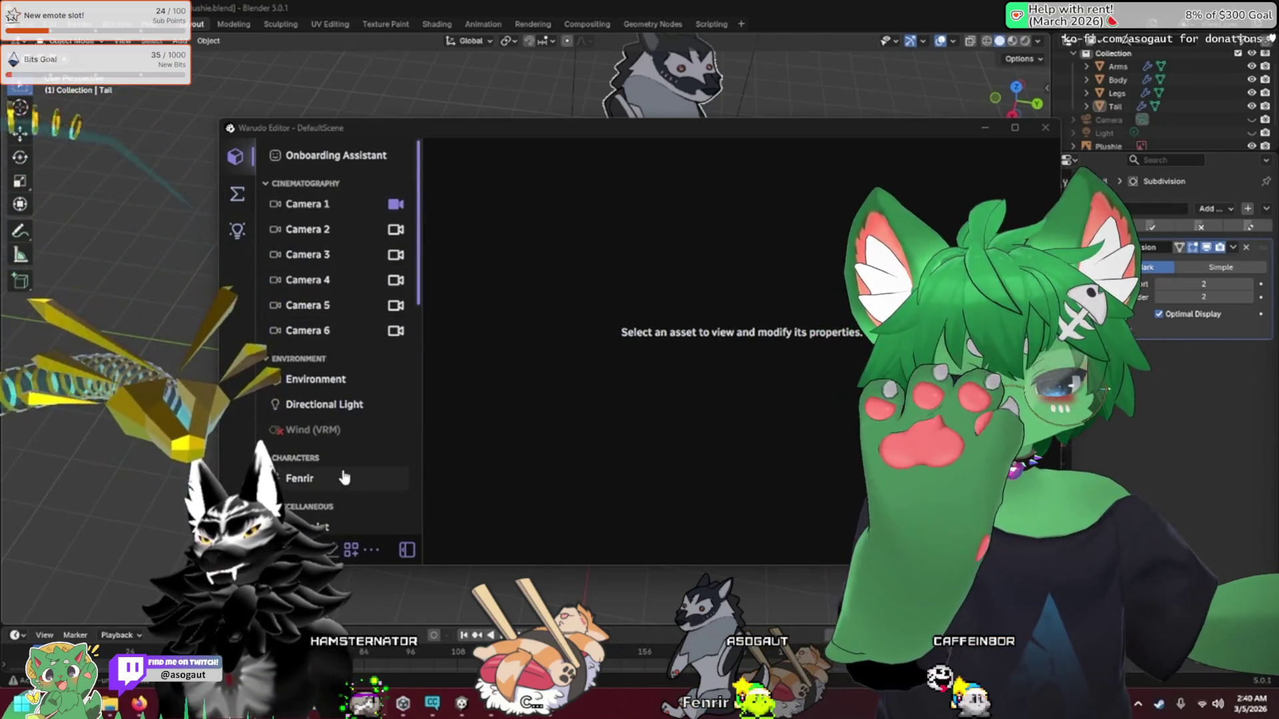
Step: Open Fenrir's properties under Characters and load Fenrir 2.1.1.vrm as its Source model
click(303, 478)
scroll(640, 320, down, 3)
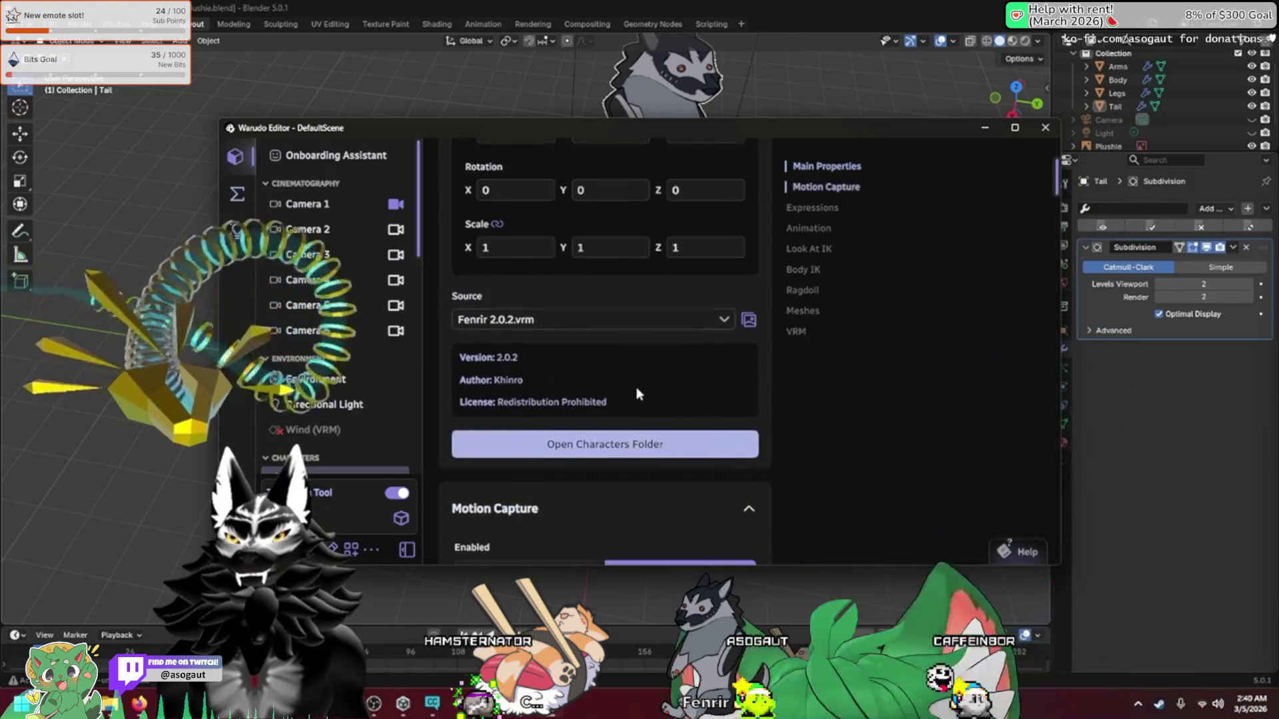
click(652, 320)
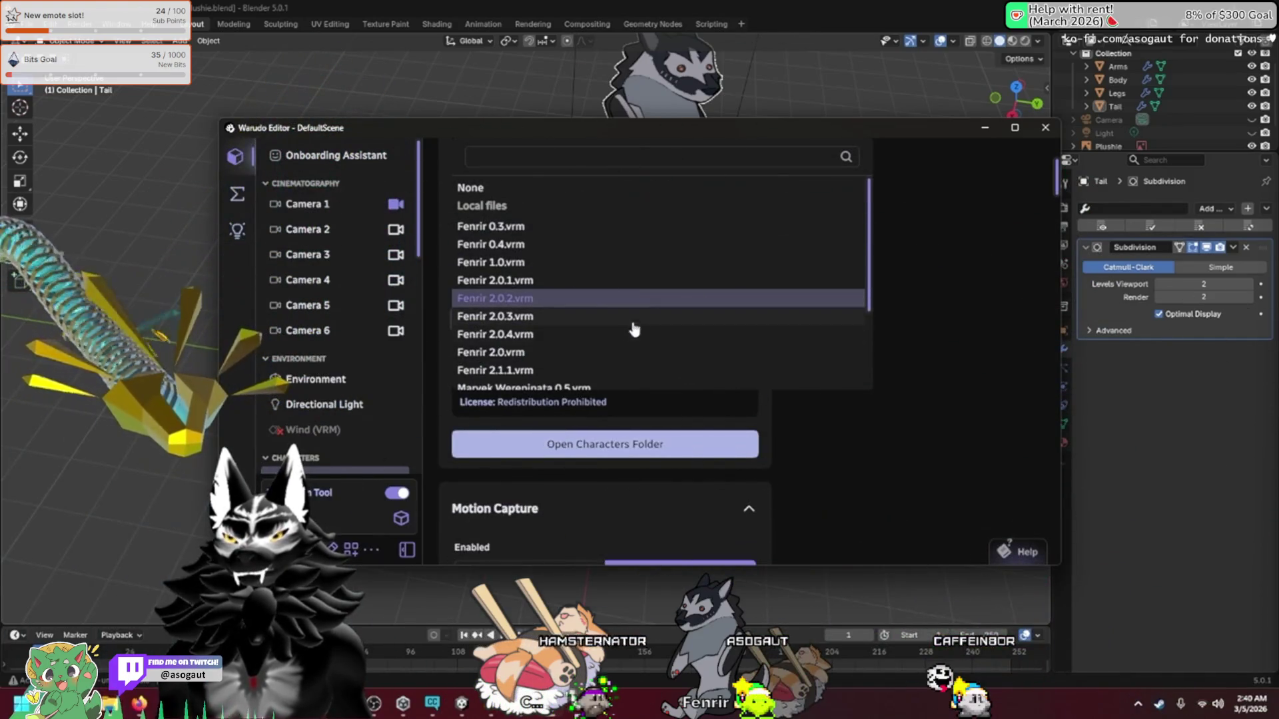
click(529, 371)
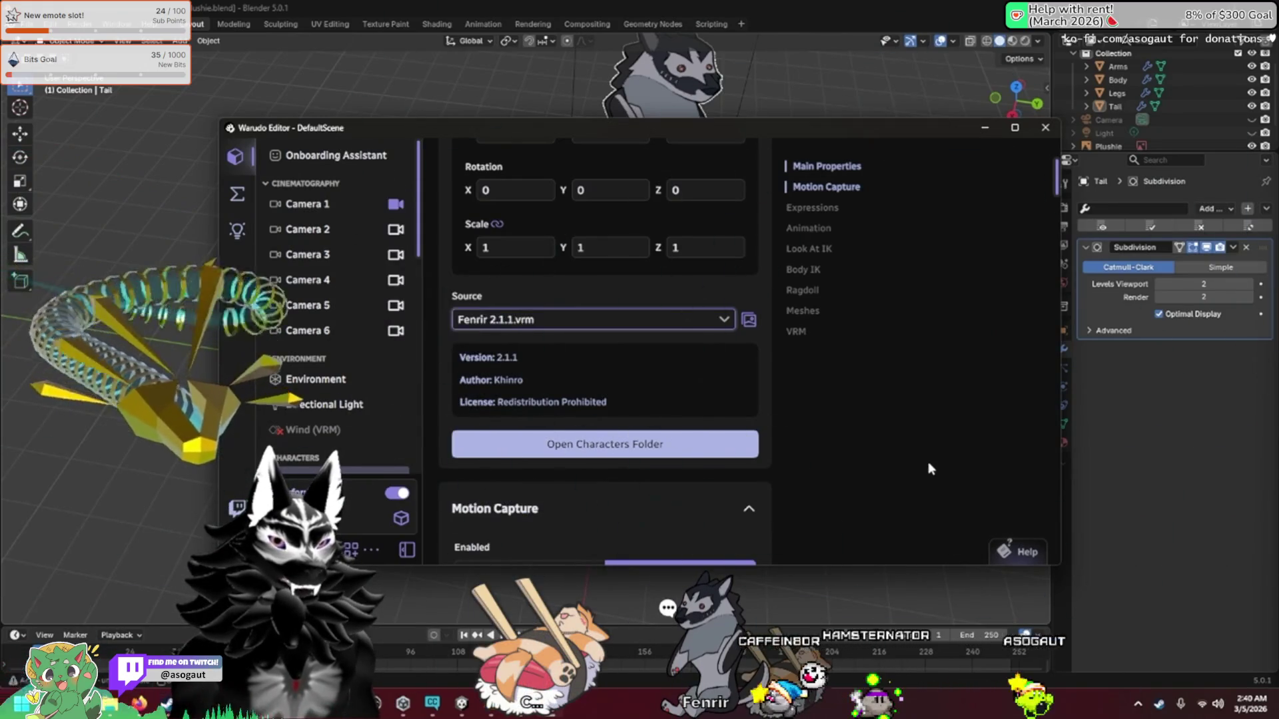
scroll(594, 397, up, 2)
scroll(594, 396, up, 2)
scroll(337, 429, down, 5)
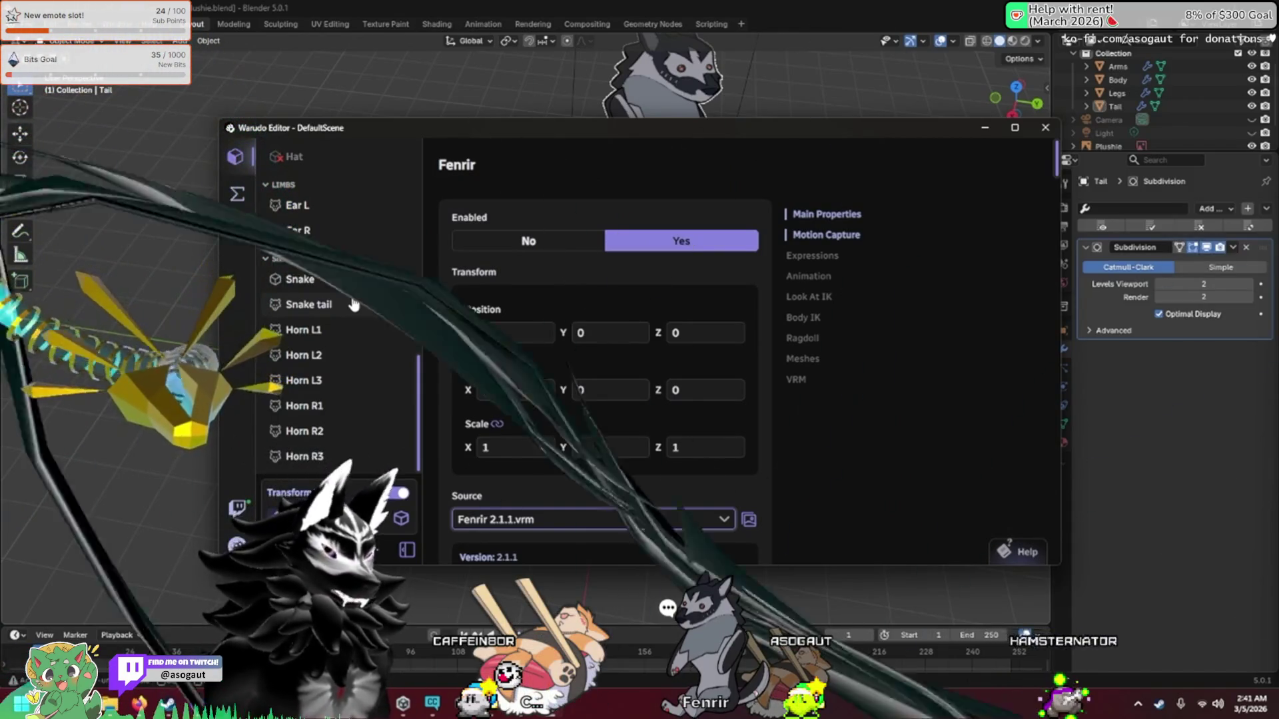
Step: Select the Tail prop, reset it, and set Waving Enabled to No
scroll(333, 331, up, 5)
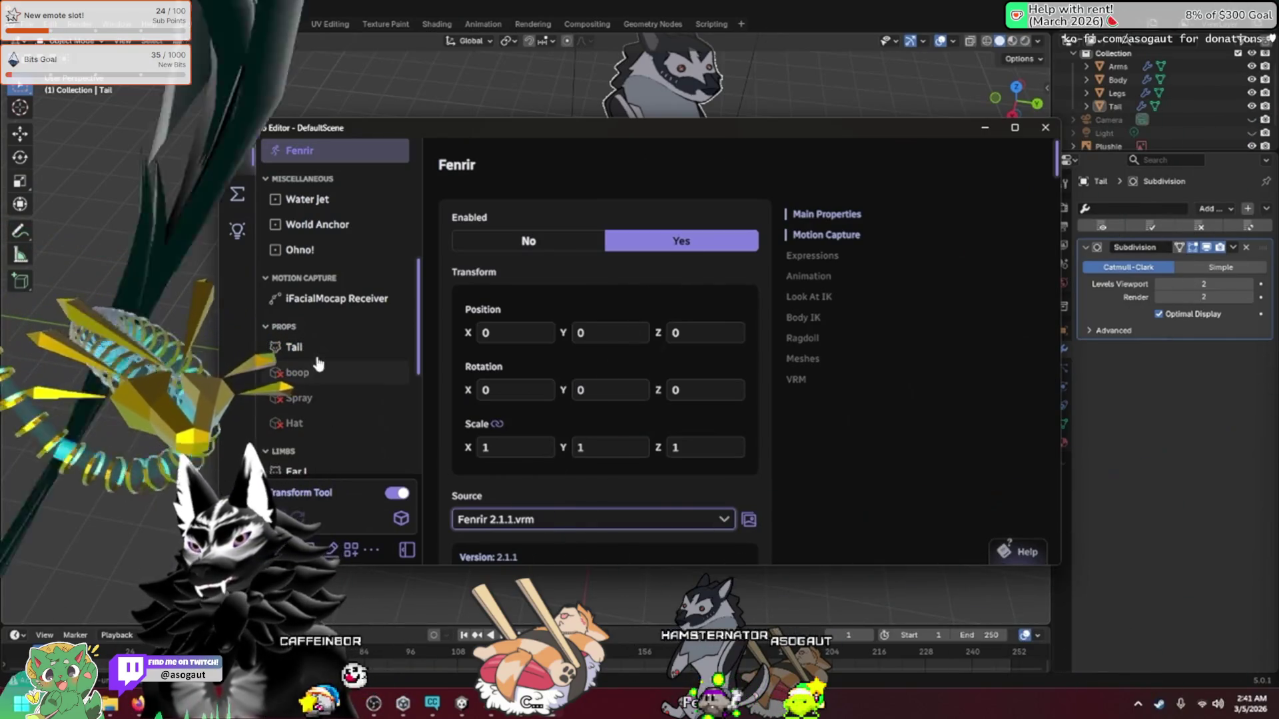
click(318, 346)
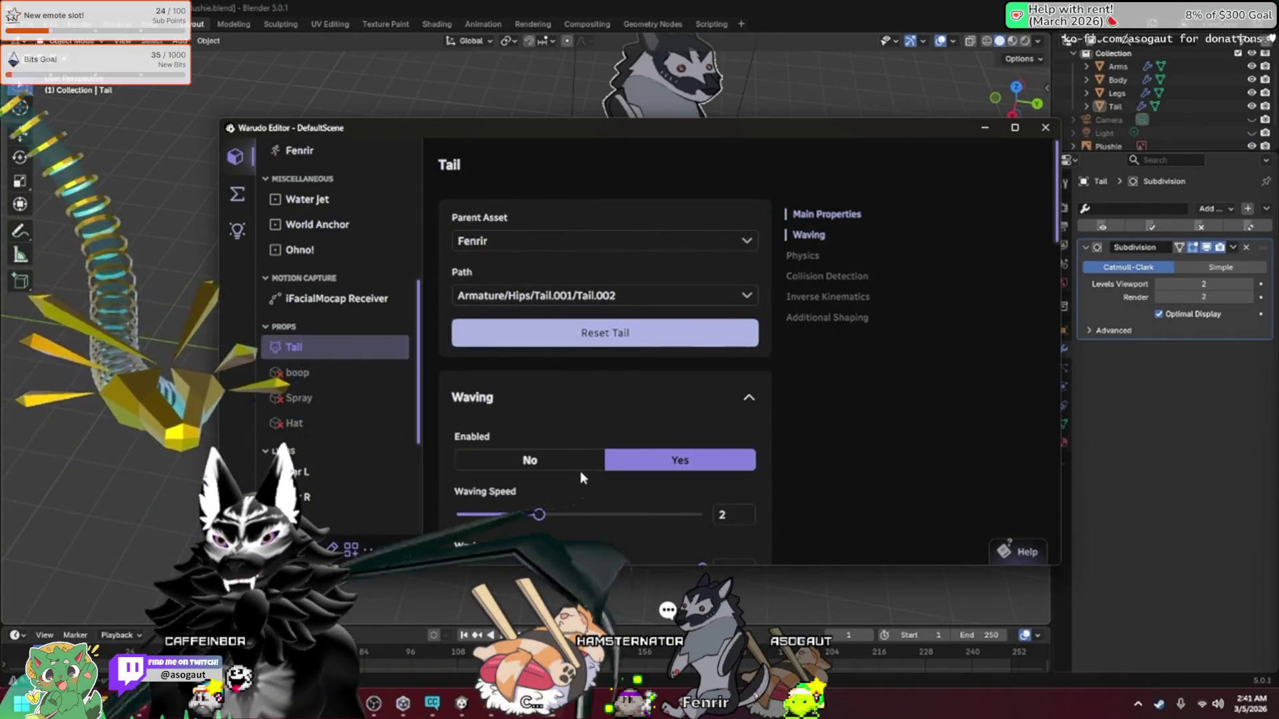
click(593, 333)
click(554, 466)
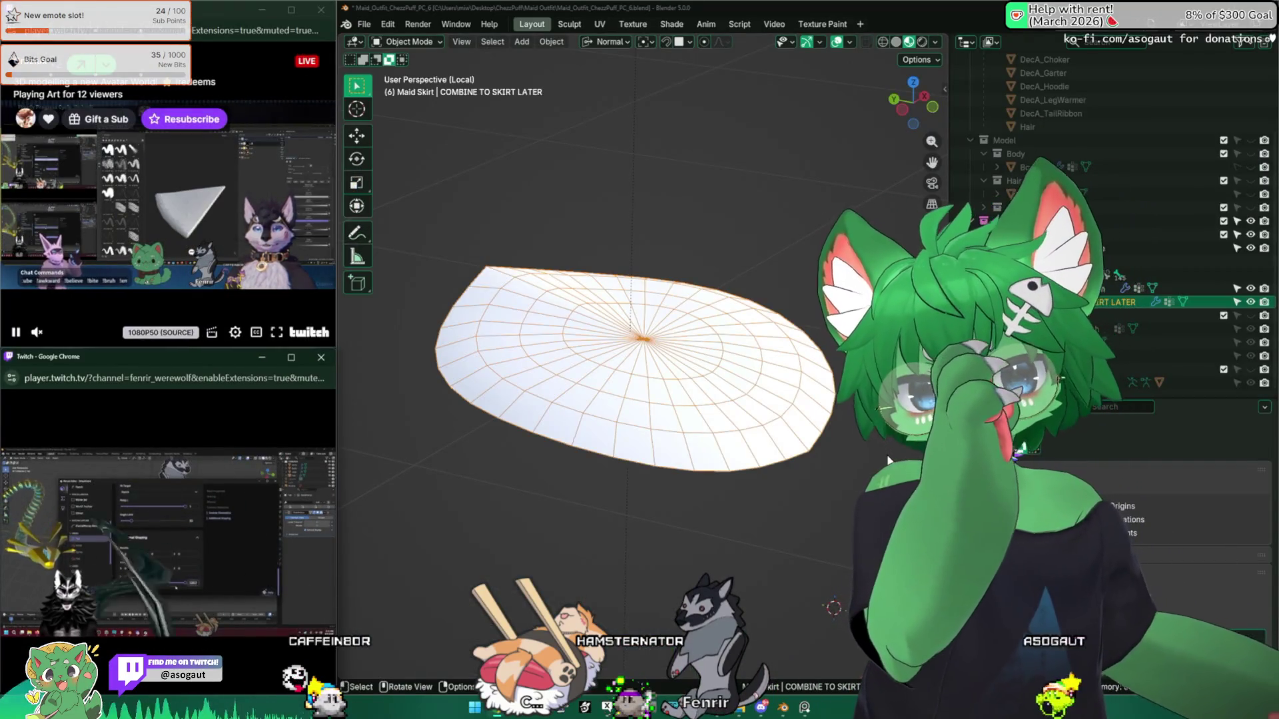
Step: Exit Local View to show the whole skirt with the cap piece again
mouse_move(568, 391)
middle_down()
mouse_move(664, 381)
mouse_move(651, 400)
middle_up()
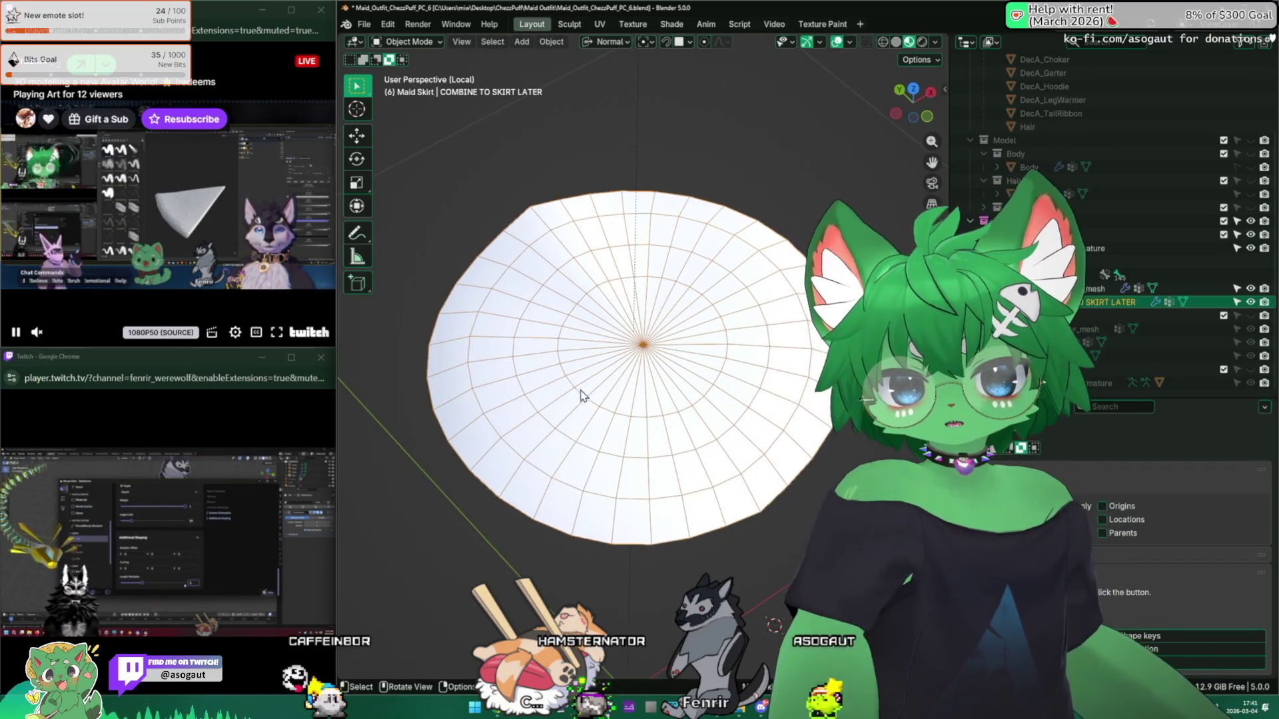
middle_drag(590, 394, 539, 465)
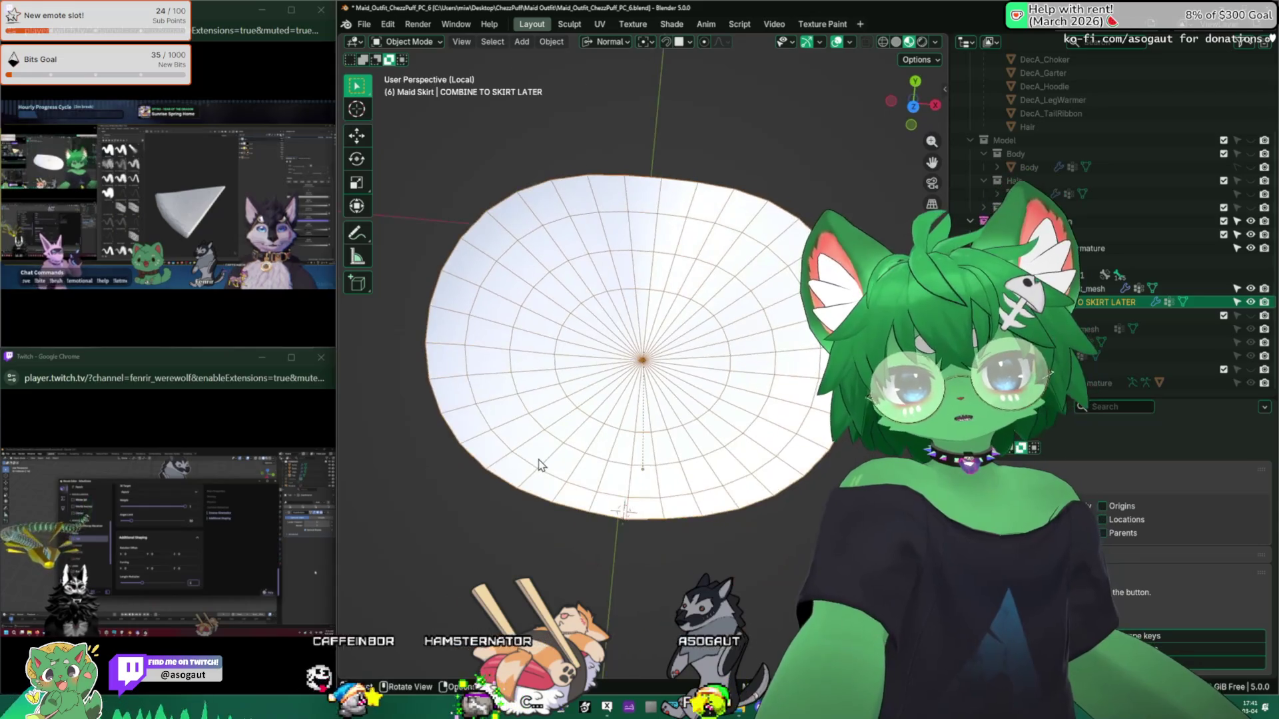
key(KP_Divide)
mouse_move(688, 461)
middle_down()
mouse_move(659, 389)
mouse_move(666, 198)
mouse_move(599, 286)
mouse_move(452, 431)
mouse_move(513, 333)
mouse_move(539, 359)
mouse_move(563, 340)
mouse_move(586, 346)
middle_up()
middle_drag(550, 298, 660, 455)
Step: Add maid_skirt_mesh to the selection, enter Edit Mode, and select all vertices
shift+click(659, 455)
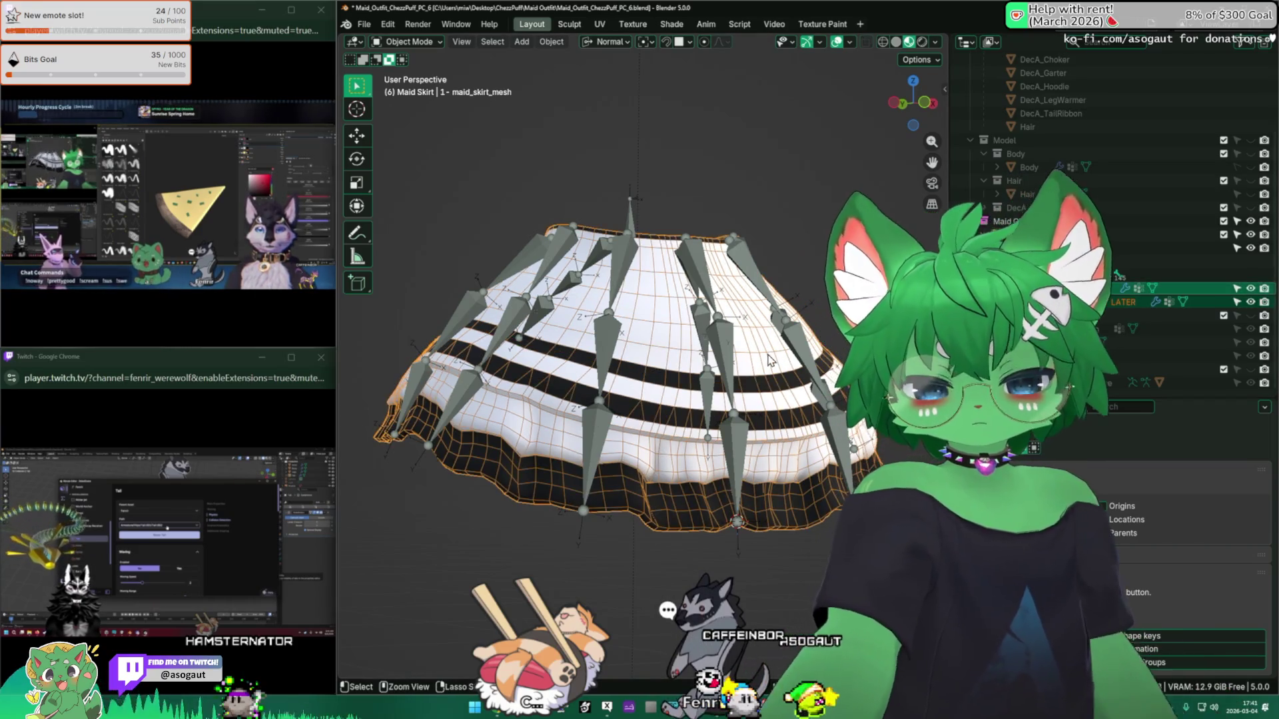
middle_drag(757, 330, 737, 207)
key(Tab)
scroll(716, 286, up, 5)
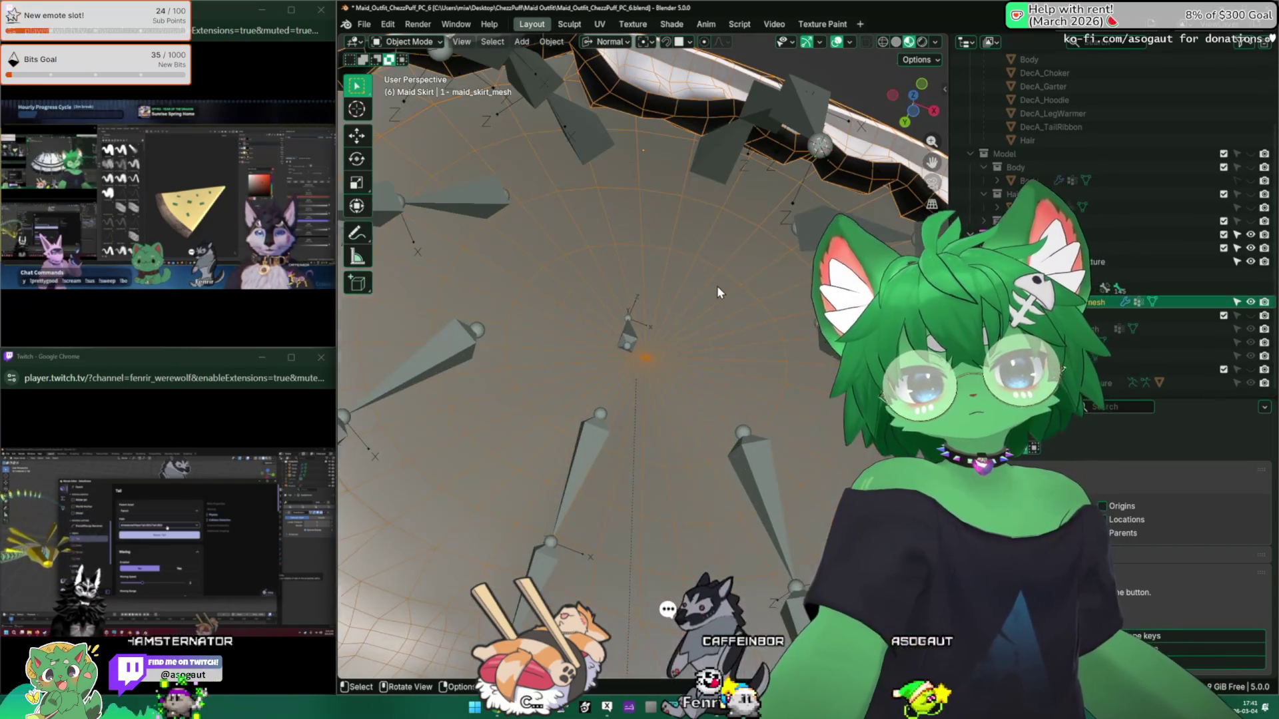
scroll(716, 286, down, 5)
key(a)
middle_drag(730, 274, 737, 315)
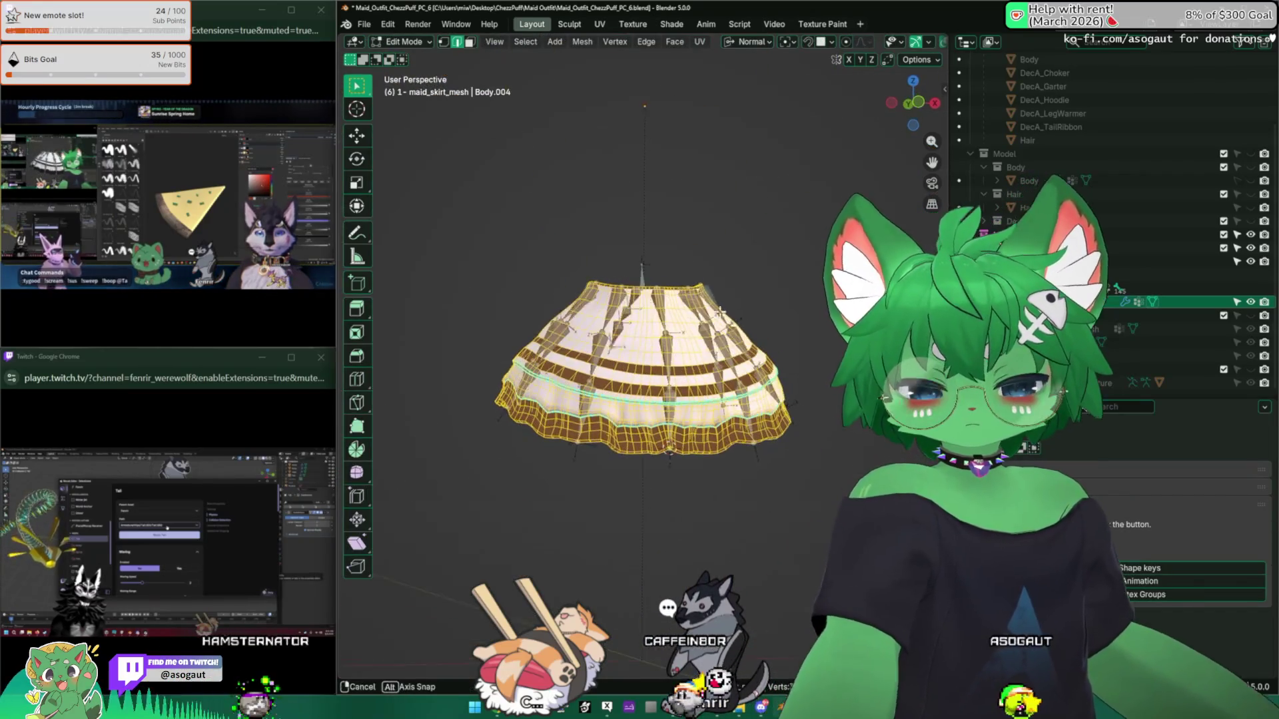
Step: Merge the skirt mesh's vertices by distance, removing 6 duplicates, and inspect the result
key(m)
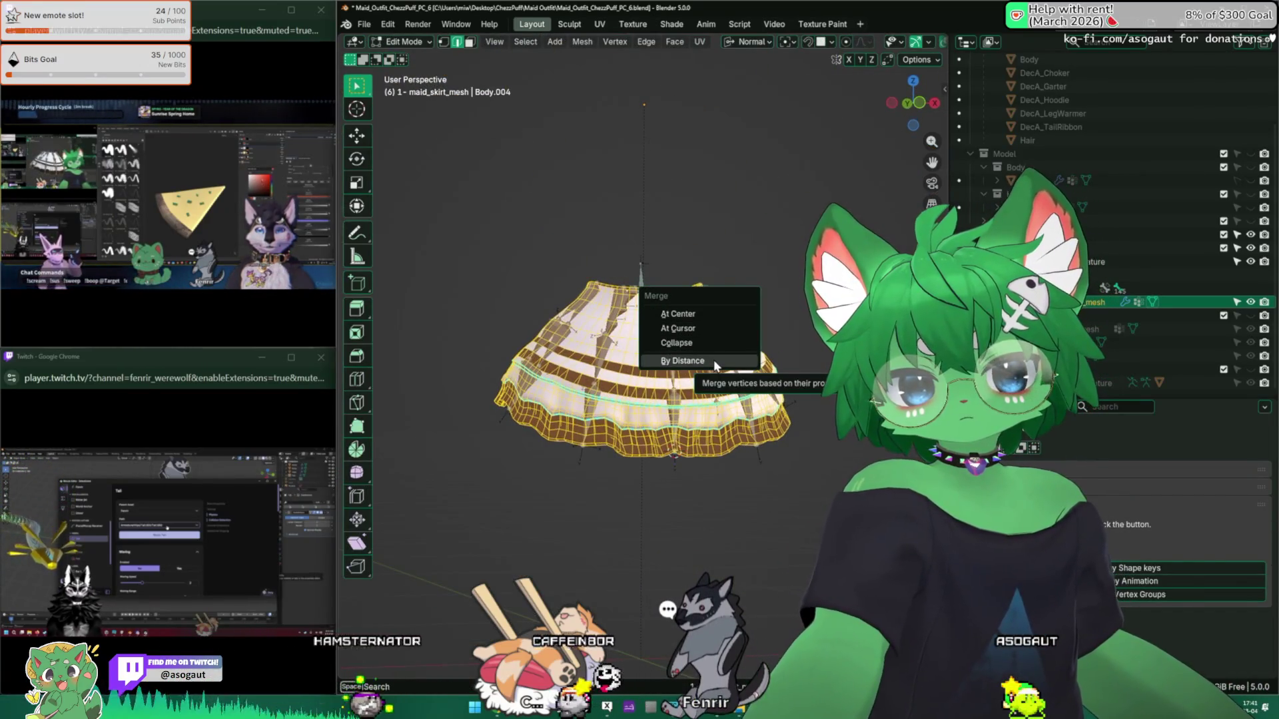
click(715, 363)
mouse_move(608, 286)
middle_down()
mouse_move(627, 333)
mouse_move(736, 314)
mouse_move(588, 305)
middle_up()
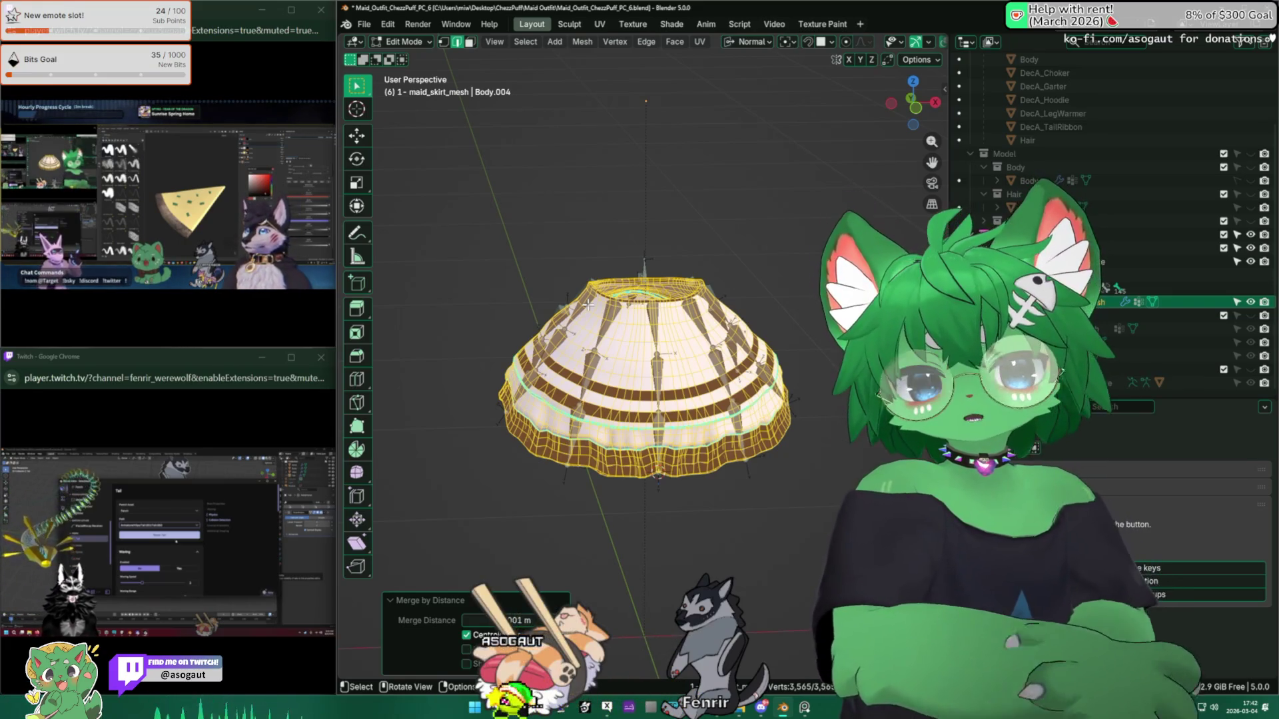
middle_drag(621, 173, 625, 303)
Step: Select the inner dome's linked faces to check it, then undo that selection
key(alt+a)
key(3)
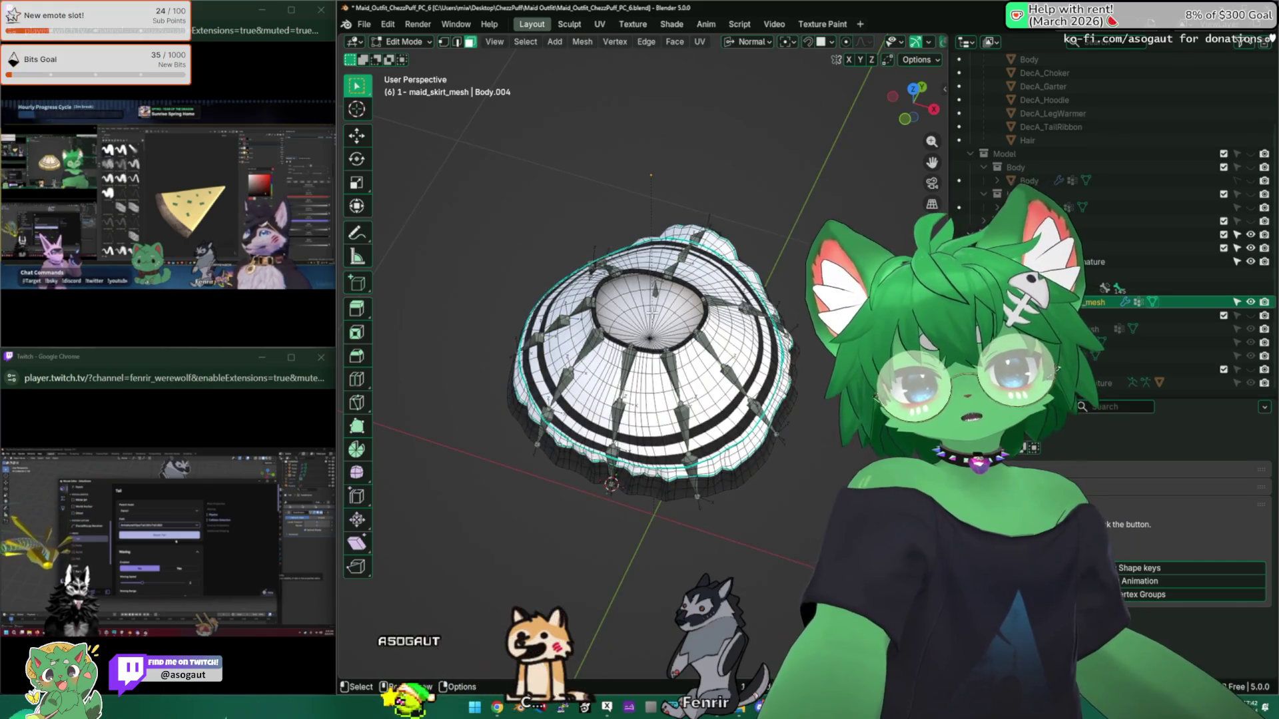
scroll(624, 305, up, 8)
click(652, 349)
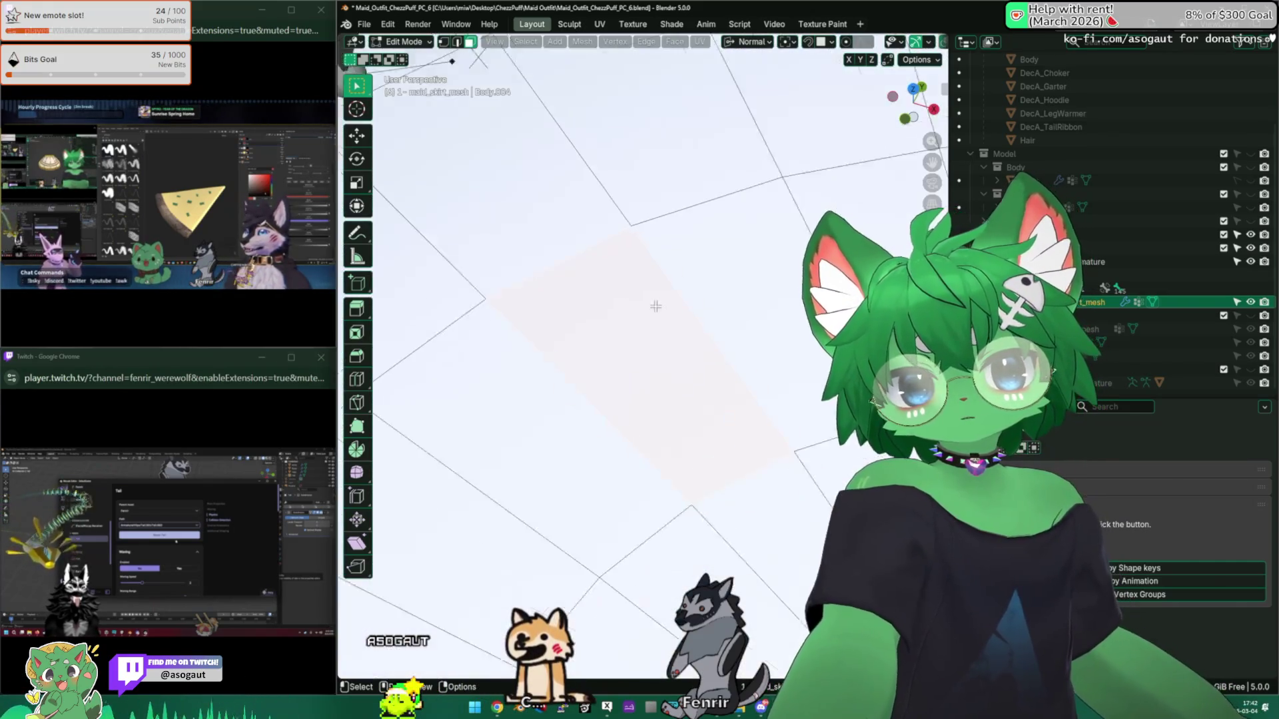
scroll(652, 349, down, 4)
mouse_move(652, 349)
middle_down()
mouse_move(664, 339)
mouse_move(647, 271)
middle_up()
key(l)
scroll(655, 299, up, 3)
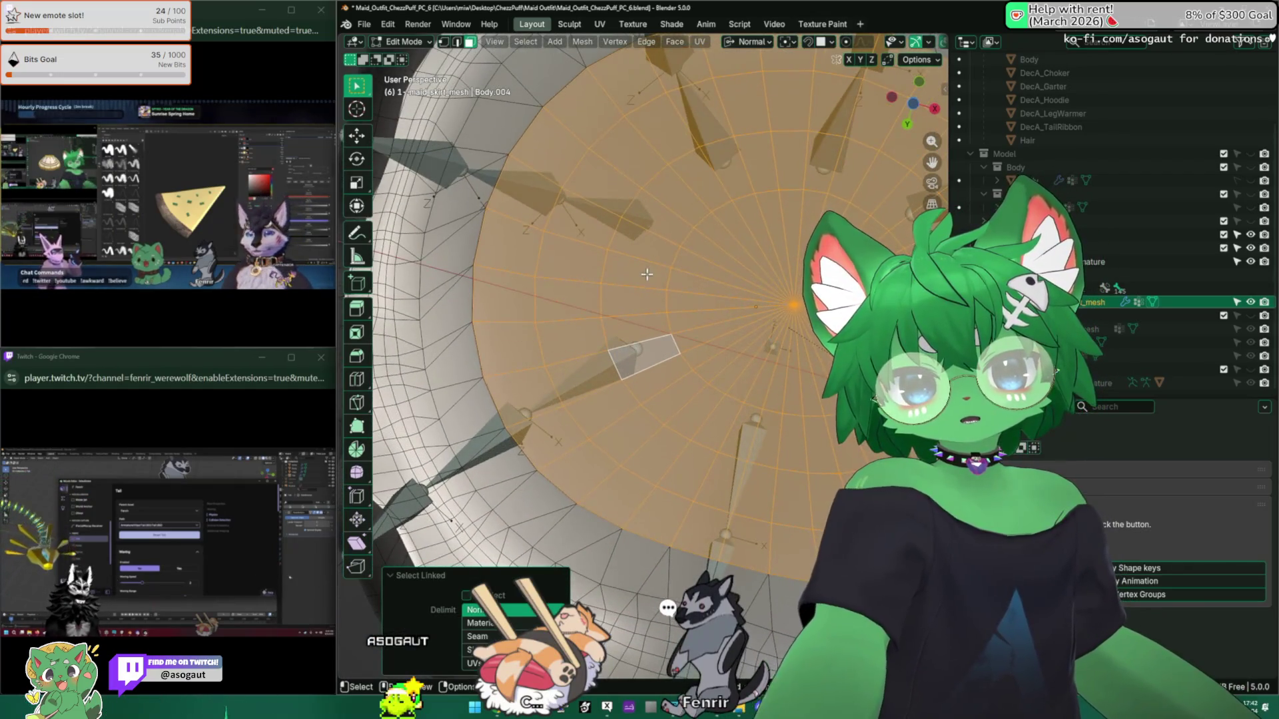
key(ctrl+z)
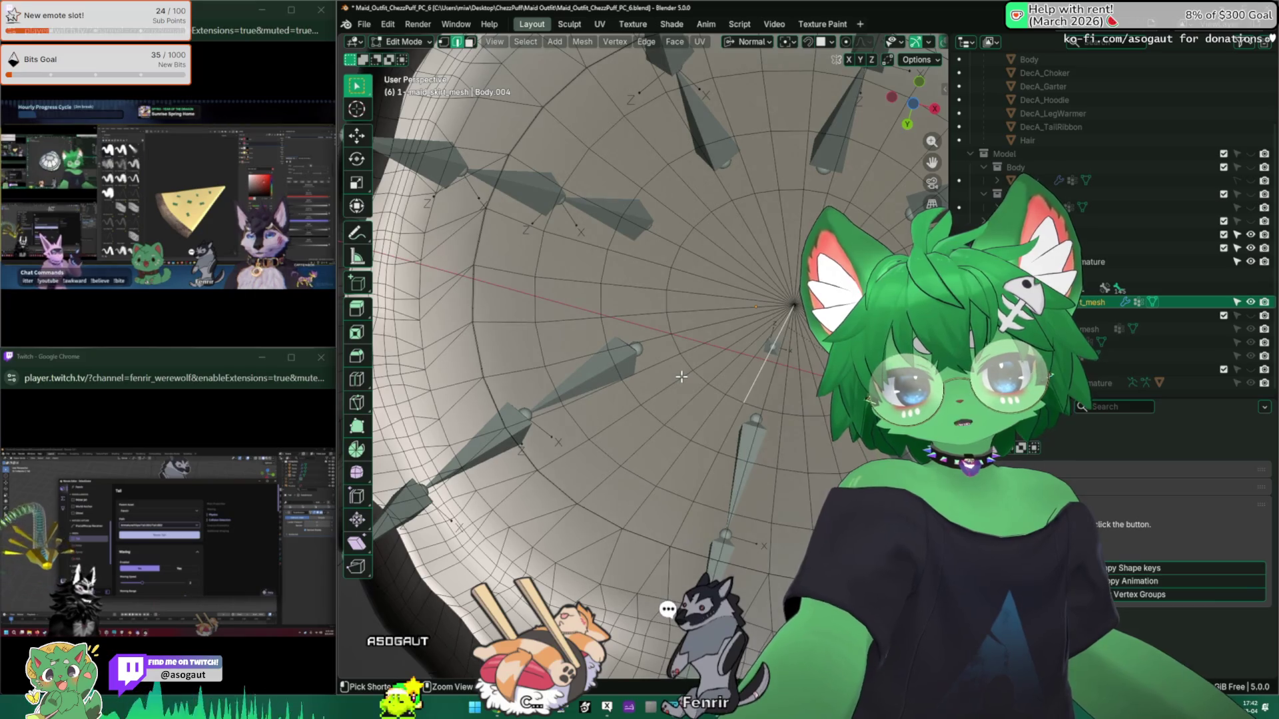
key(ctrl+z)
Step: Return to Object Mode and make the COMBINE TO SKIRT LATER object active
scroll(681, 377, down, 5)
key(ctrl+z)
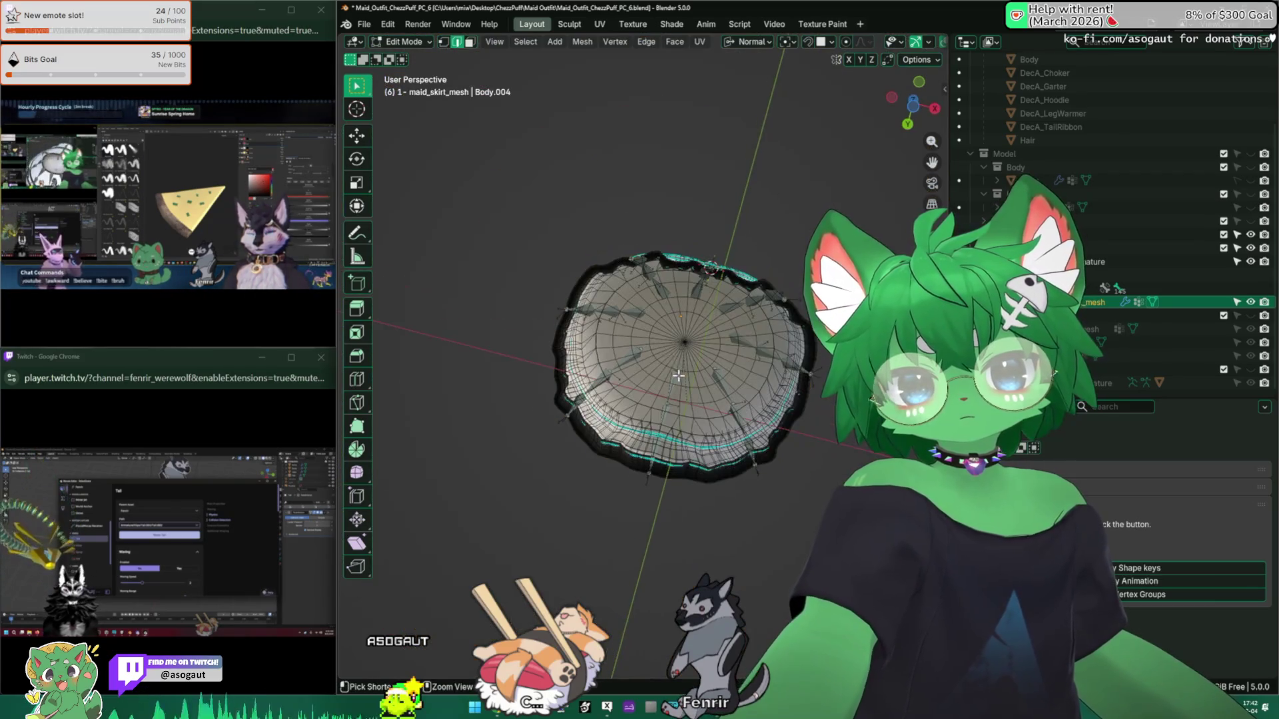
click(673, 349)
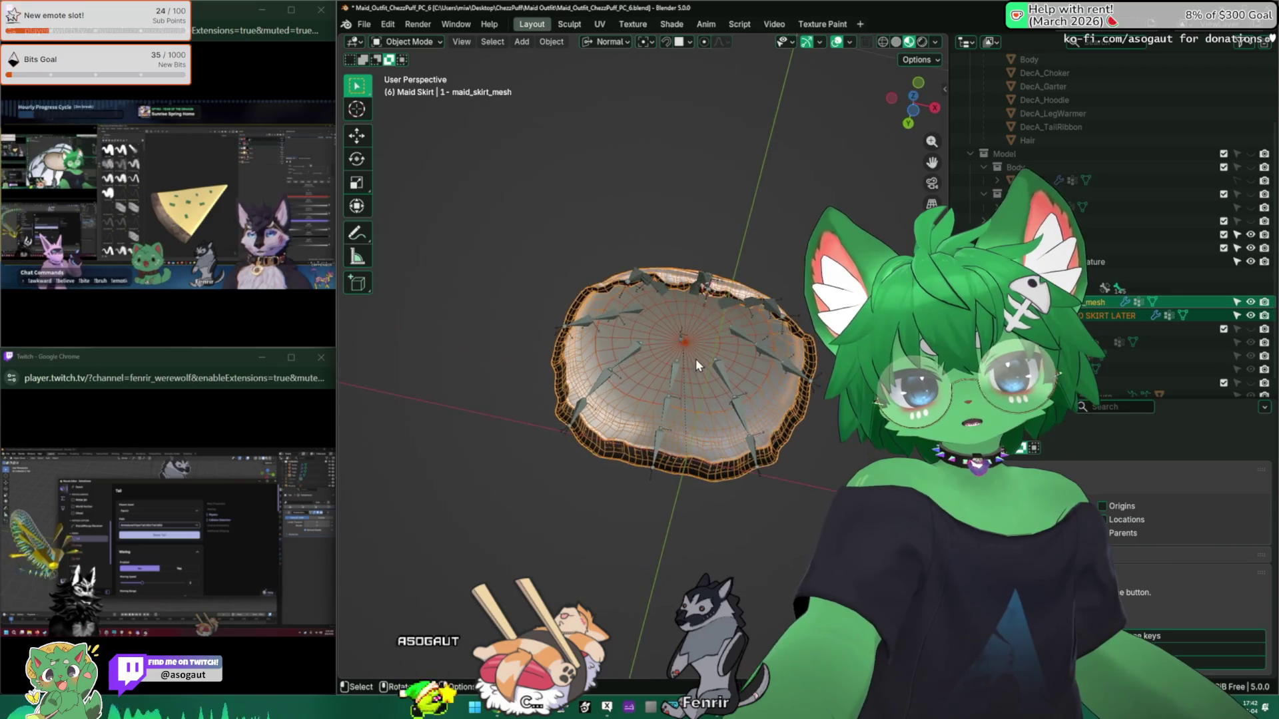
Step: Select maid_skirt_mesh and isolate it in Local View
scroll(698, 353, up, 3)
mouse_move(698, 353)
middle_down()
mouse_move(765, 342)
mouse_move(685, 433)
middle_up()
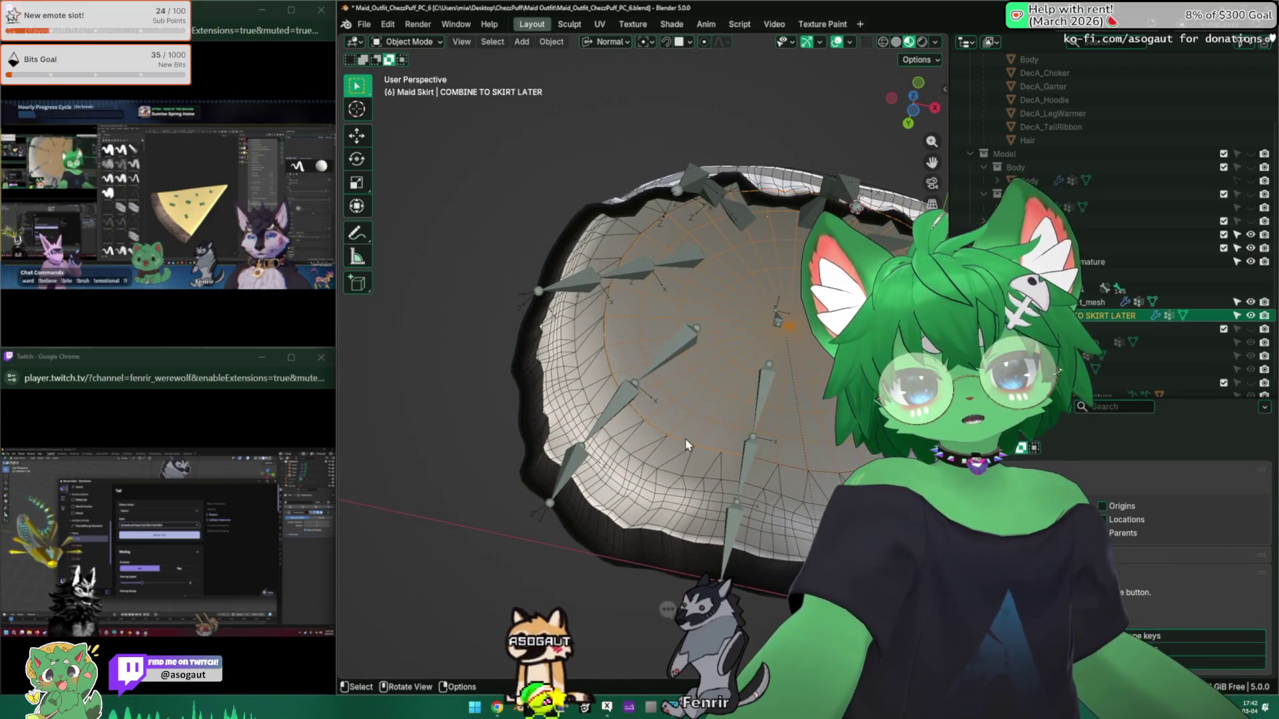
click(658, 458)
key(KP_Divide)
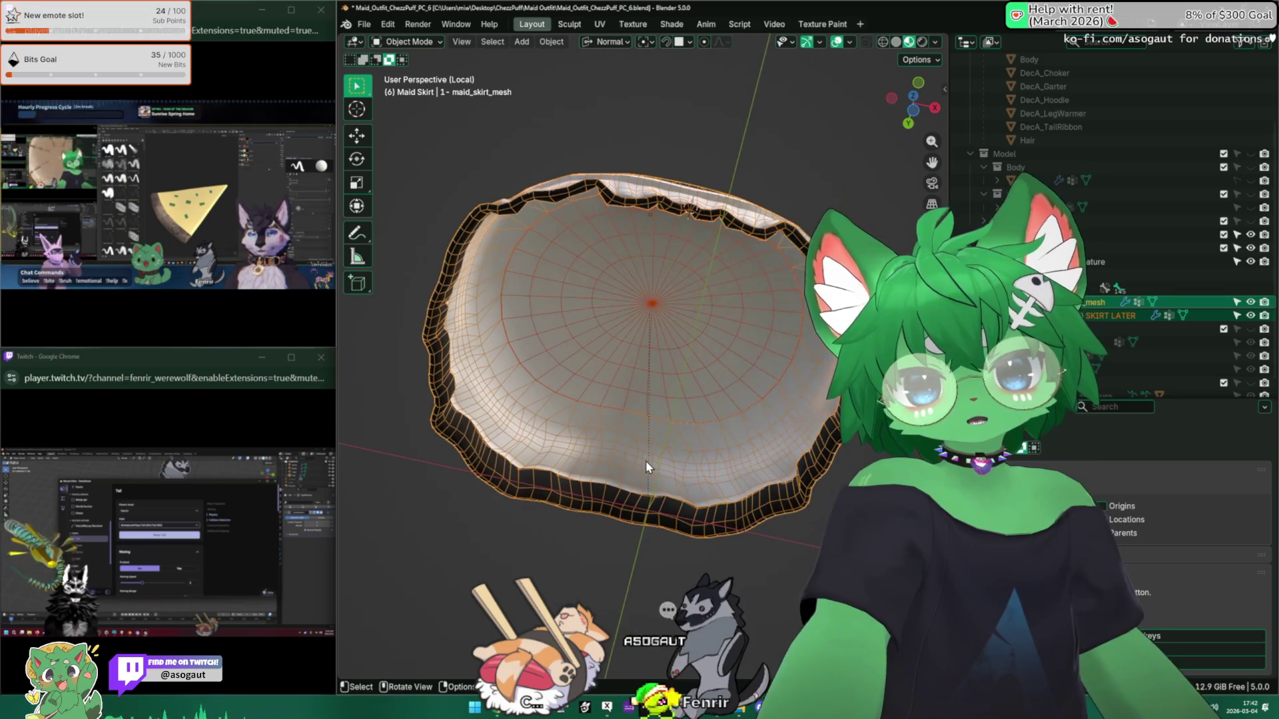
Step: In Edit Mode, clear the skirt's selection and pick a single dome edge
key(Tab)
scroll(666, 400, up, 4)
middle_drag(670, 393, 660, 445)
key(a)
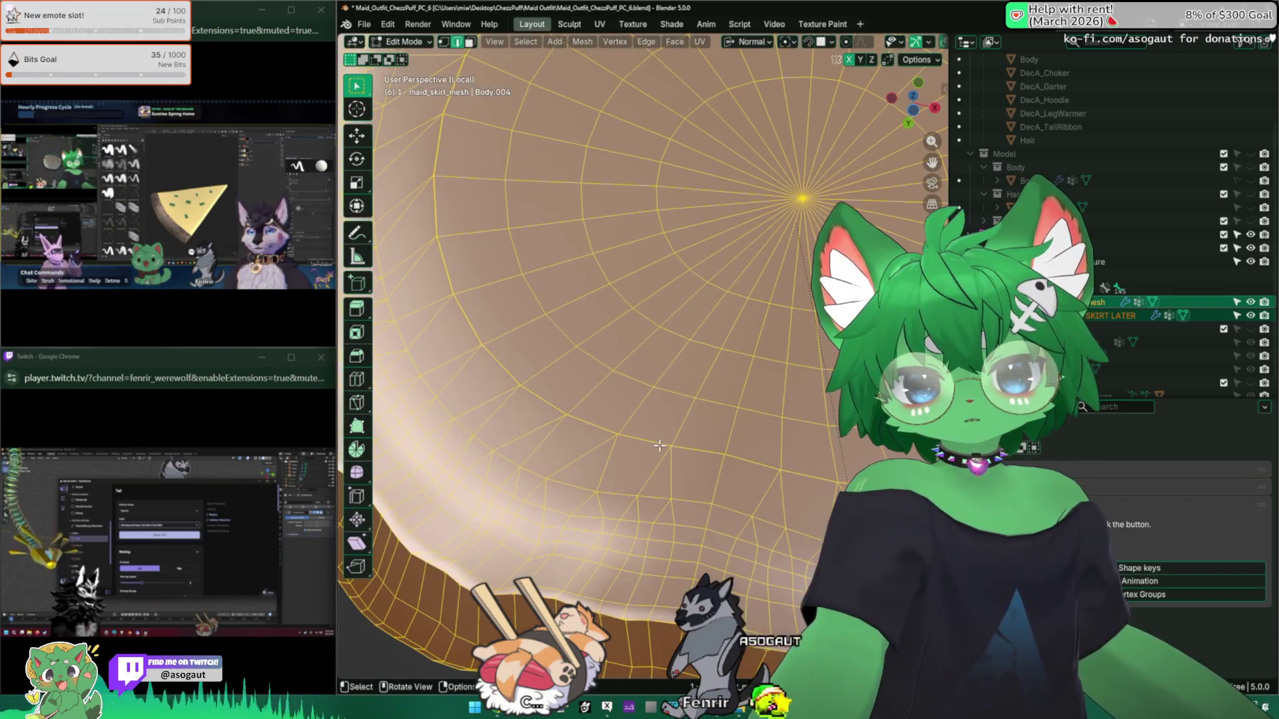
key(alt+a)
click(671, 460)
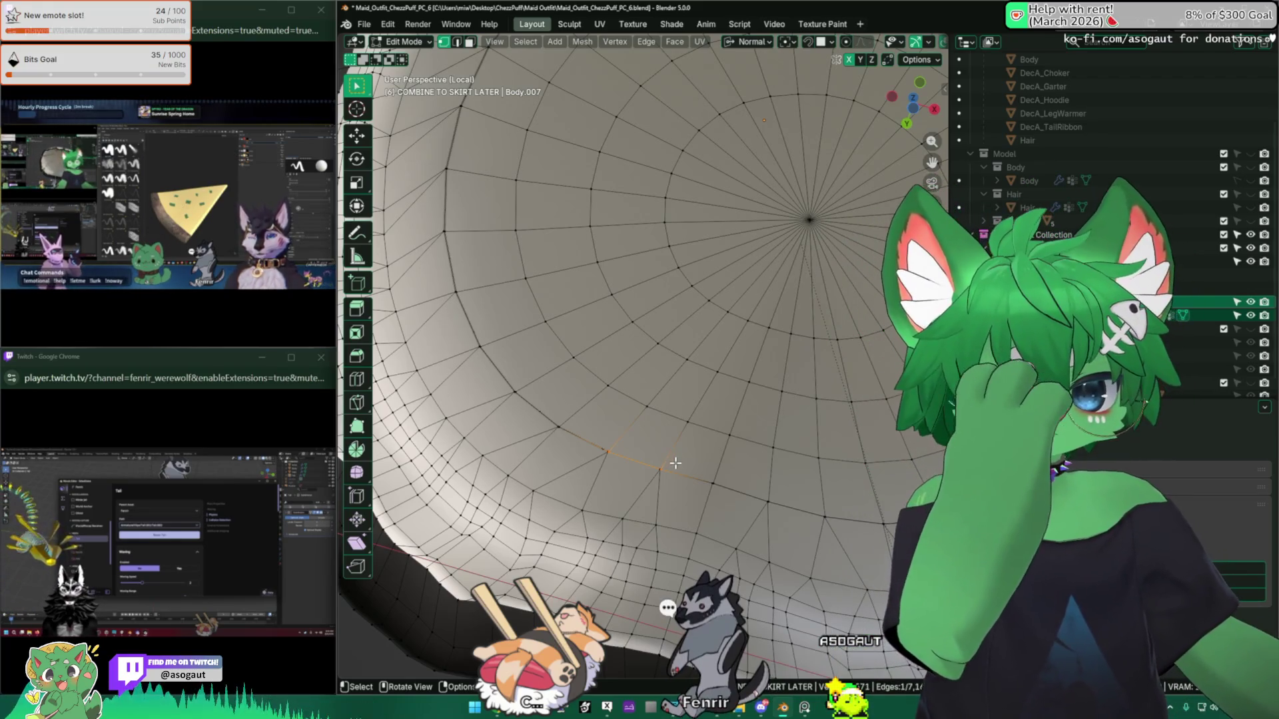
Step: Back in Object Mode, leave only maid_skirt_mesh selected and re-enter Edit Mode
key(Tab)
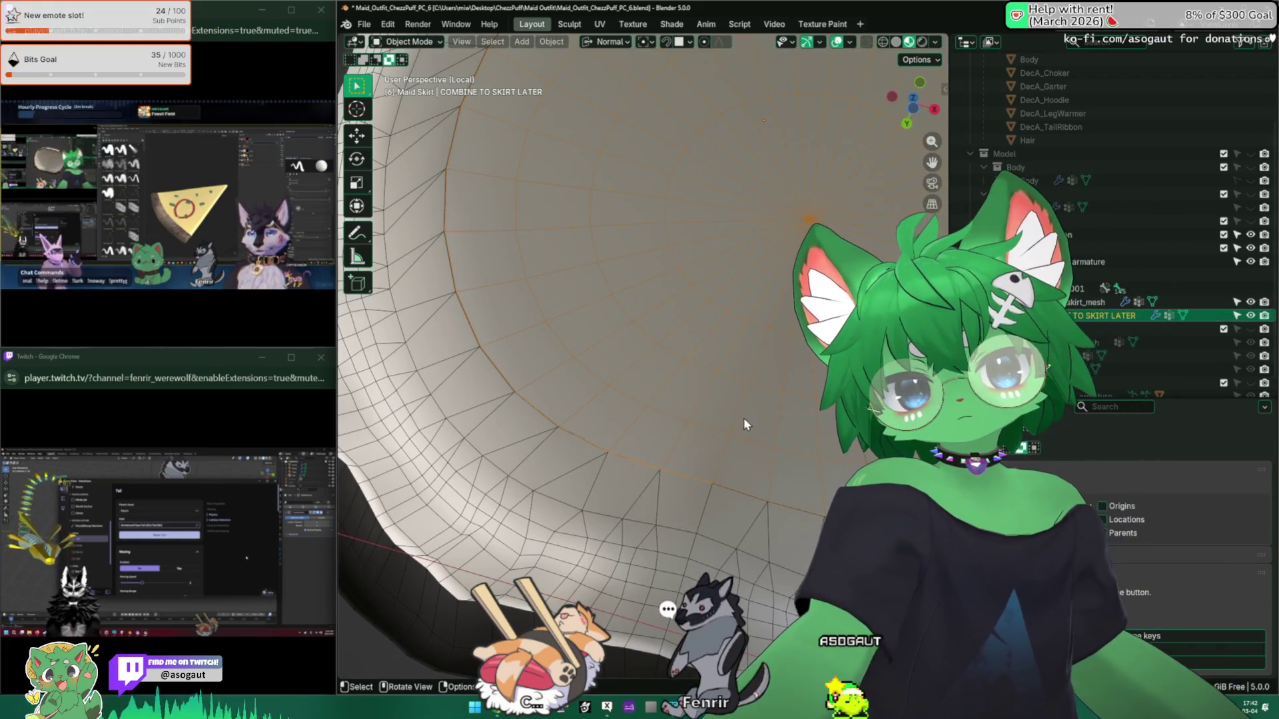
ctrl+click(1093, 301)
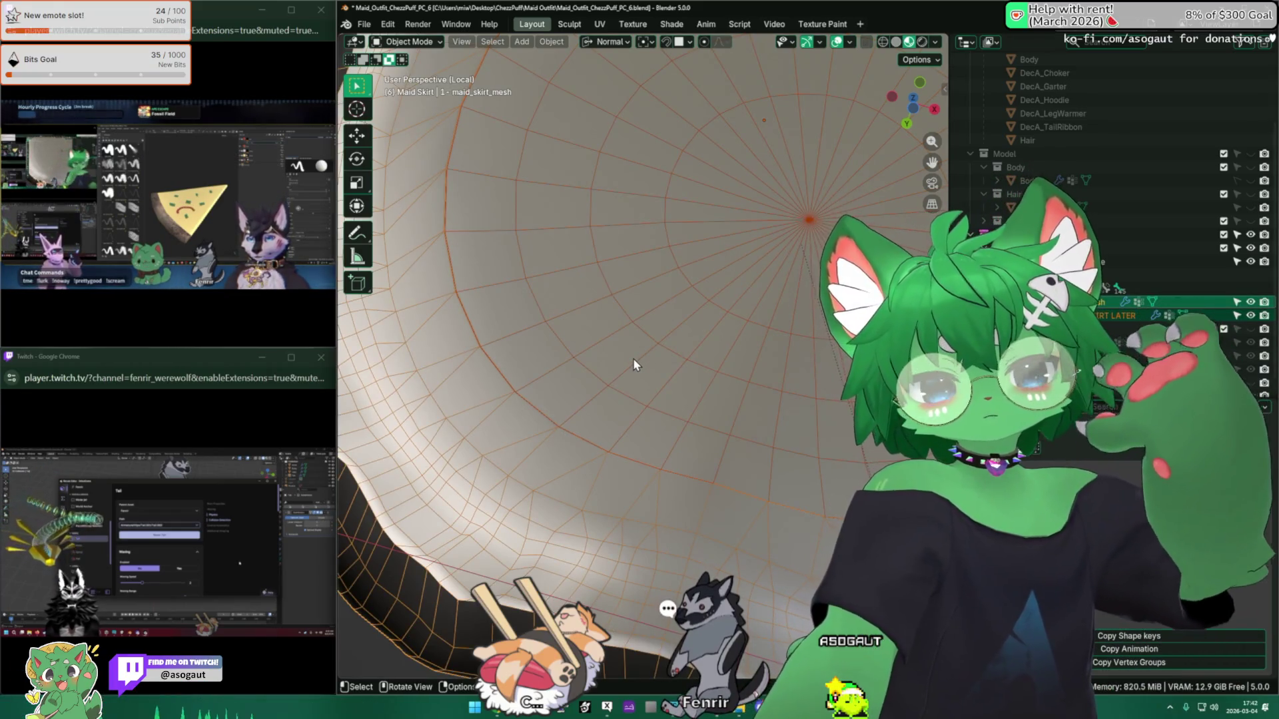
click(632, 360)
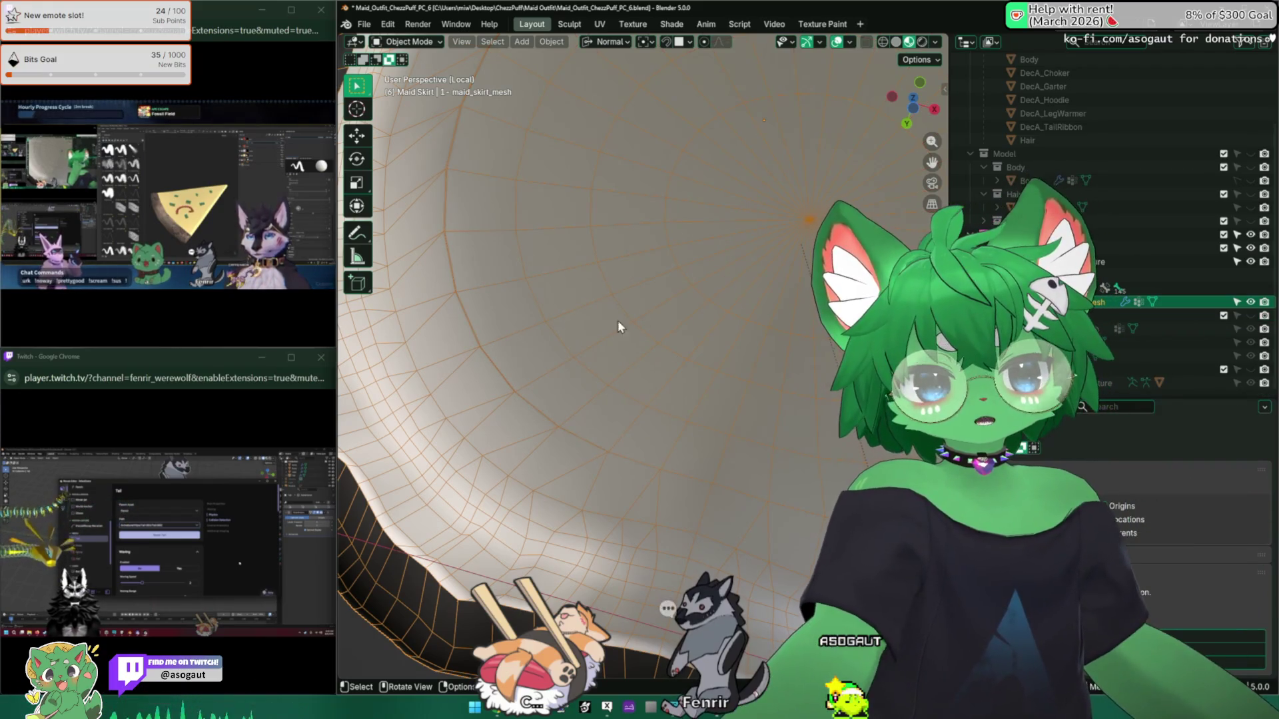
key(Tab)
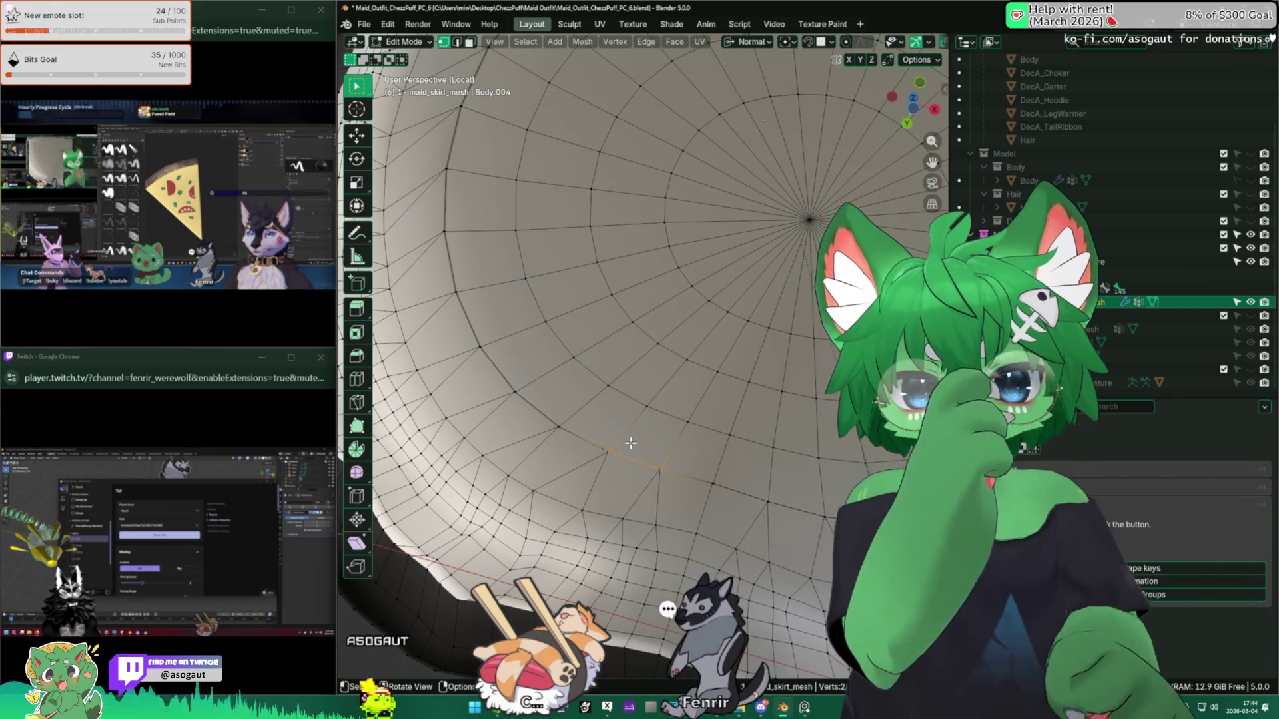
Step: Orbit to view the skirt's inner dome grid from another angle
middle_drag(571, 394, 606, 479)
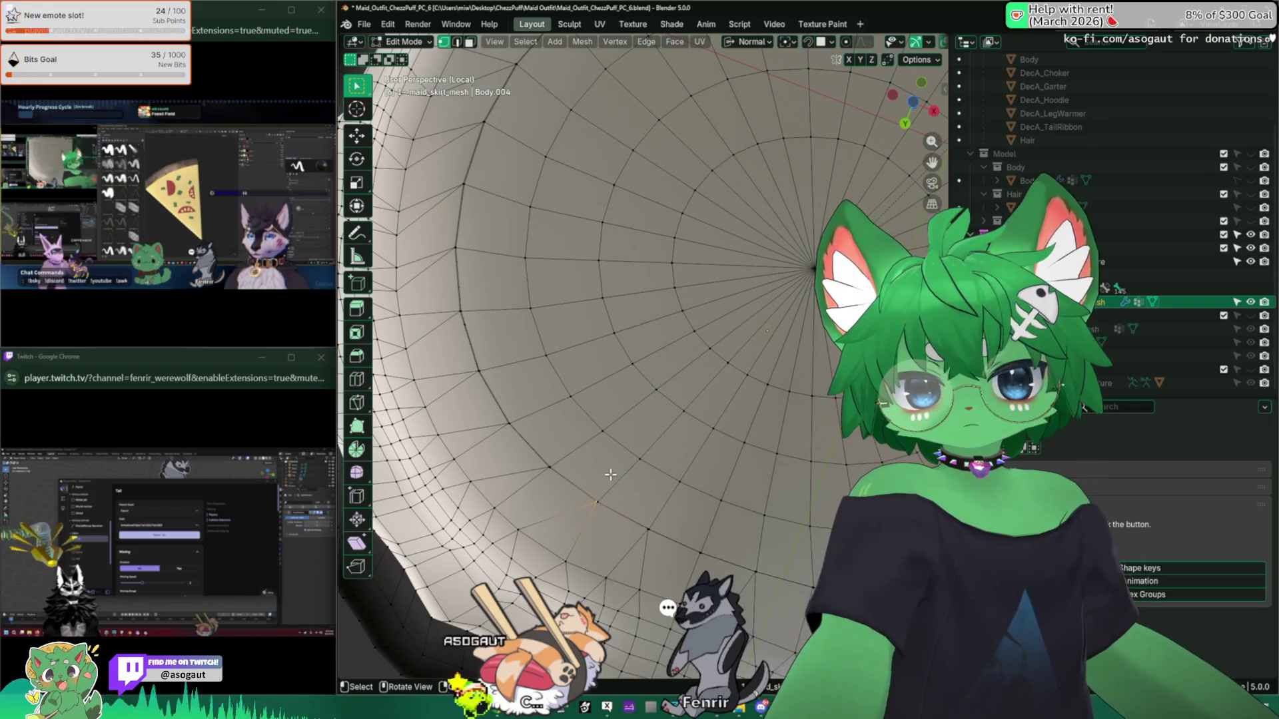
Step: In face select mode, select a ring of faces around the skirt plus outer-row faces
key(3)
alt+click(557, 455)
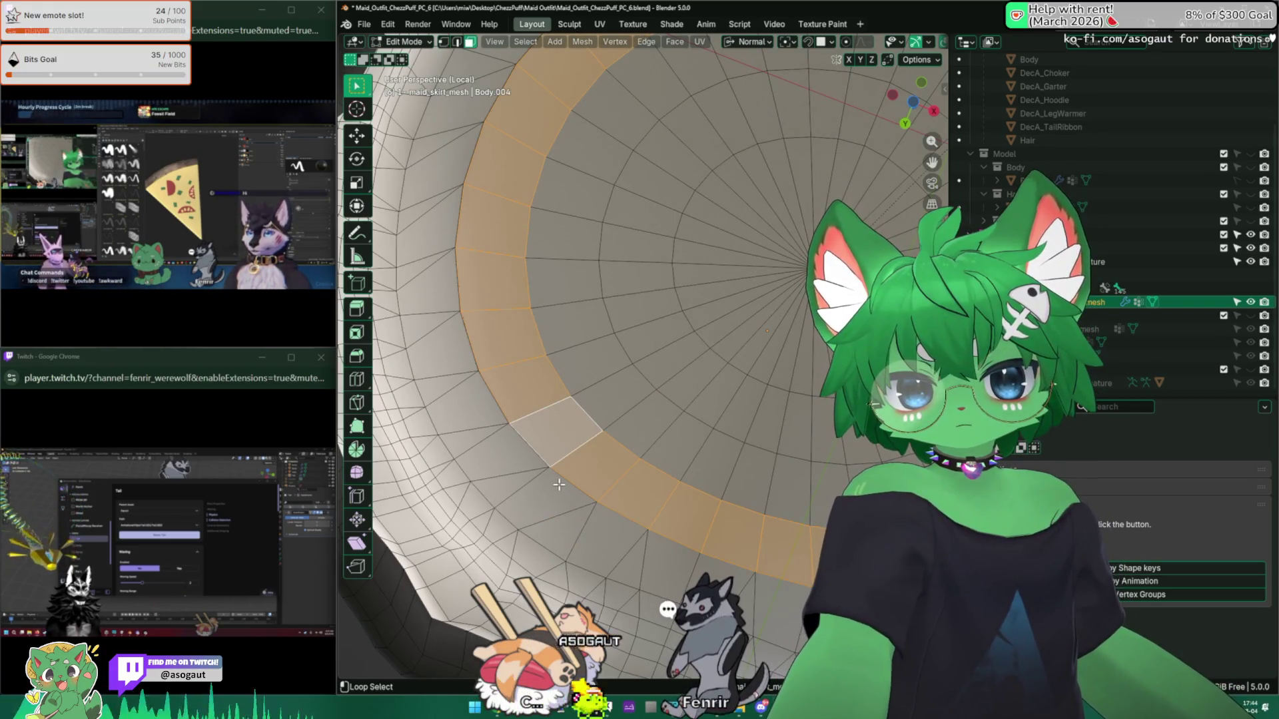
shift+click(556, 433)
shift+click(530, 496)
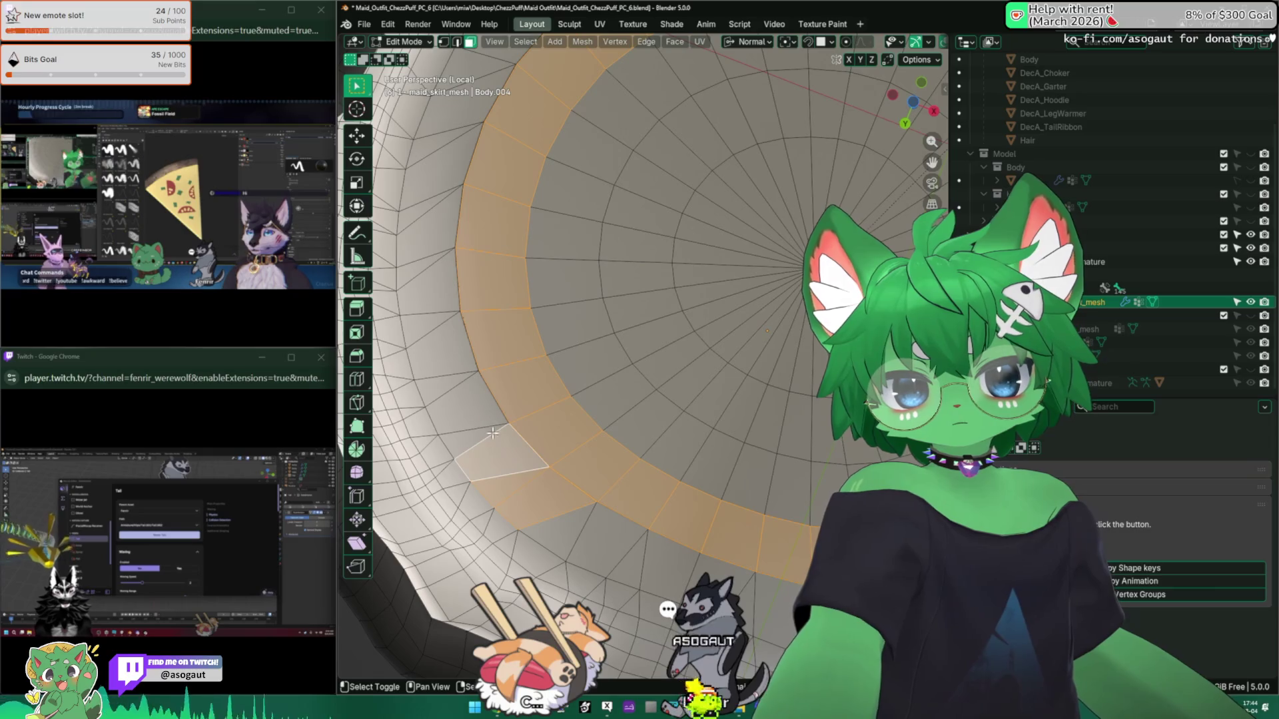
shift+click(466, 423)
shift+click(437, 359)
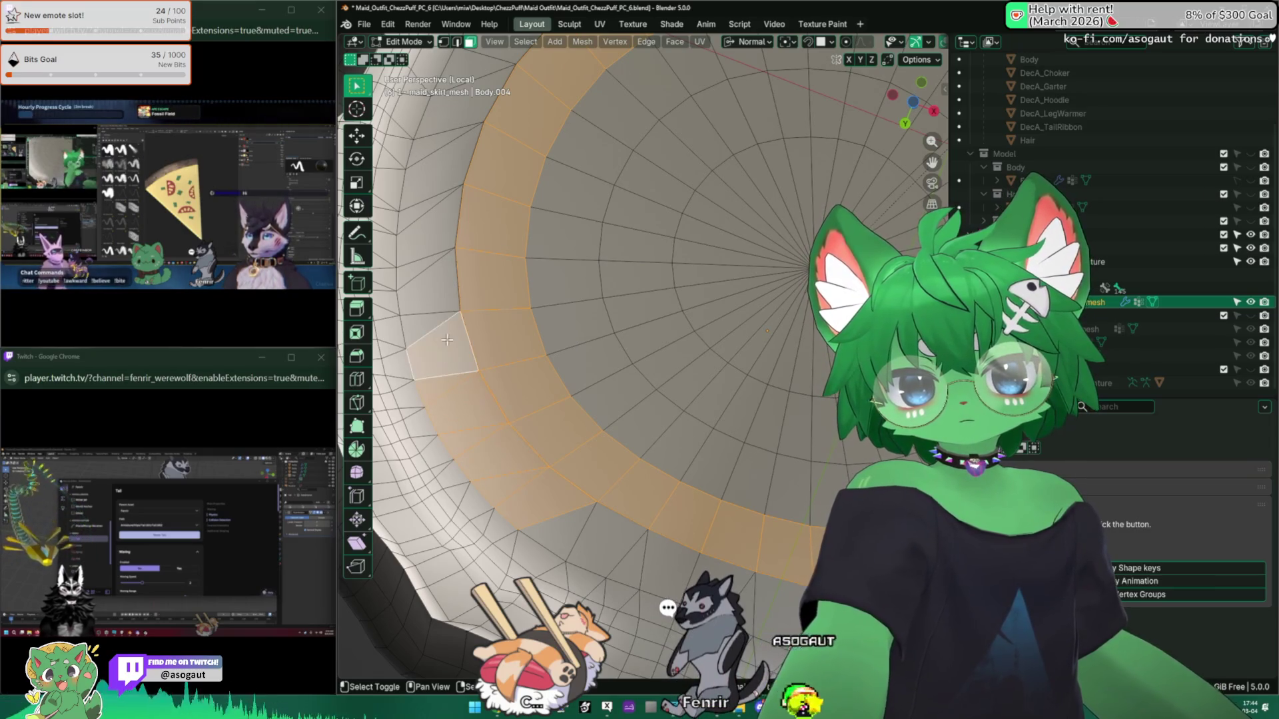
shift+click(422, 266)
middle_drag(422, 265, 454, 394)
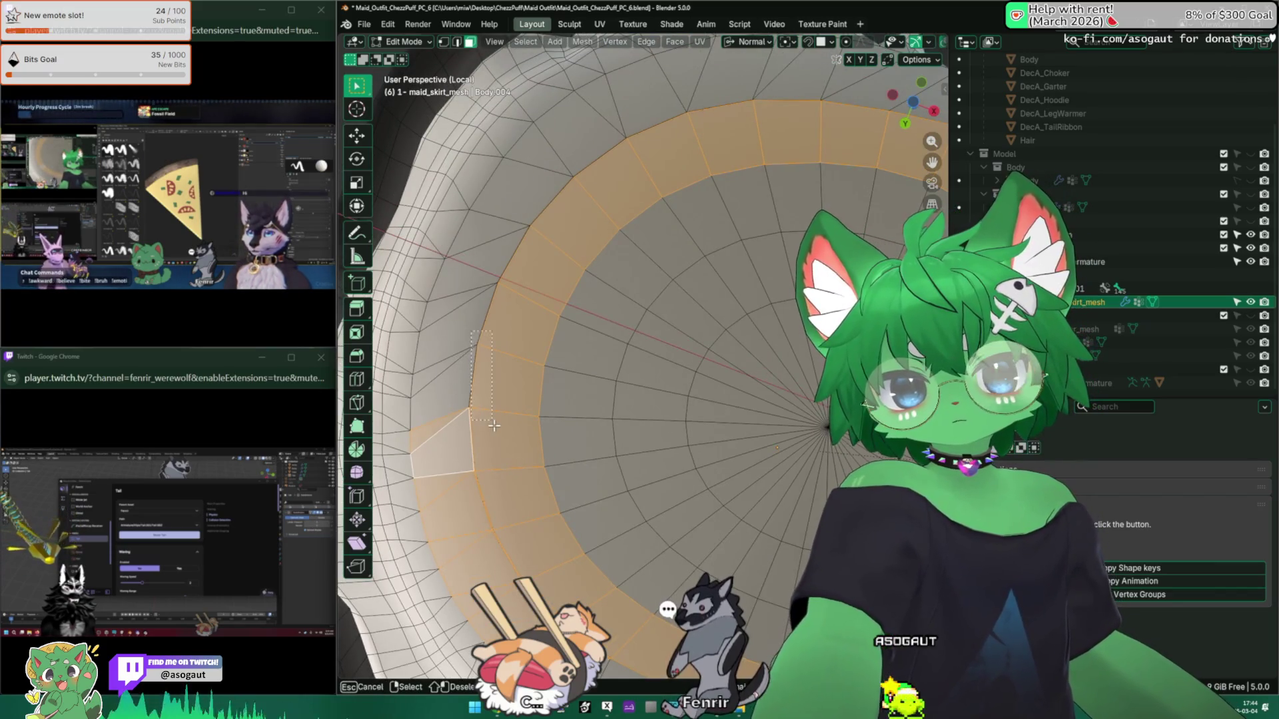
middle_drag(479, 313, 533, 373)
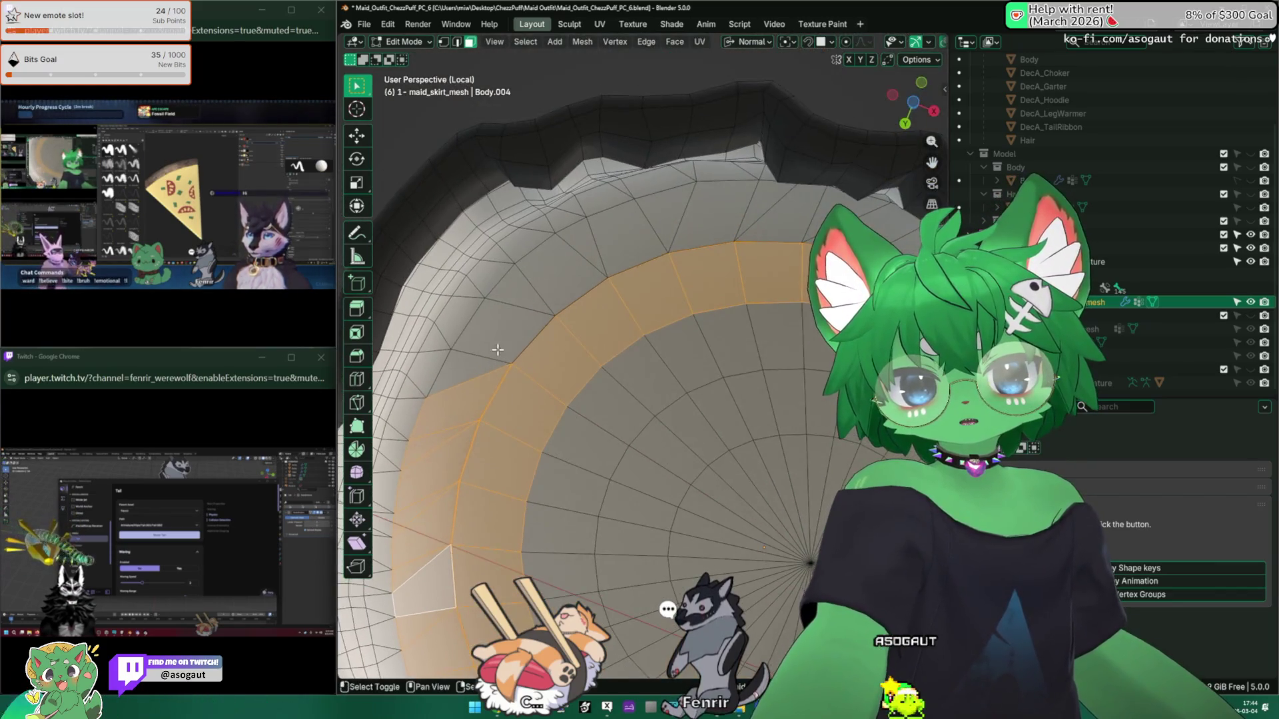
middle_drag(594, 326, 583, 365)
shift+click(600, 333)
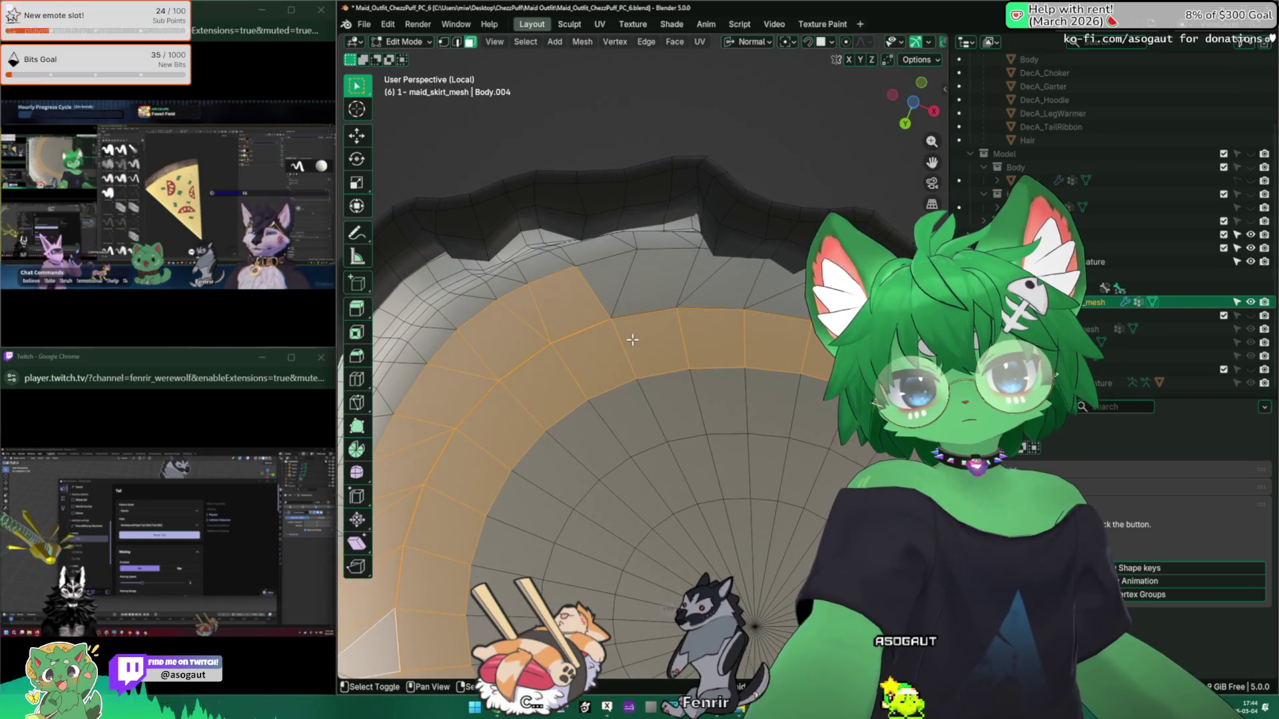
shift+click(666, 313)
Step: Extend the selection with more outer-ring and skirt faces along the ring
mouse_move(700, 333)
shift+middle_down()
mouse_move(647, 341)
mouse_move(671, 299)
mouse_move(710, 313)
shift+middle_up()
shift+drag(745, 338, 745, 338)
shift+middle_drag(745, 338, 706, 280)
shift+click(733, 303)
shift+click(753, 320)
shift+middle_drag(752, 320, 733, 293)
shift+click(762, 378)
mouse_move(762, 377)
shift+middle_down()
mouse_move(736, 360)
mouse_move(716, 393)
mouse_move(736, 313)
shift+middle_up()
shift+click(736, 359)
shift+click(720, 373)
shift+click(718, 390)
shift+click(716, 393)
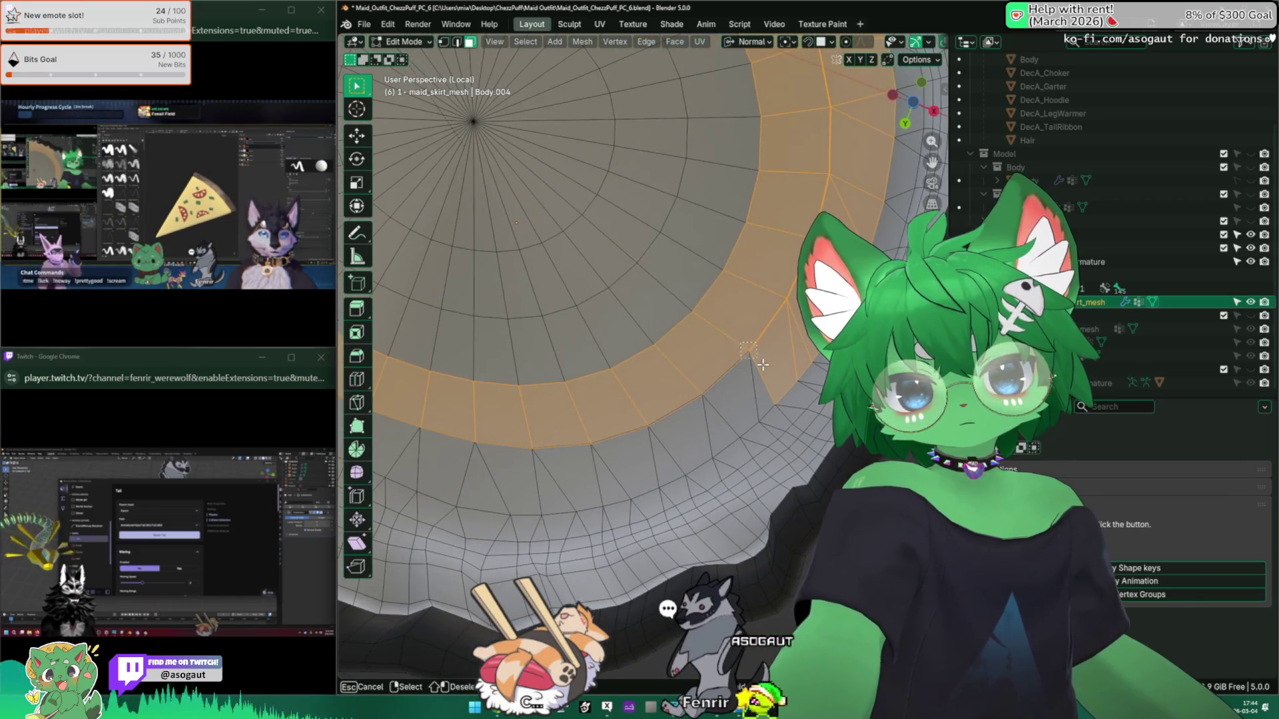
shift+click(736, 373)
shift+click(653, 400)
Step: Add the faces below the ring and merge the selection by distance, removing 0 vertices
shift+middle_drag(653, 400, 753, 360)
shift+click(733, 385)
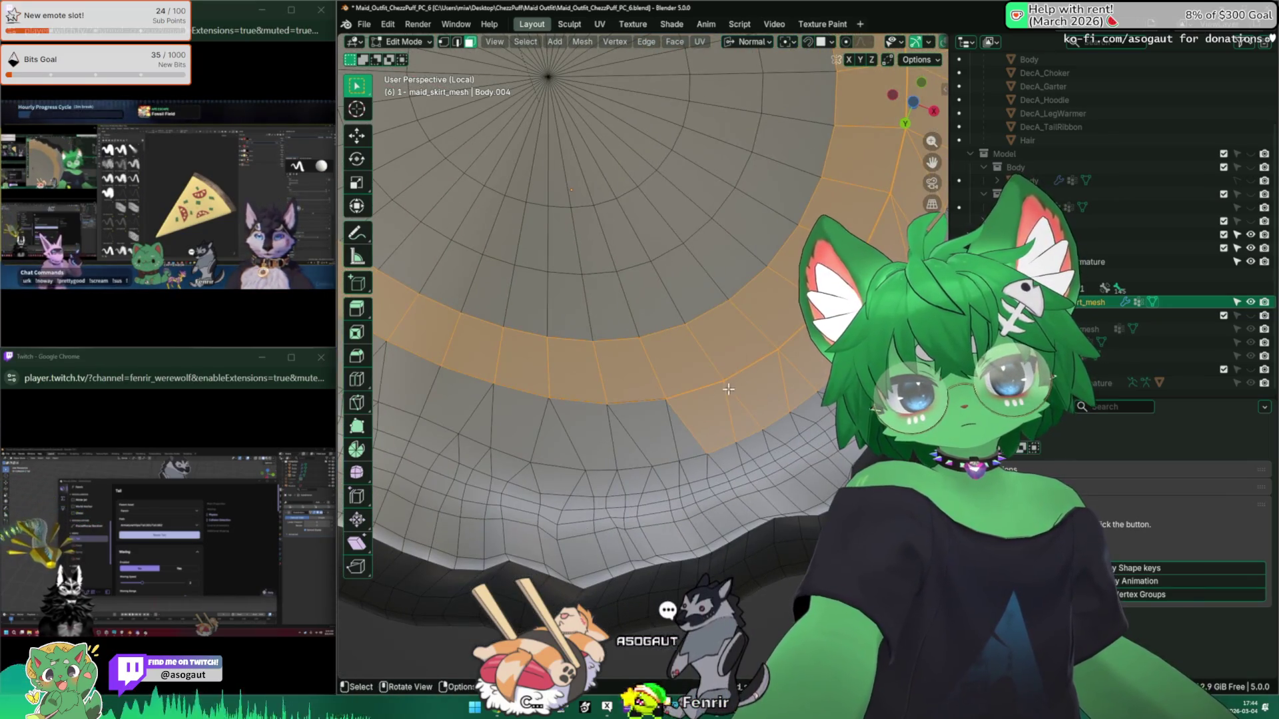
shift+click(658, 398)
shift+middle_drag(659, 399, 796, 385)
shift+click(703, 420)
shift+click(638, 413)
shift+click(706, 413)
shift+click(627, 376)
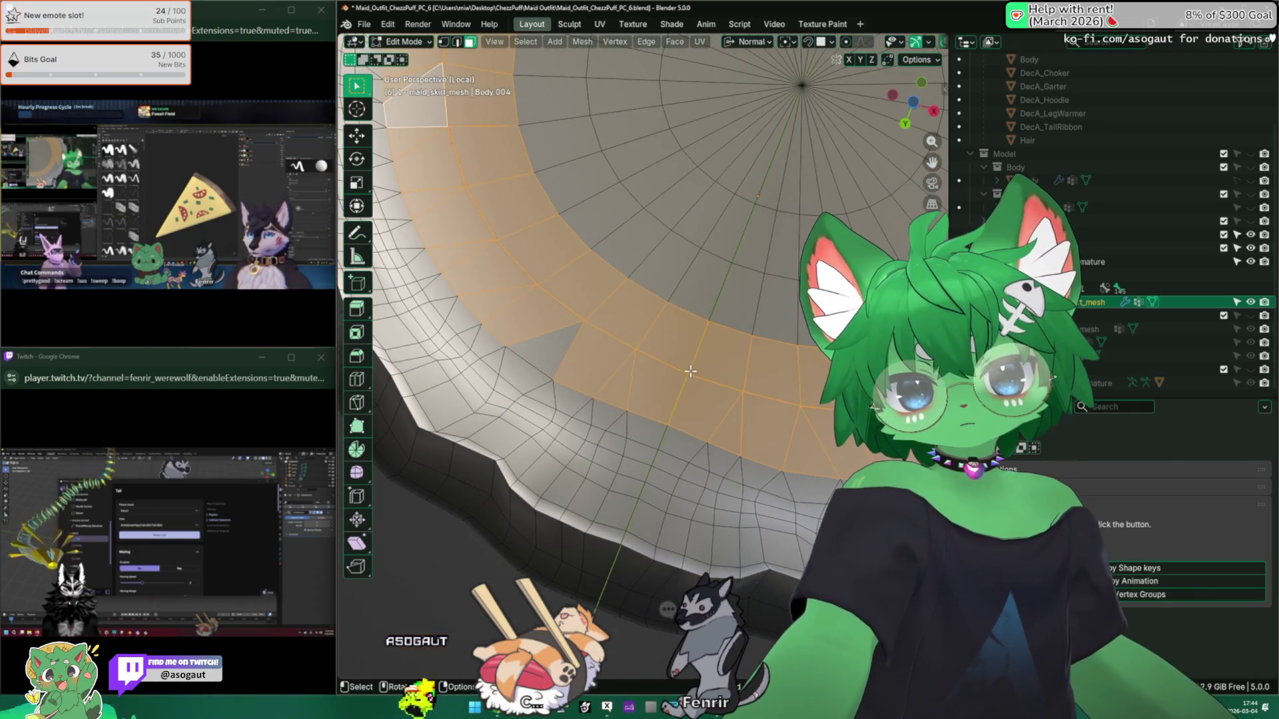
middle_drag(679, 341, 743, 319)
key(m)
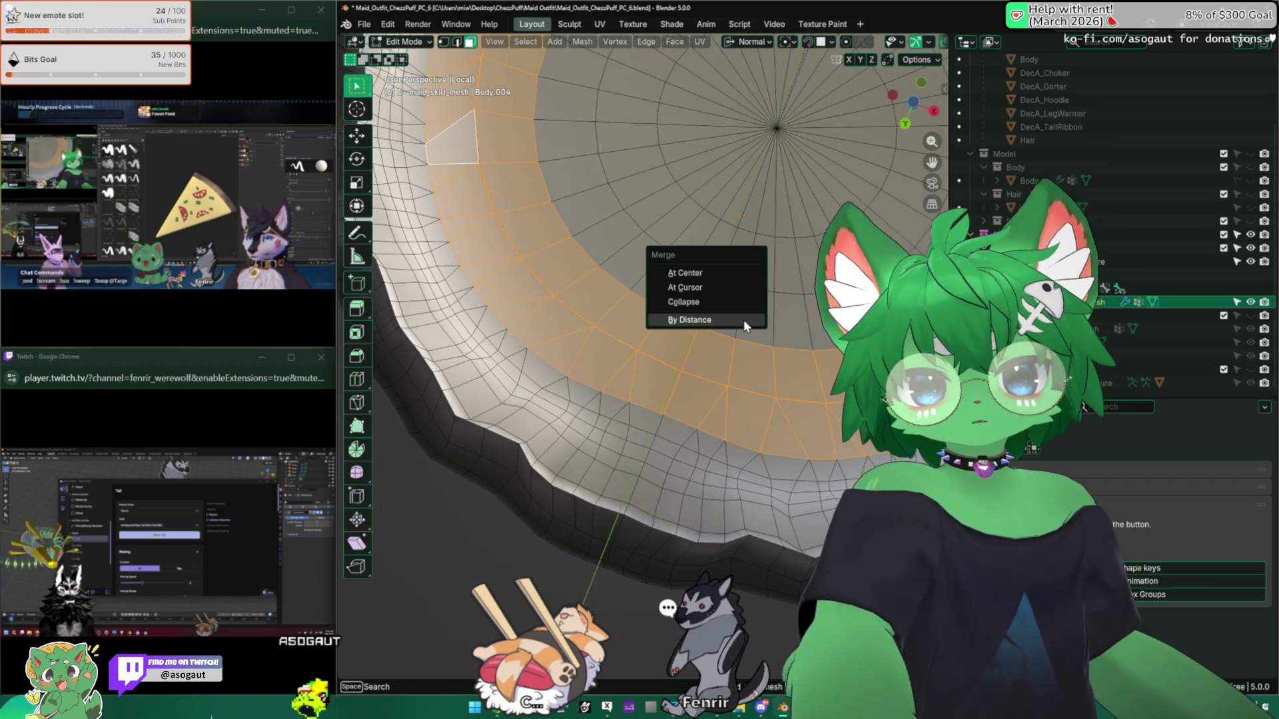
click(744, 320)
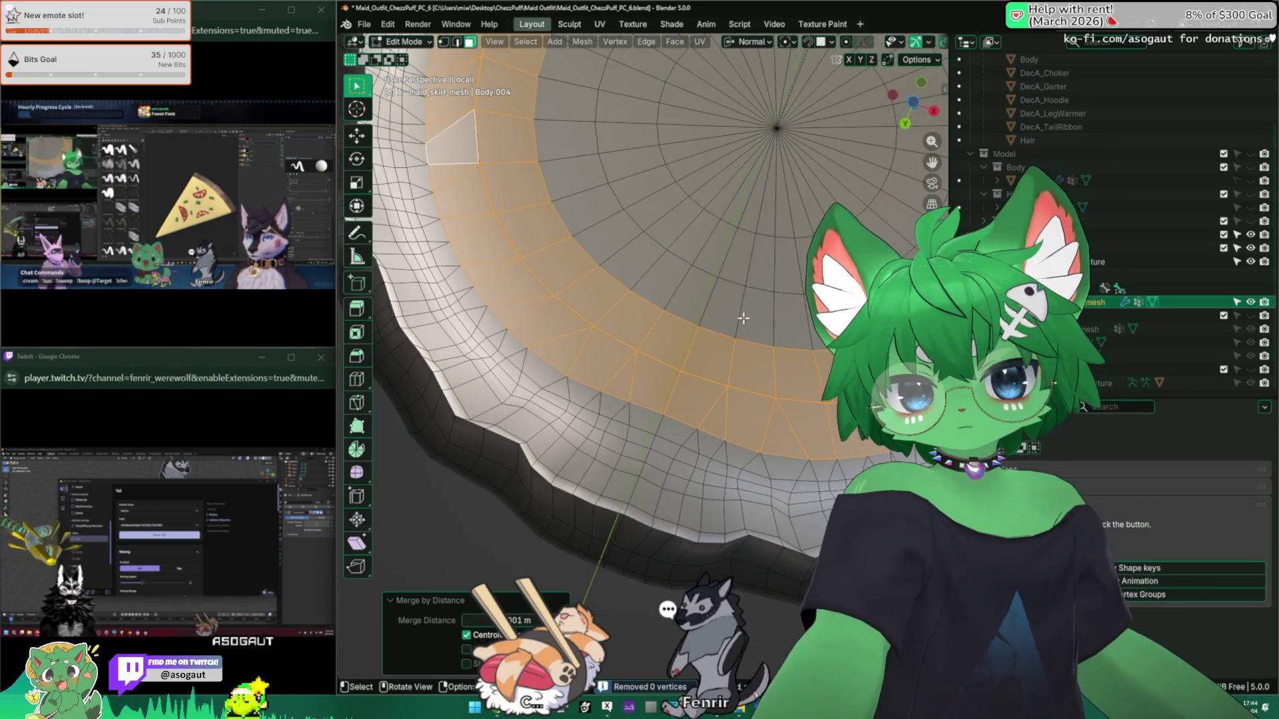
Step: Pick a face of the waist cap inside the skirt's waist opening
click(714, 366)
scroll(714, 366, down, 3)
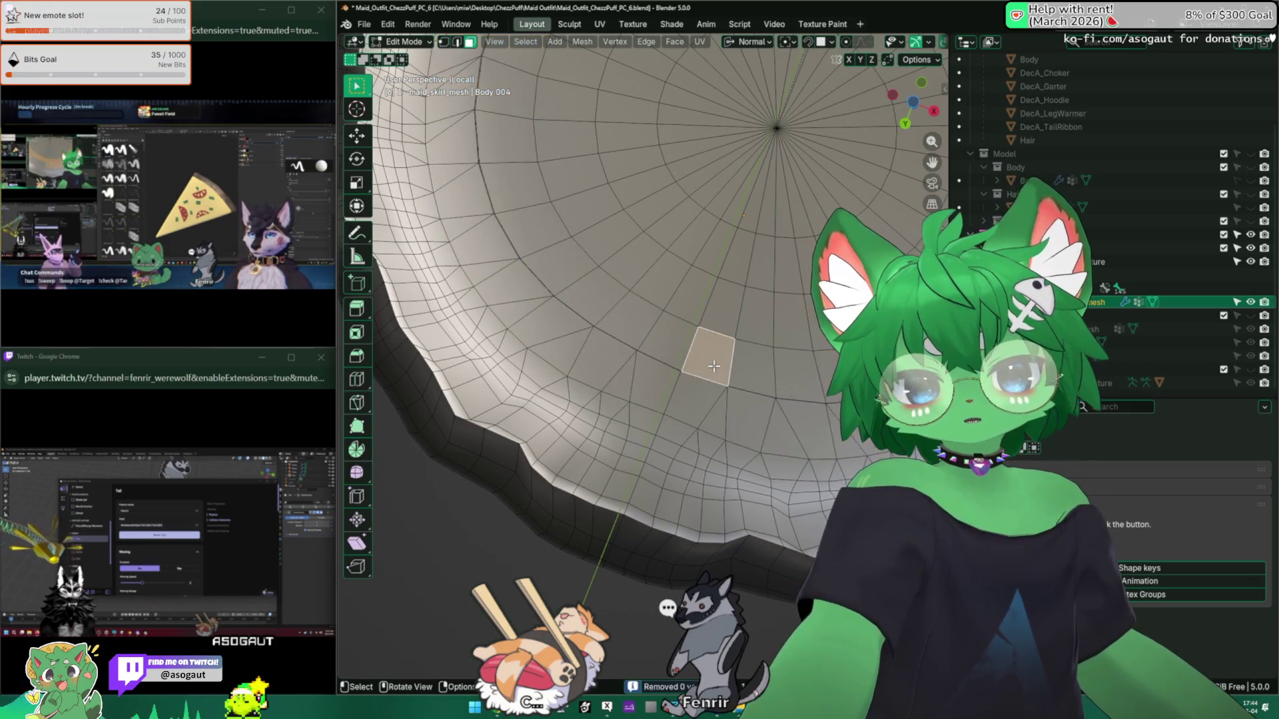
middle_drag(706, 353, 660, 348)
scroll(660, 348, up, 2)
click(661, 347)
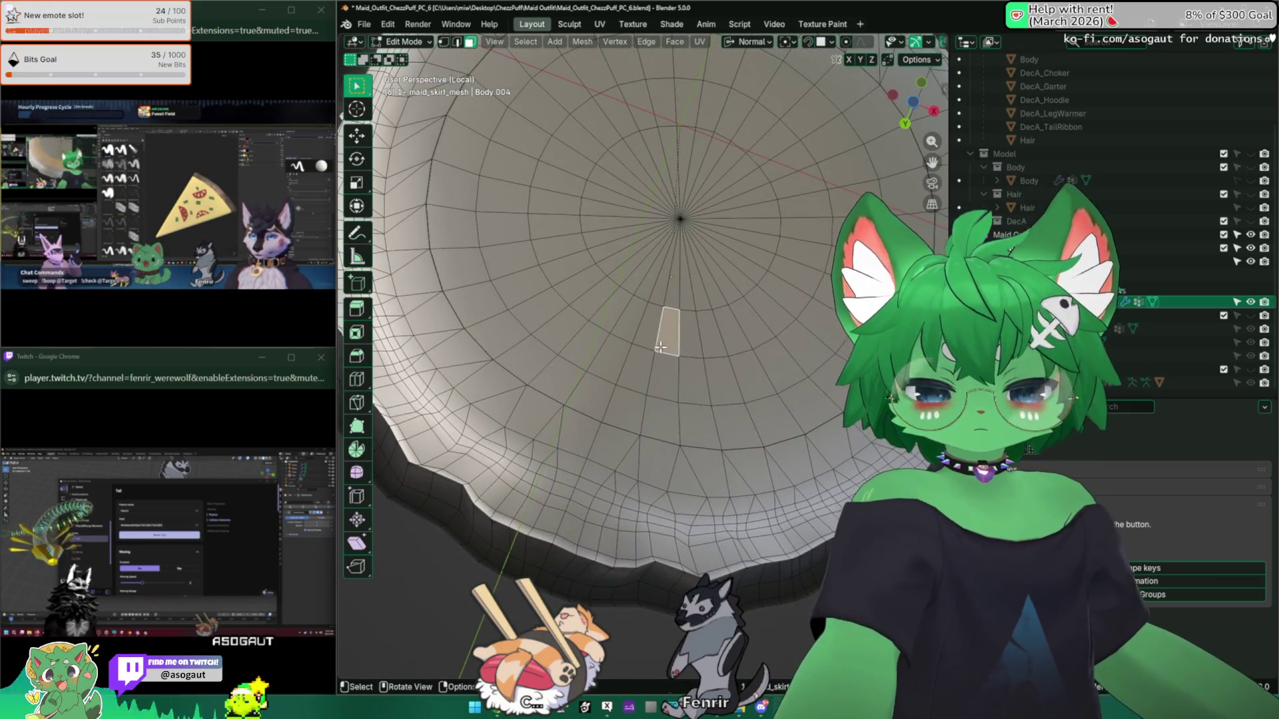
Step: Select the whole connected waist cap and delete its faces
key(ctrl+l)
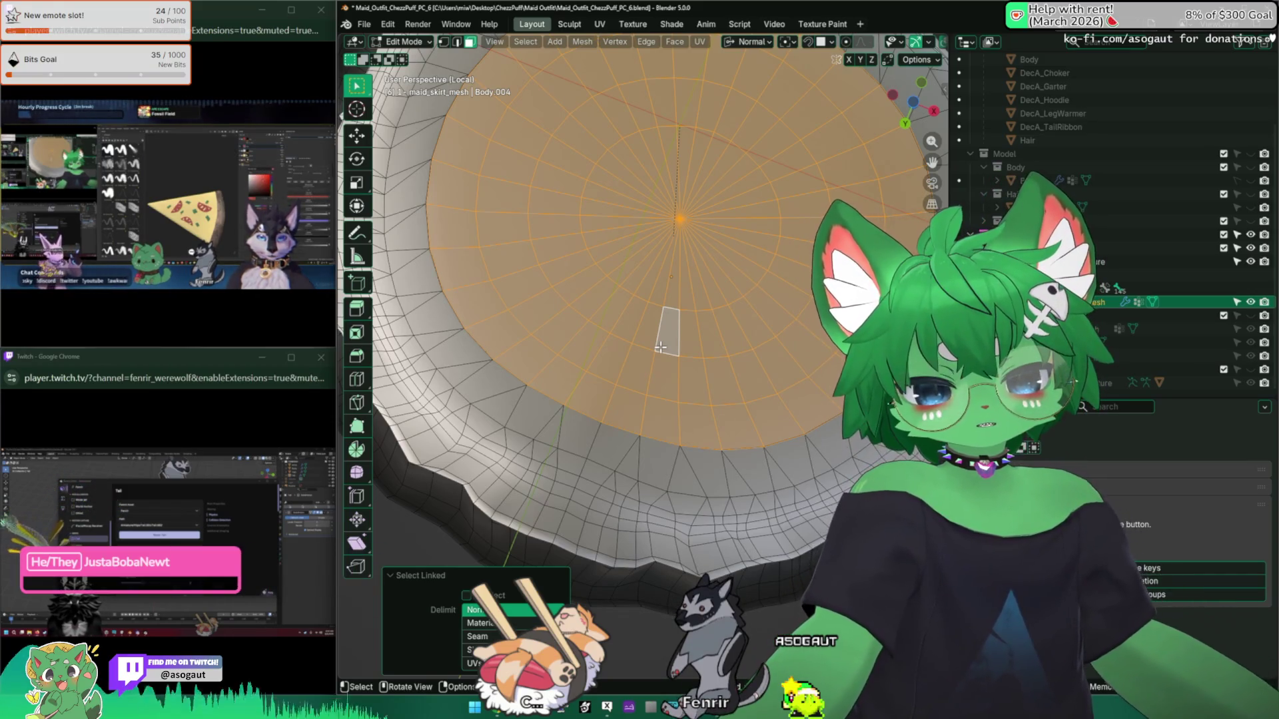
click(640, 347)
key(x)
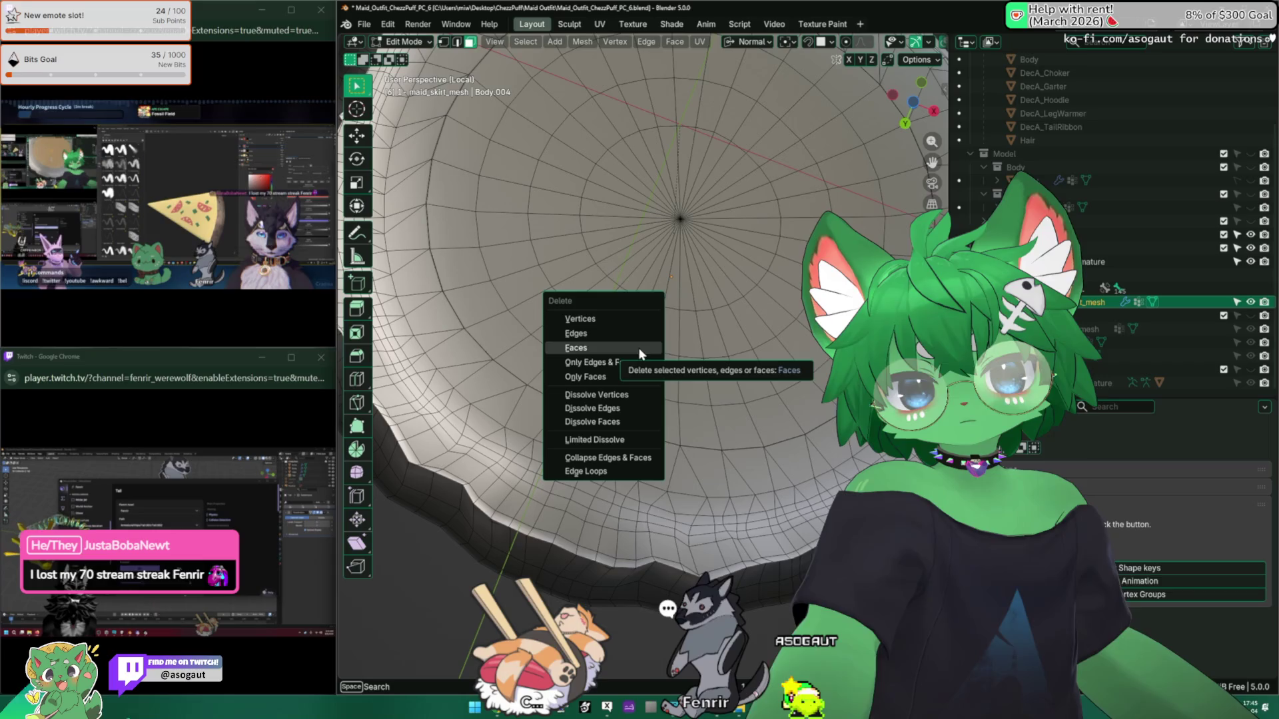
key(Escape)
key(ctrl+z)
key(x)
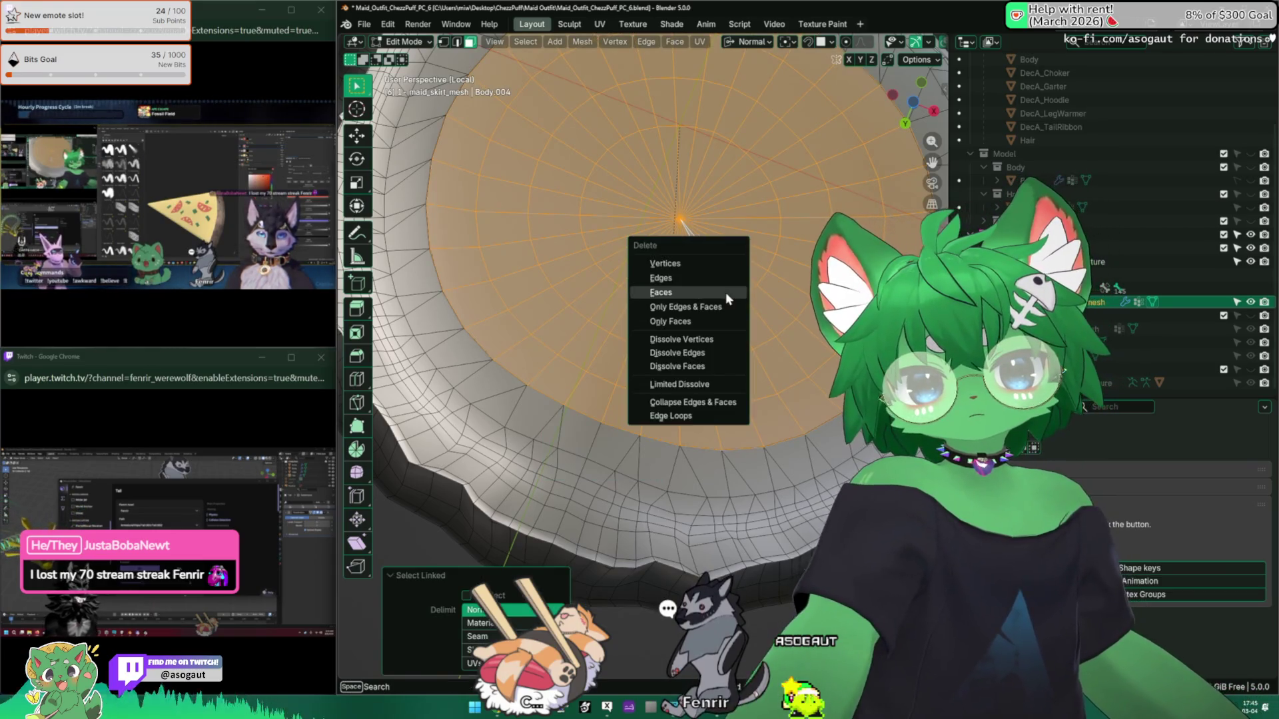
click(726, 294)
Step: In edge mode, try the Grid command on the opening and undo it
key(2)
key(space)
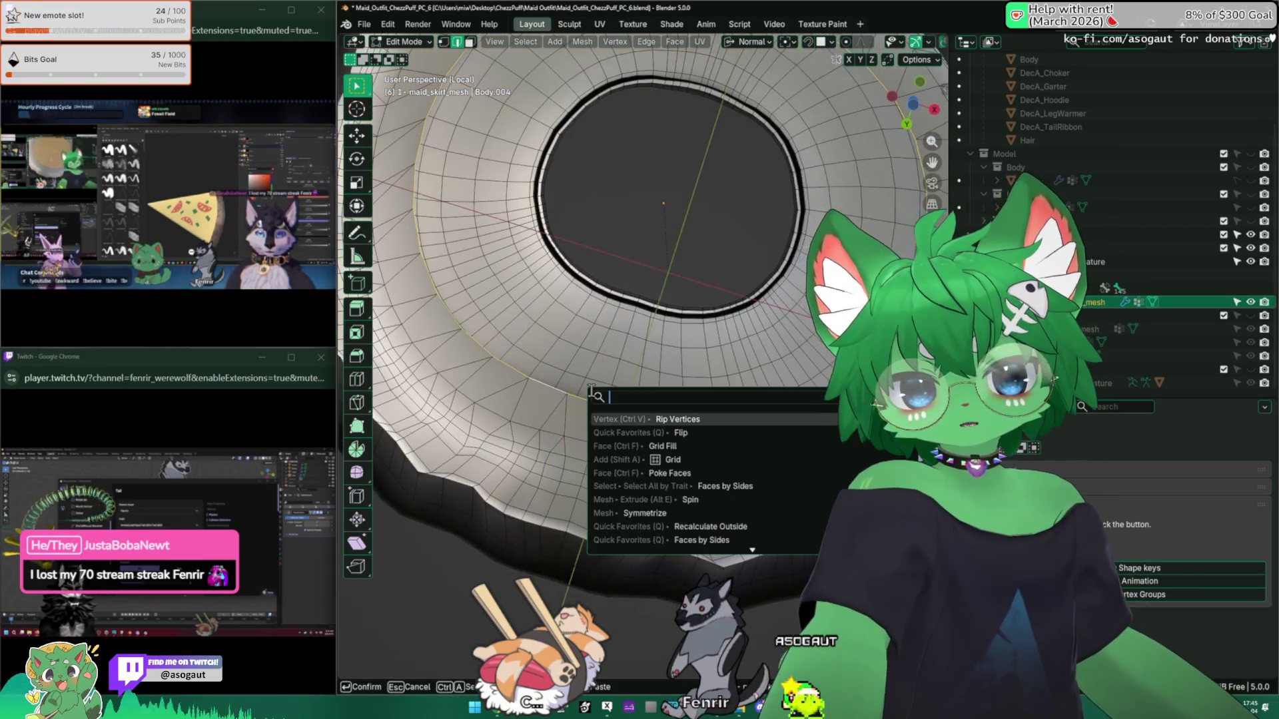
text(grid)
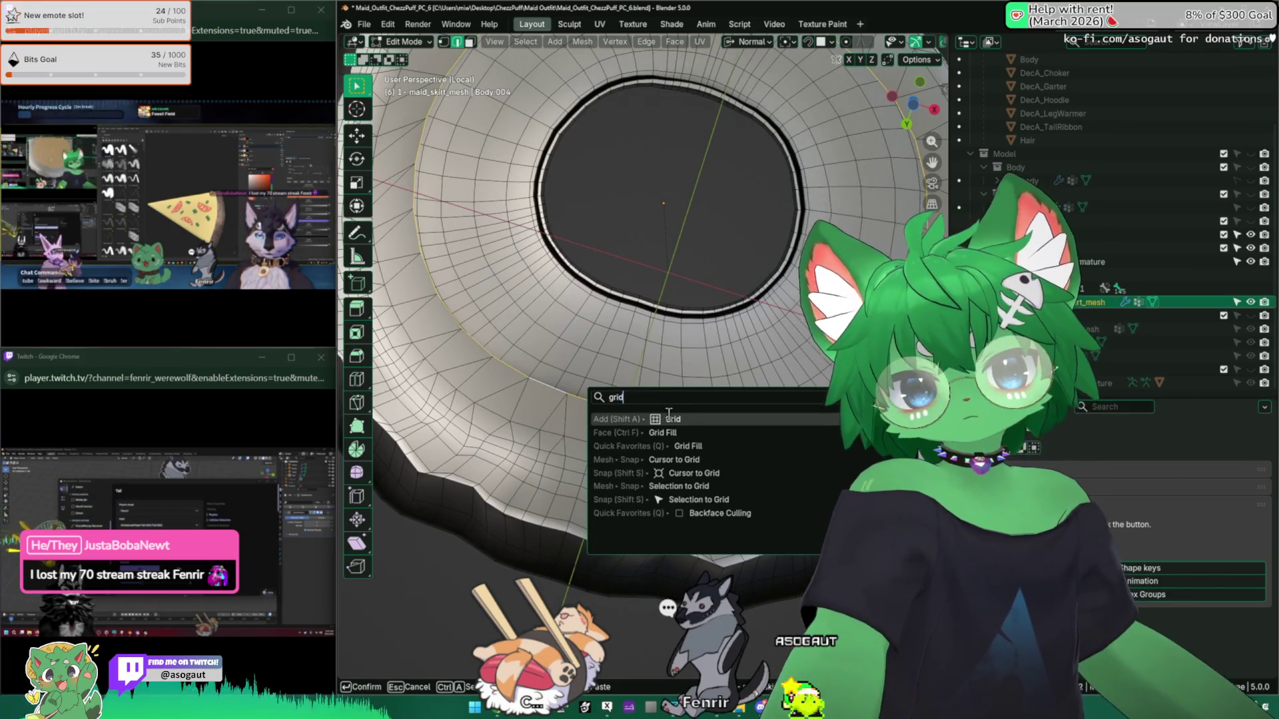
key(Return)
scroll(619, 333, down, 3)
key(ctrl+z)
Step: Try Grid Fill on the waist hole, then undo it
key(space)
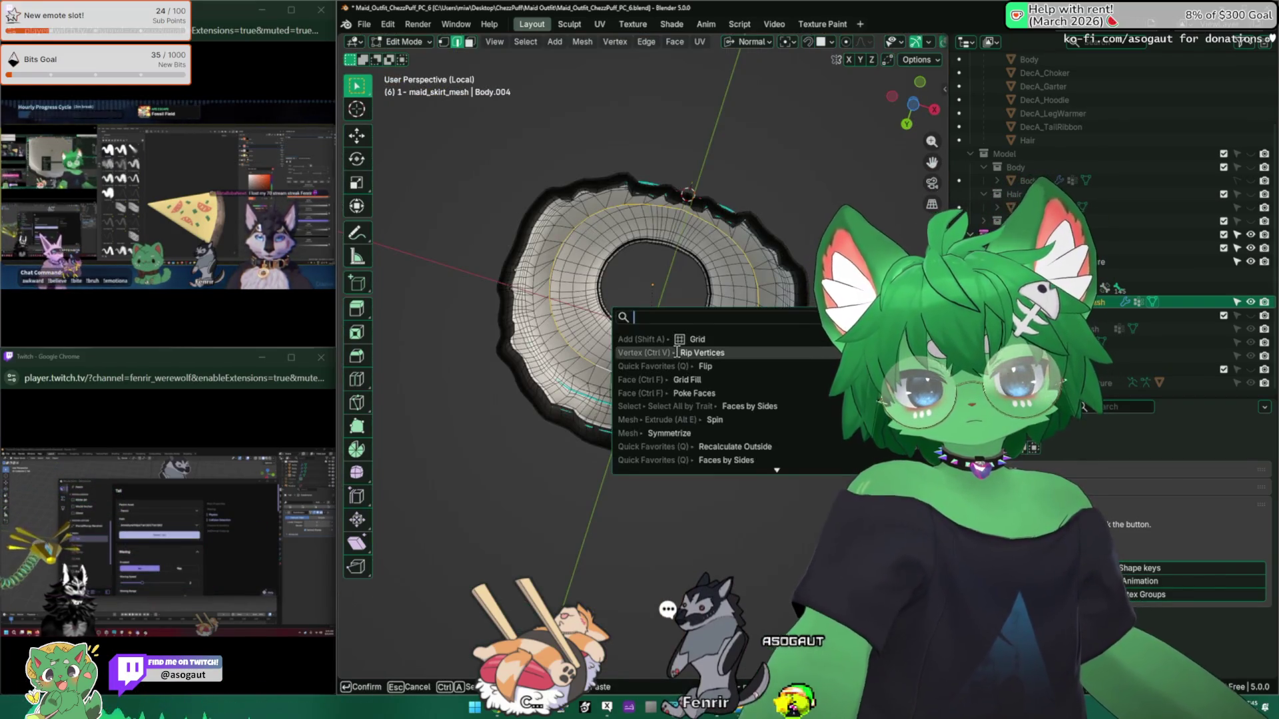
text(grid fill)
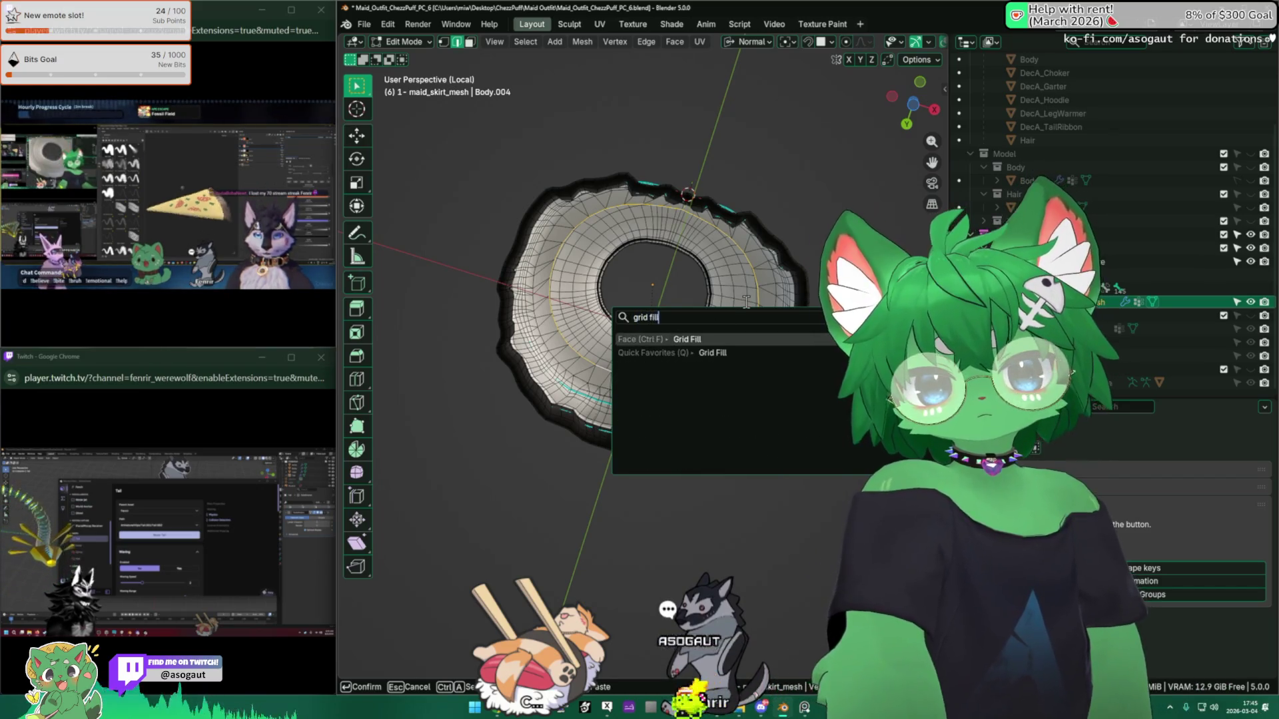
key(Return)
scroll(732, 301, up, 2)
key(ctrl+z)
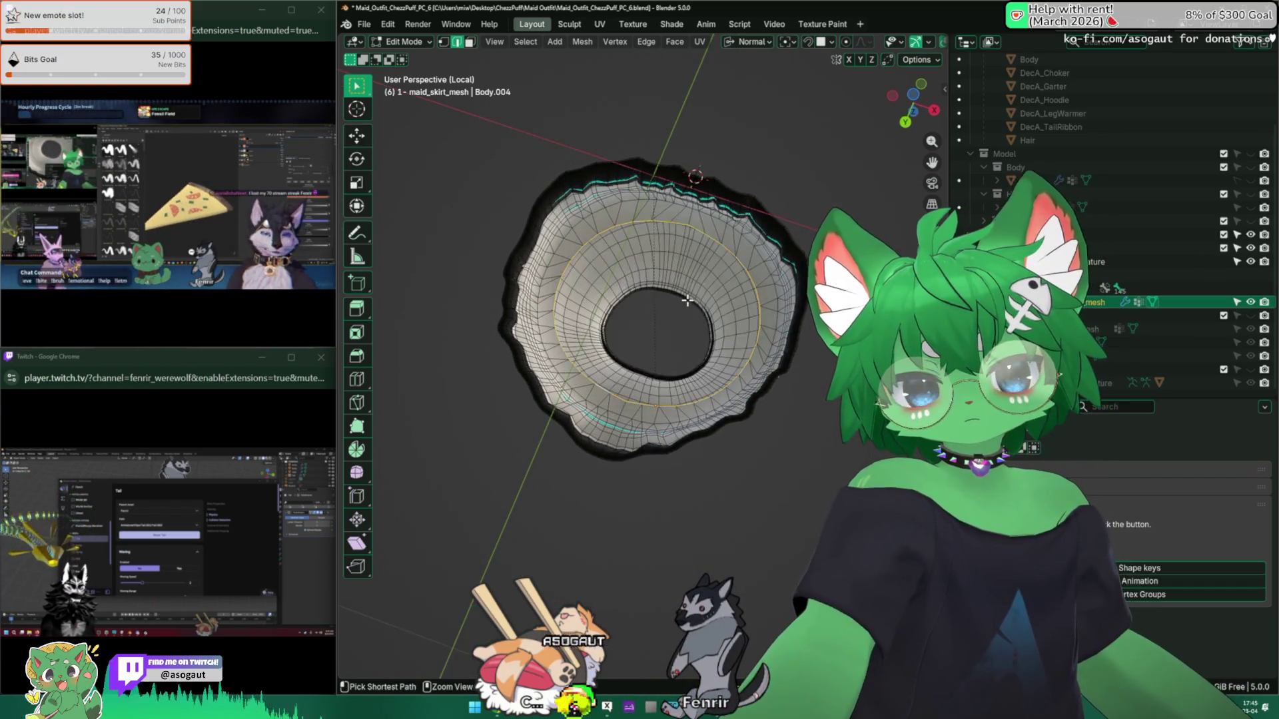
scroll(688, 301, up, 5)
Step: Close the waist opening with one face, inset it about 0.03, and poke it into a fan
key(f)
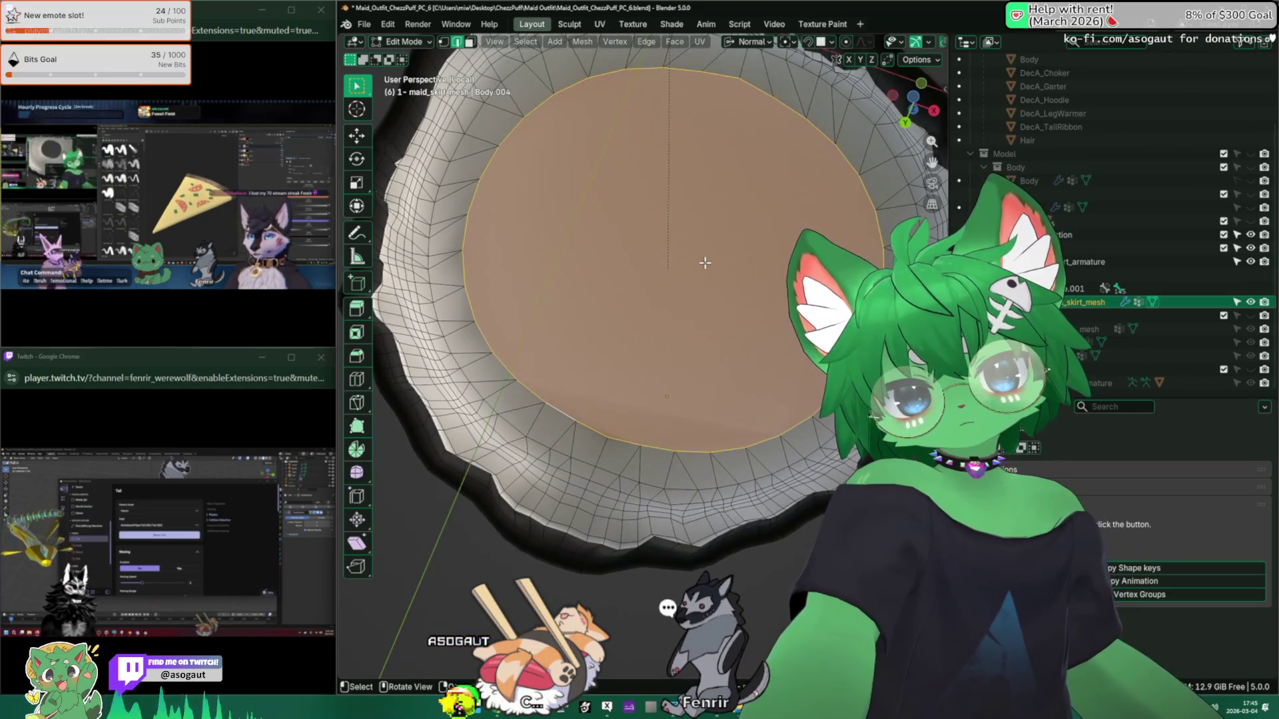
key(i)
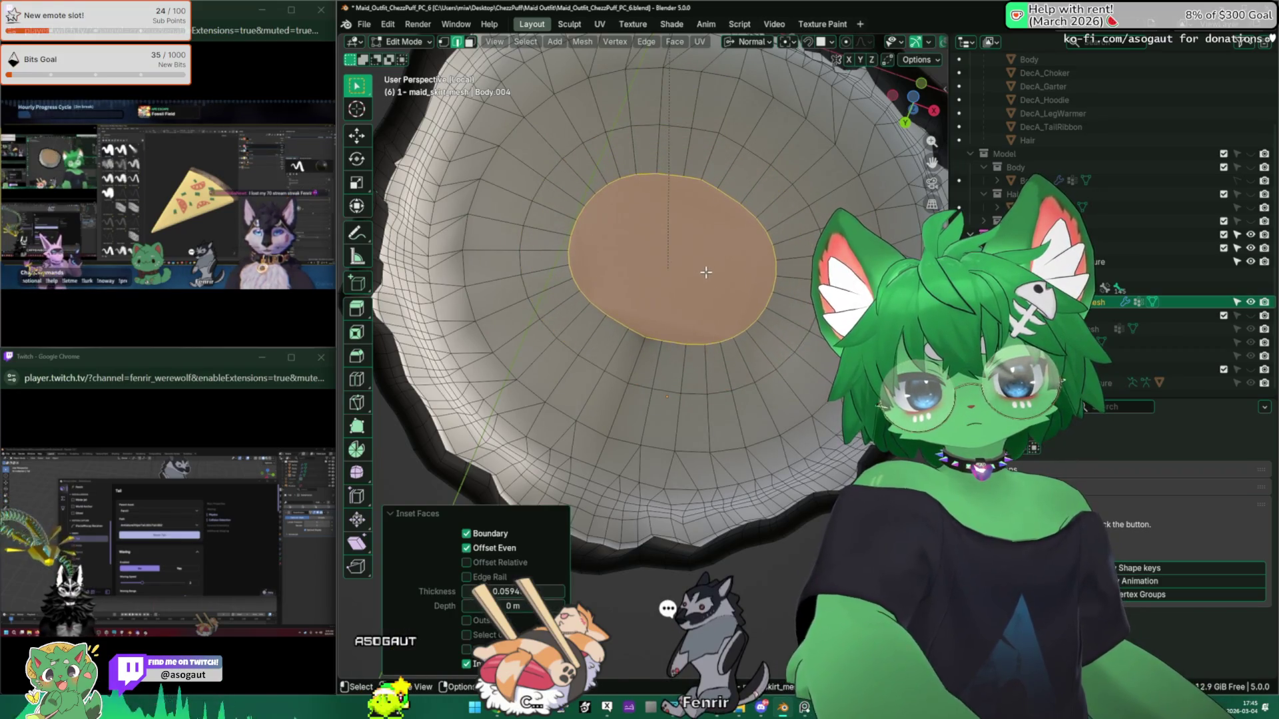
click(681, 261)
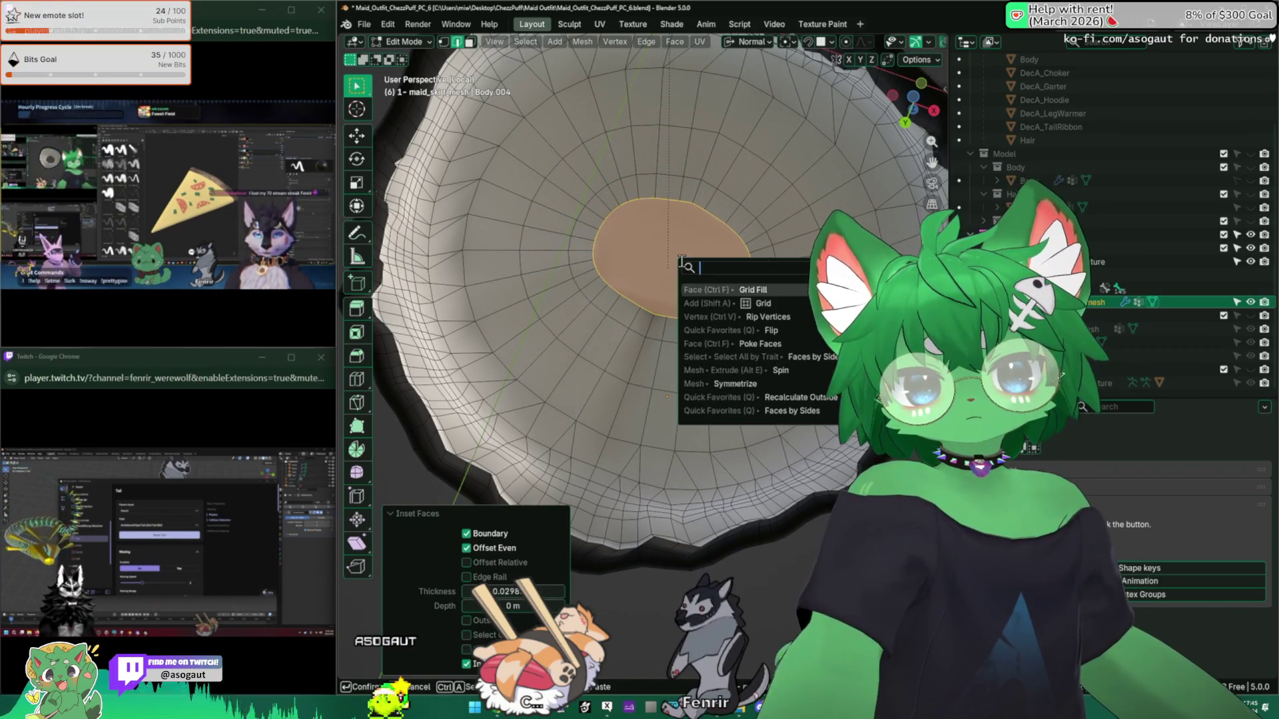
text(p)
key(Return)
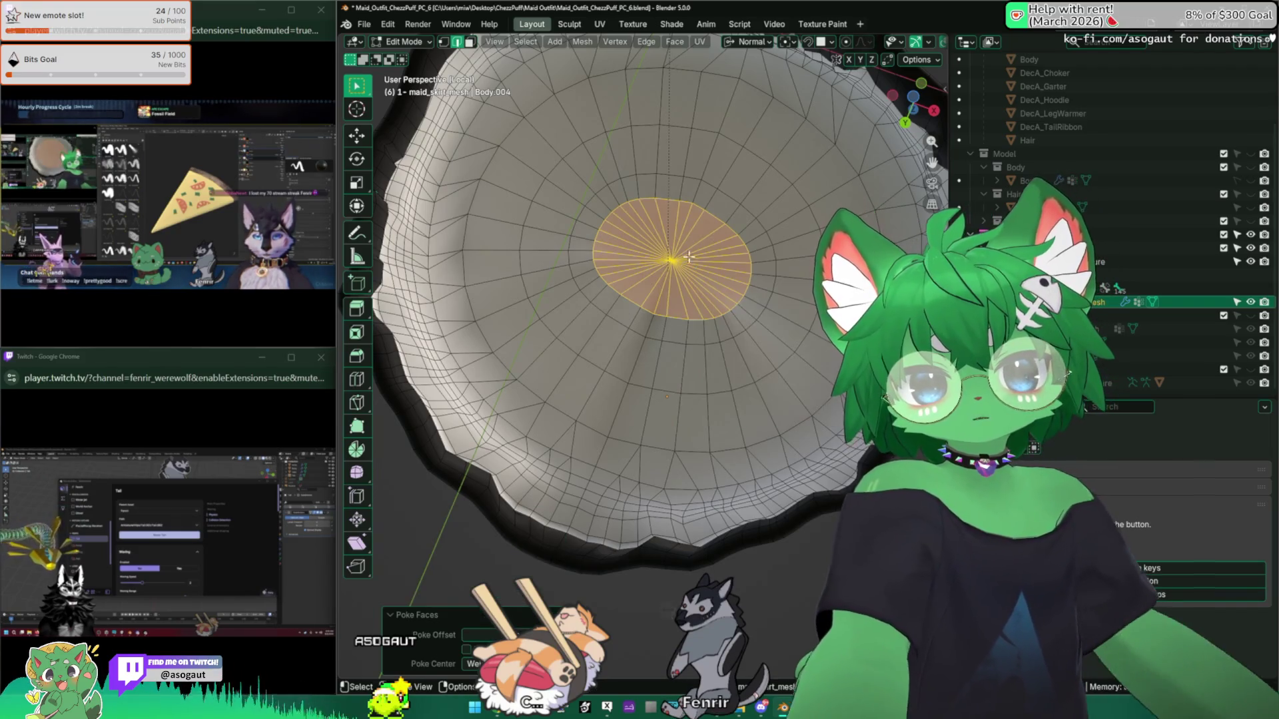
Step: Grow the selection around the centre point and poke those faces again
middle_drag(694, 260, 667, 324)
click(668, 324)
key(ctrl+KP_Add)
key(ctrl+KP_Add)
key(ctrl+KP_Add)
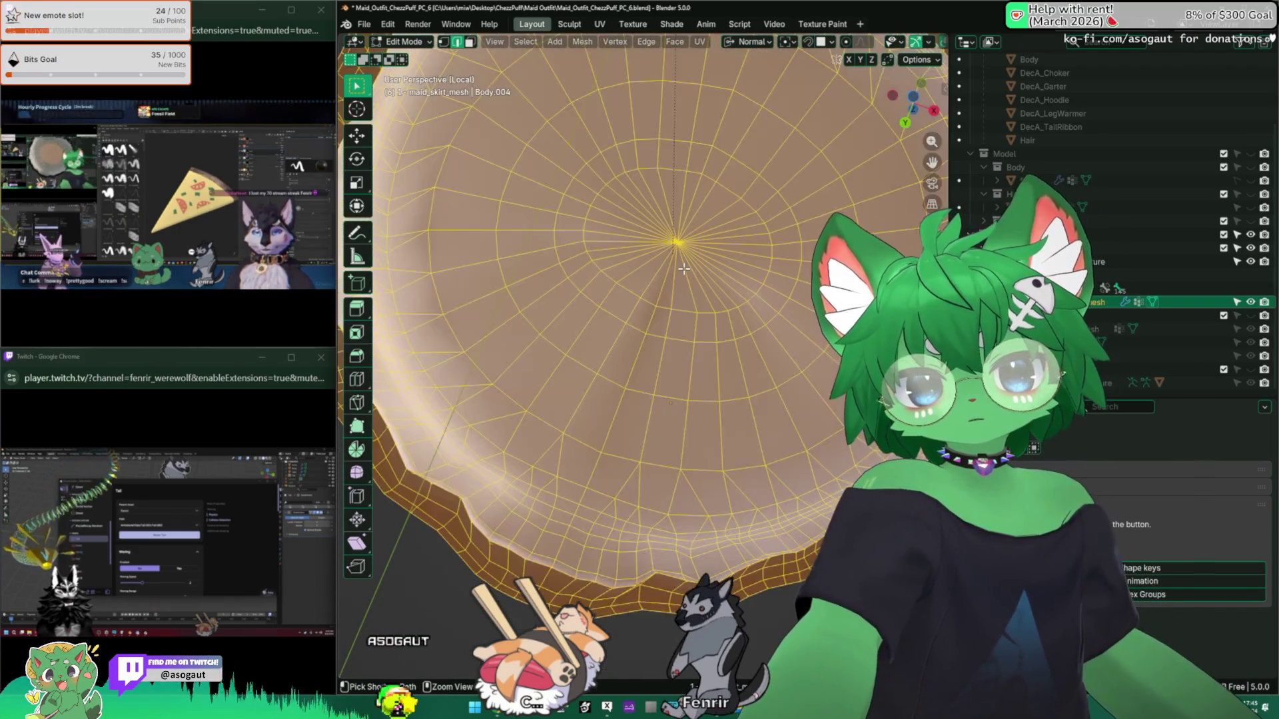
key(F3)
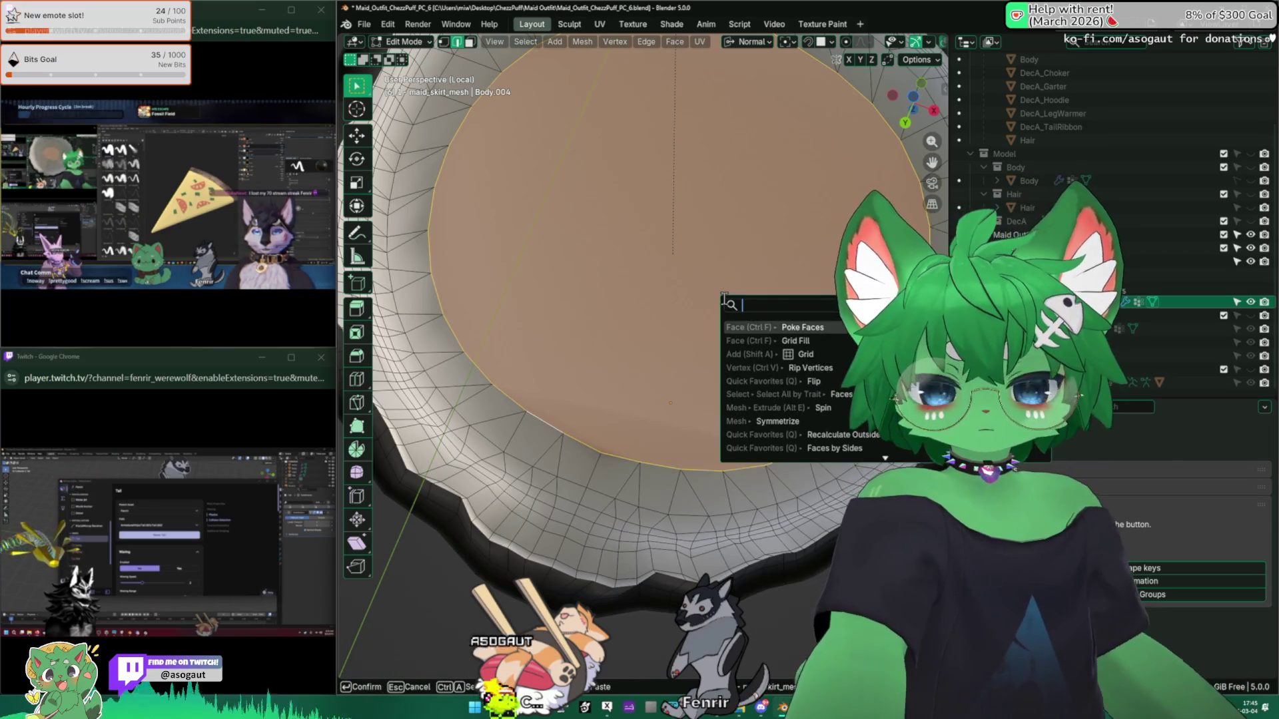
text(po)
key(Return)
Step: Inspect the new radial waist cap from several angles, ending in Object Mode
scroll(666, 299, down, 3)
key(Tab)
middle_drag(536, 433, 429, 505)
key(Tab)
scroll(429, 505, up, 3)
mouse_move(623, 319)
middle_down()
mouse_move(623, 266)
mouse_move(669, 104)
mouse_move(639, 243)
mouse_move(680, 276)
mouse_move(705, 244)
mouse_move(680, 296)
mouse_move(784, 243)
mouse_move(765, 162)
mouse_move(706, 133)
mouse_move(671, 413)
mouse_move(710, 289)
middle_up()
scroll(688, 272, up, 5)
scroll(688, 271, down, 5)
key(Tab)
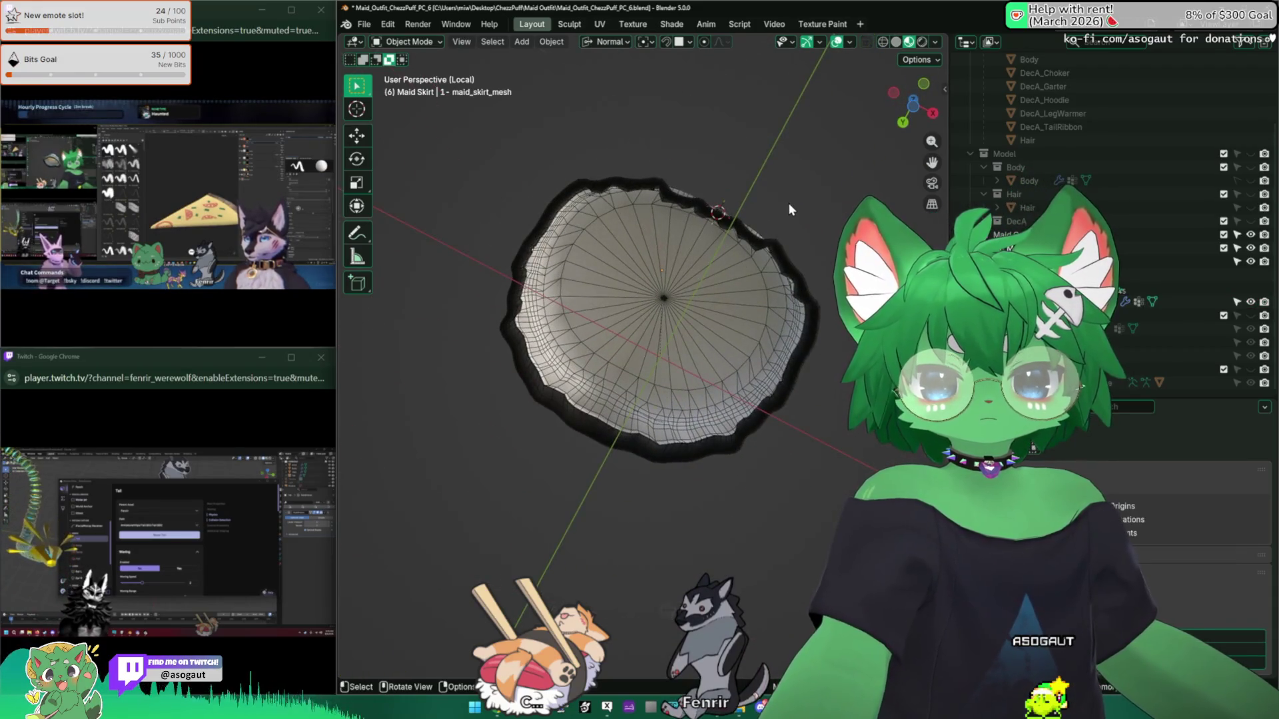
Step: Exit Local View and unhide the Body collection and Body mesh
key(KP_Divide)
shift+middle_drag(789, 203, 549, 159)
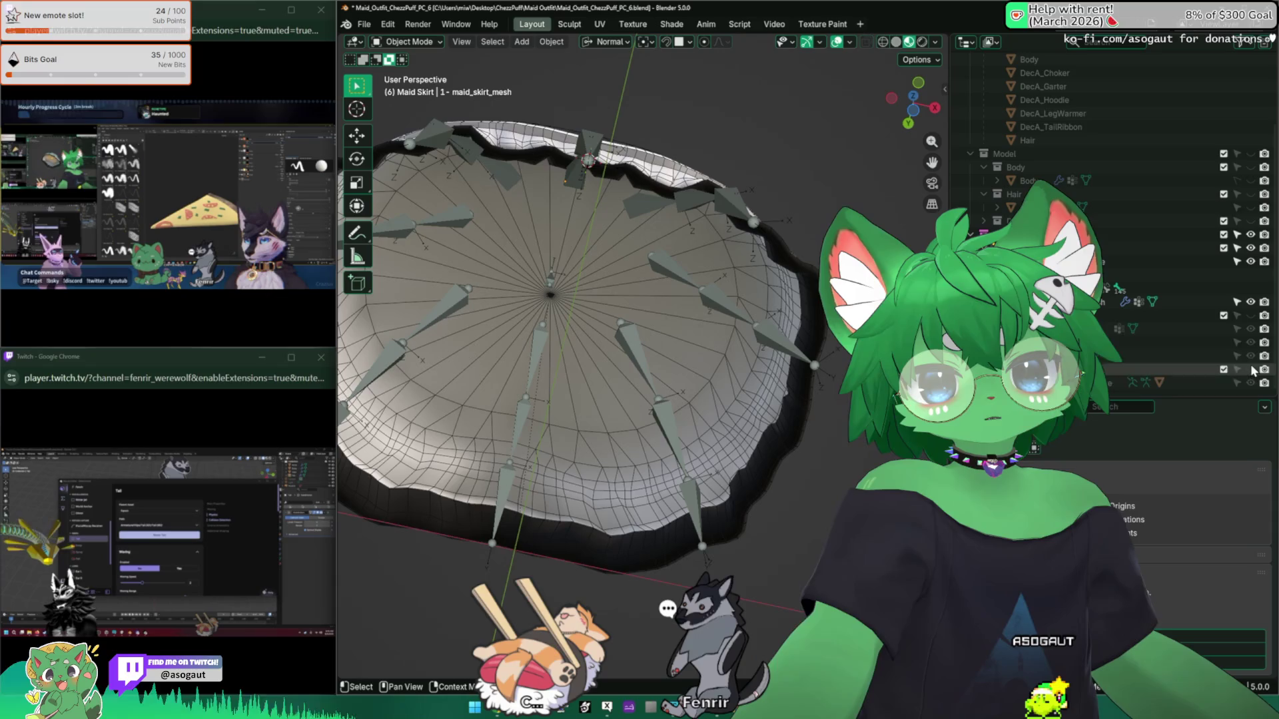
click(1249, 167)
click(1251, 178)
middle_drag(600, 426, 578, 313)
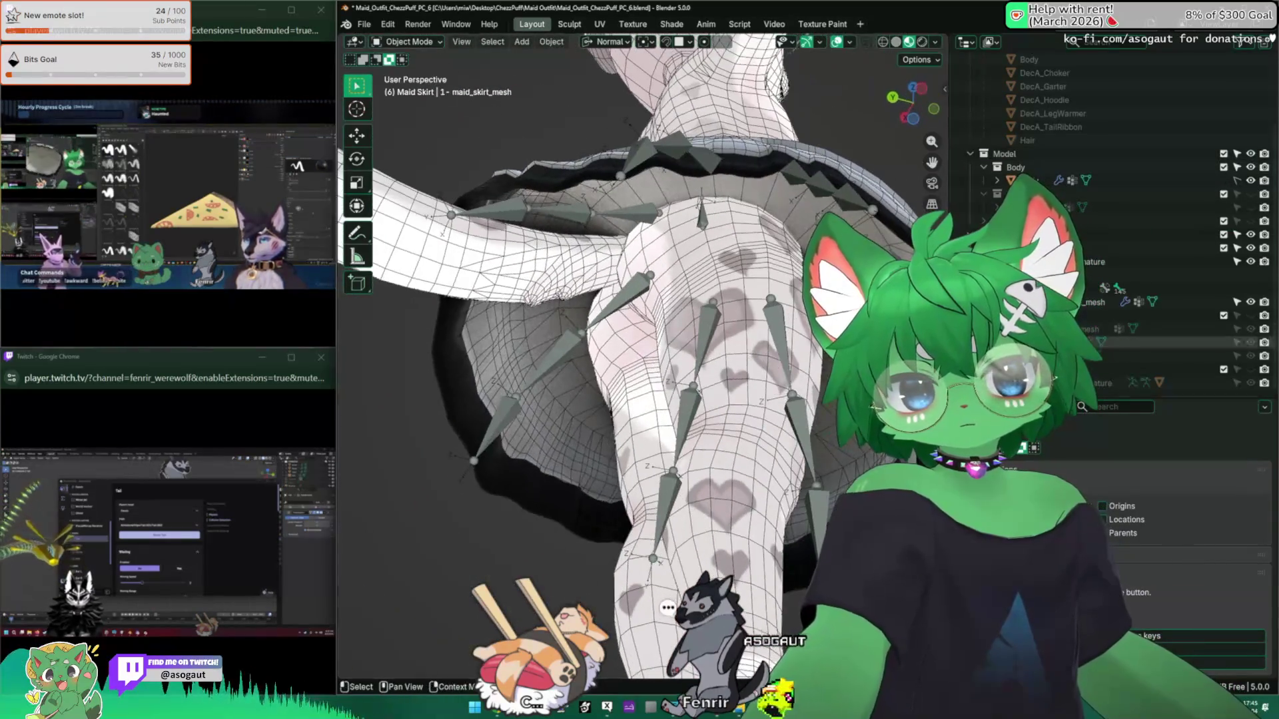
Step: Hide the skirt armature and orbit beneath the skirt to check the waist cap
click(1251, 327)
mouse_move(623, 350)
middle_down()
mouse_move(614, 373)
mouse_move(640, 399)
mouse_move(757, 375)
mouse_move(529, 443)
mouse_move(536, 380)
mouse_move(526, 445)
mouse_move(565, 301)
mouse_move(703, 332)
mouse_move(641, 355)
mouse_move(505, 307)
mouse_move(581, 282)
mouse_move(646, 295)
mouse_move(654, 399)
mouse_move(591, 358)
mouse_move(617, 336)
middle_up()
scroll(646, 295, down, 6)
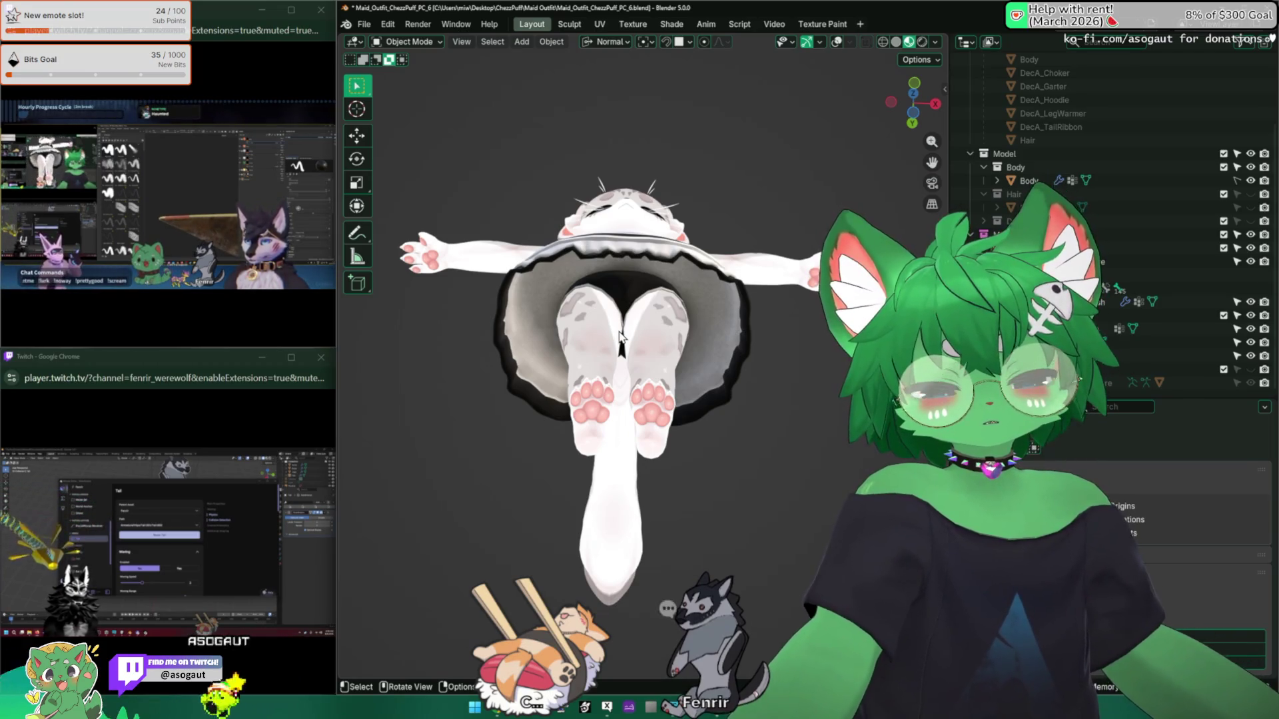
scroll(549, 297, up, 3)
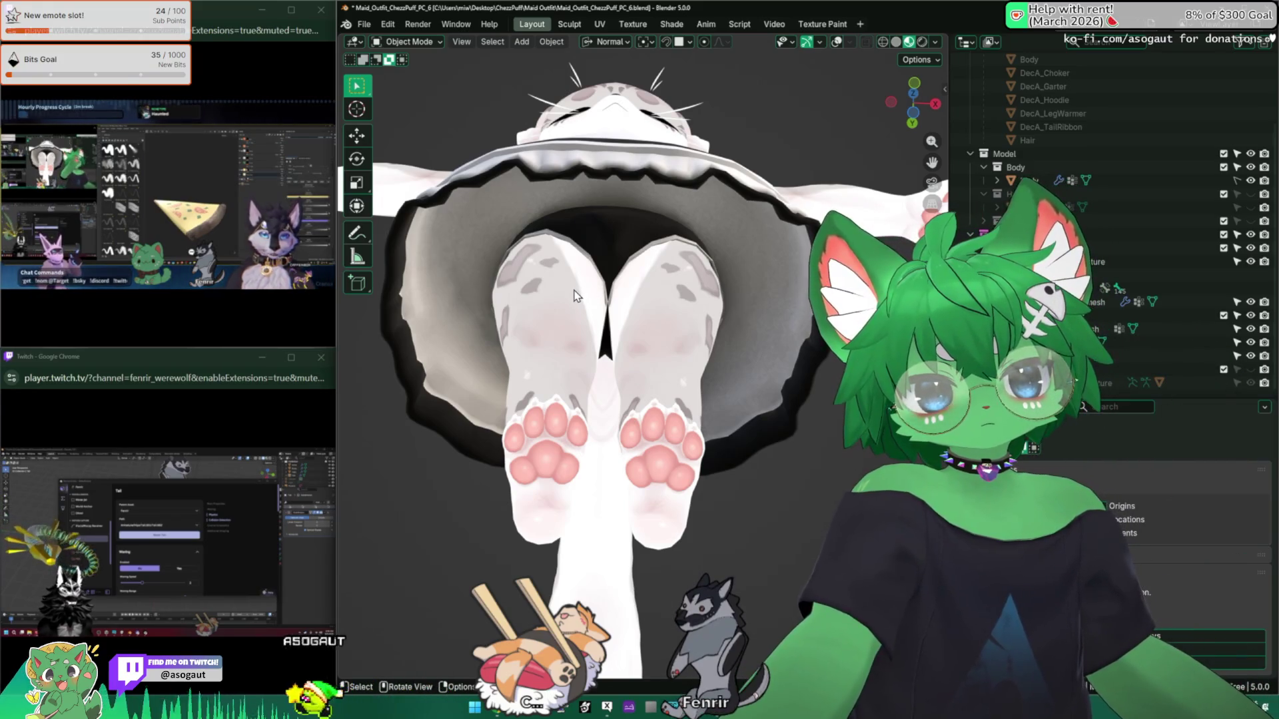
middle_drag(570, 272, 636, 268)
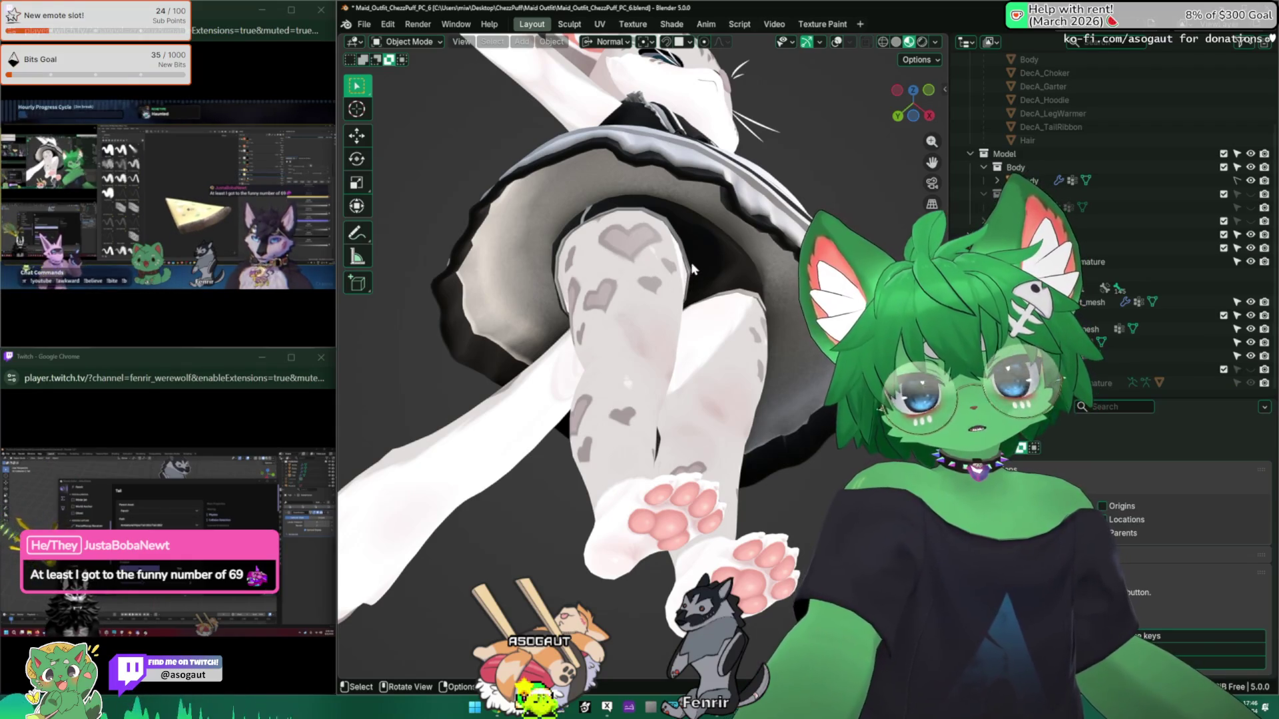
mouse_move(693, 258)
middle_down()
mouse_move(614, 274)
mouse_move(586, 223)
middle_up()
key(z)
mouse_move(639, 320)
middle_down()
mouse_move(668, 380)
mouse_move(611, 345)
mouse_move(671, 338)
middle_up()
key(z)
mouse_move(688, 292)
middle_down()
mouse_move(613, 329)
mouse_move(756, 348)
middle_up()
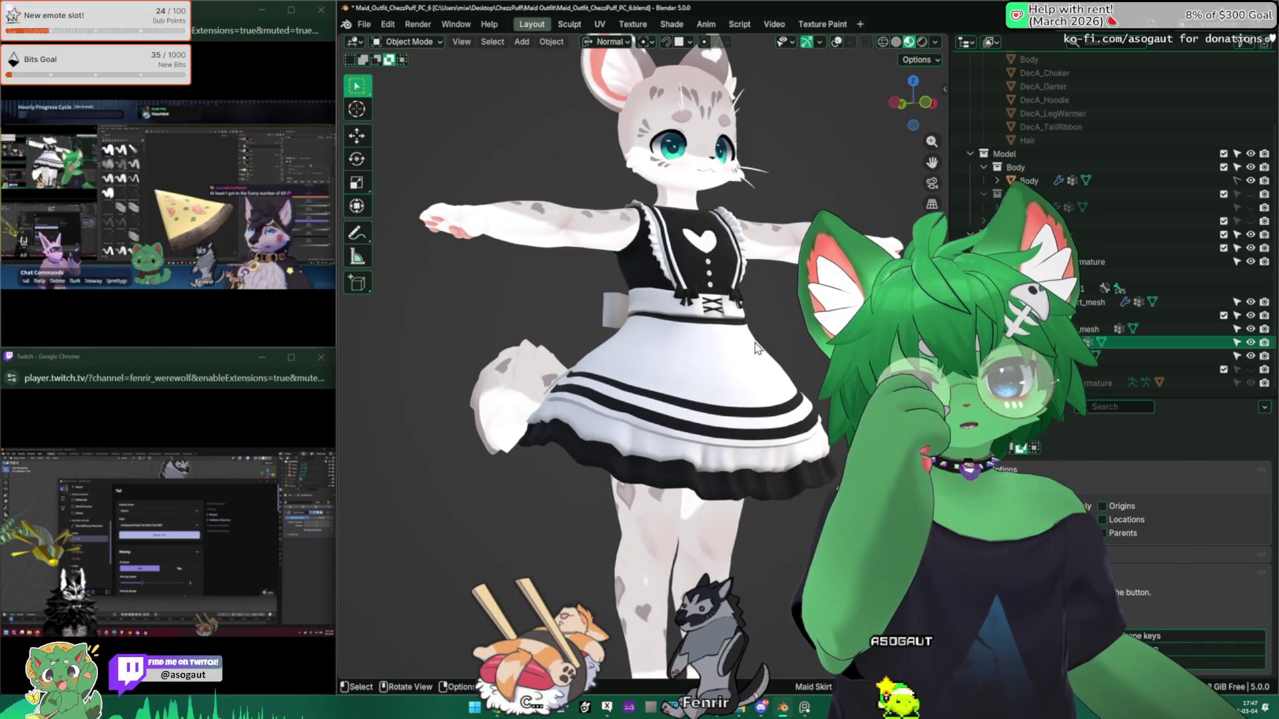
Step: Turn on the wireframe and bone overlays for the skirt and orbit to a frontal view
click(728, 385)
key(shift+alt+z)
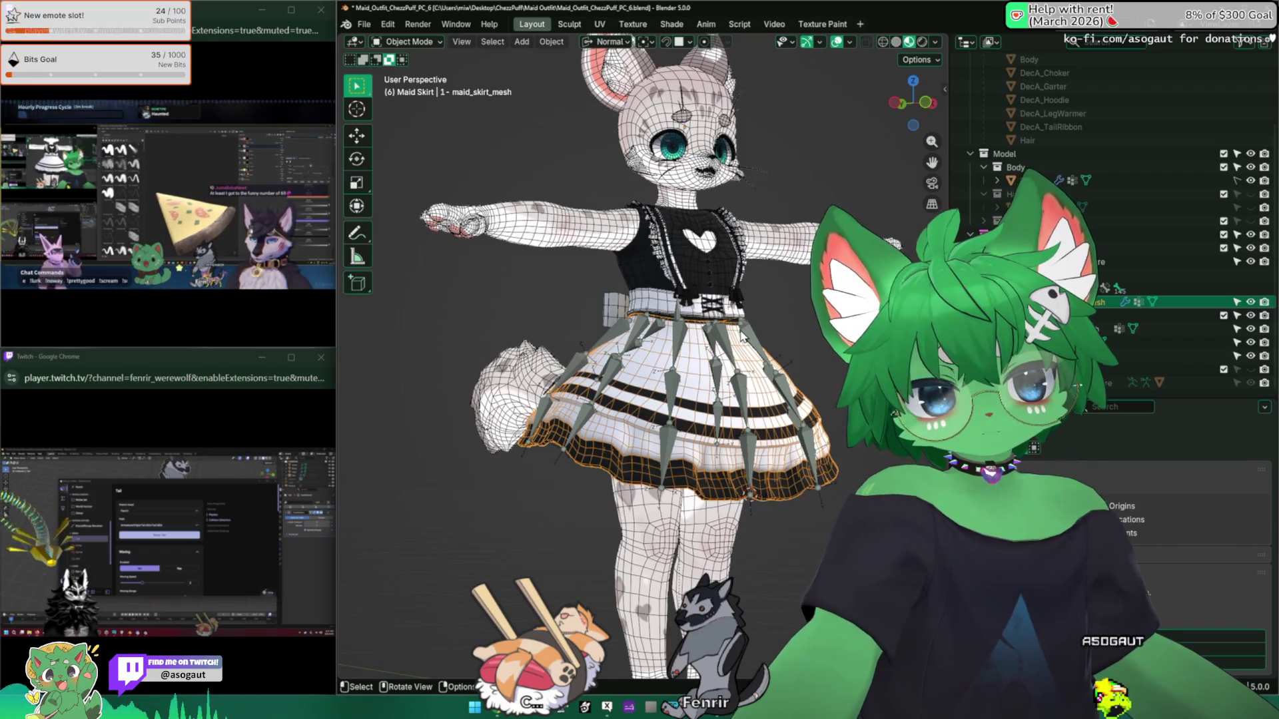
middle_drag(741, 340, 738, 332)
click(831, 373)
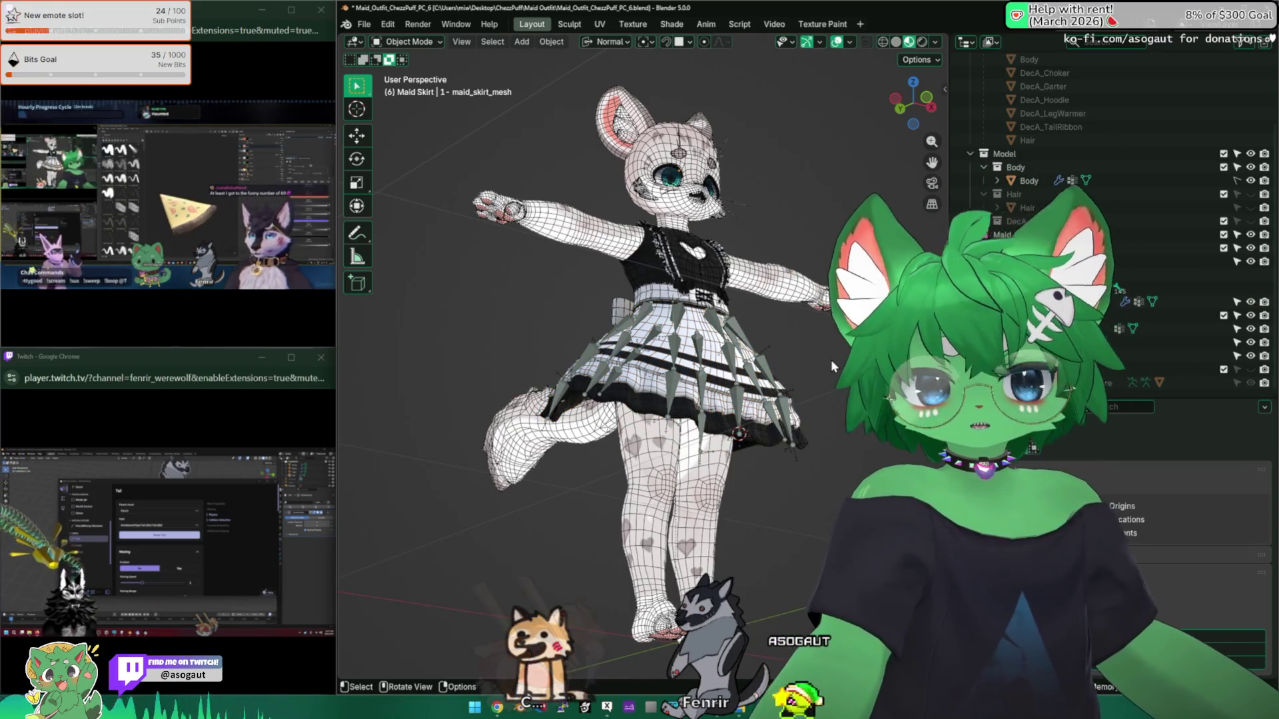
scroll(830, 360, up, 2)
mouse_move(830, 360)
middle_down()
mouse_move(742, 434)
mouse_move(686, 421)
middle_up()
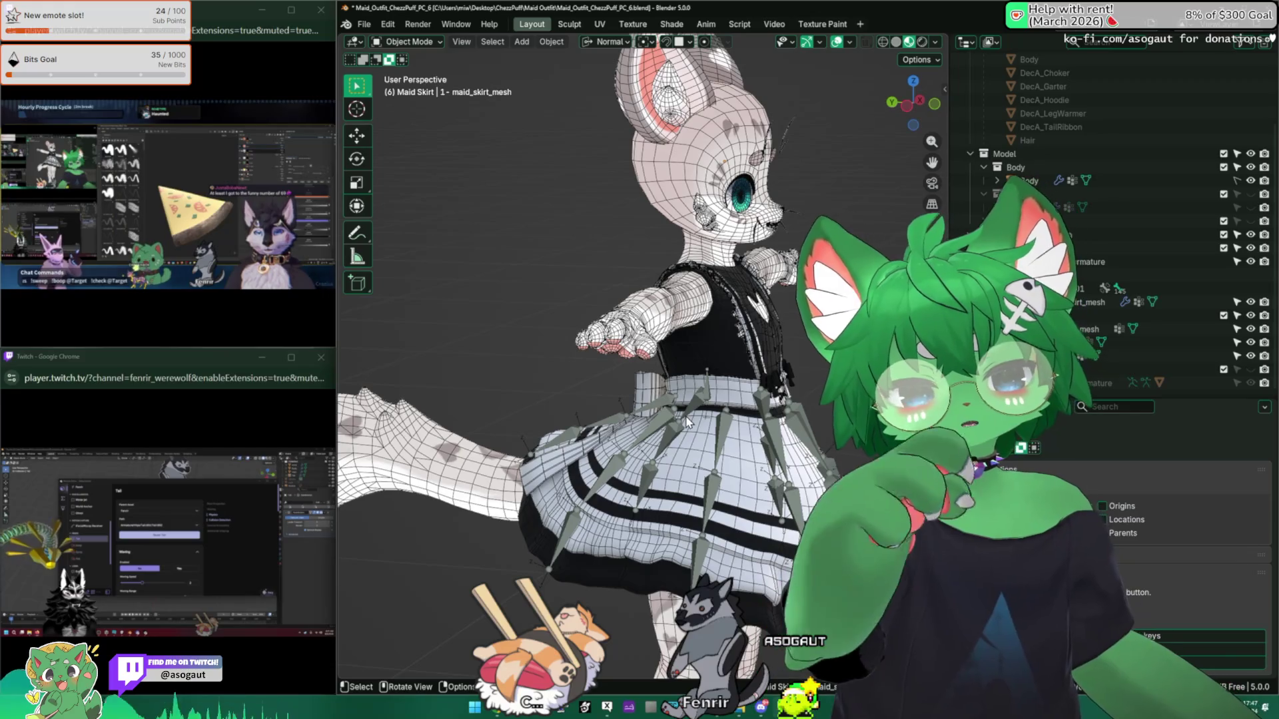
mouse_move(691, 421)
middle_down()
mouse_move(698, 374)
mouse_move(495, 386)
mouse_move(783, 395)
mouse_move(733, 360)
mouse_move(753, 296)
mouse_move(742, 305)
mouse_move(766, 285)
mouse_move(733, 401)
mouse_move(733, 359)
middle_up()
scroll(783, 394, down, 2)
scroll(732, 350, up, 2)
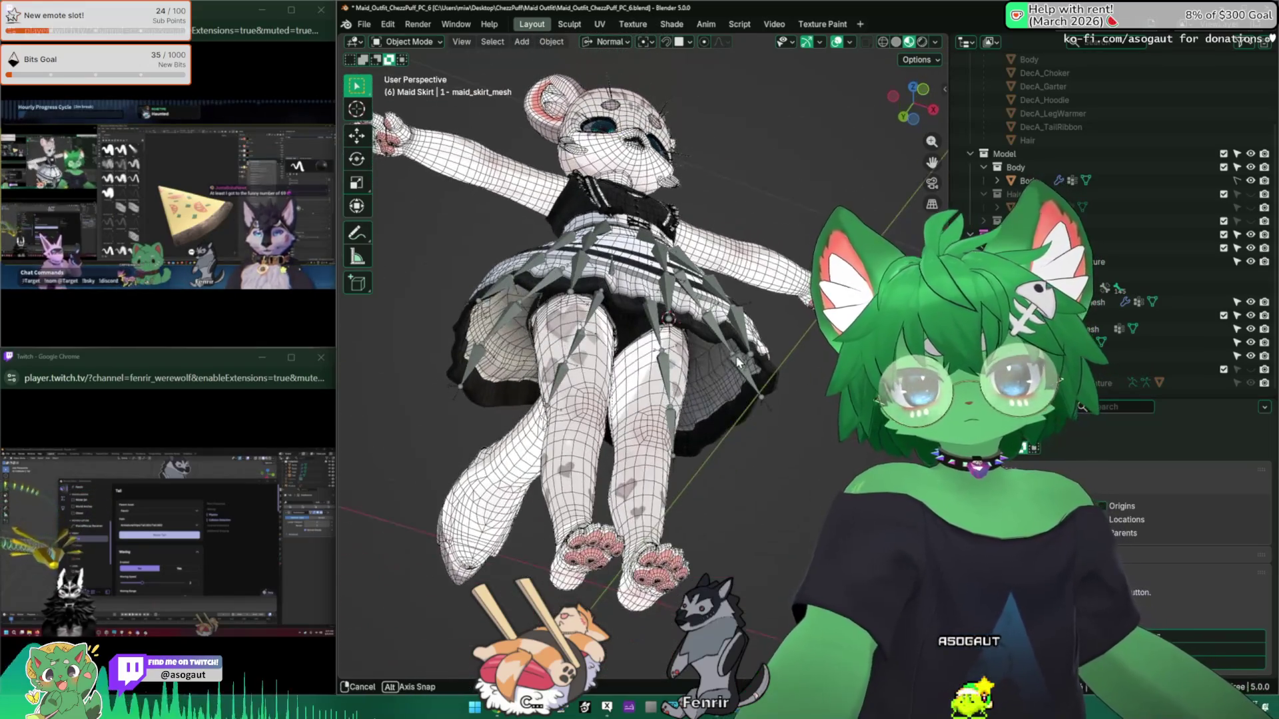
Step: Hide the Body mesh and select the pants mesh
click(1251, 181)
mouse_move(581, 345)
middle_down()
mouse_move(610, 365)
mouse_move(506, 166)
mouse_move(411, 33)
middle_up()
click(610, 365)
Step: Hide the pants, the bodice and the skirt armature bones to clear space around the skirt
key(h)
click(654, 312)
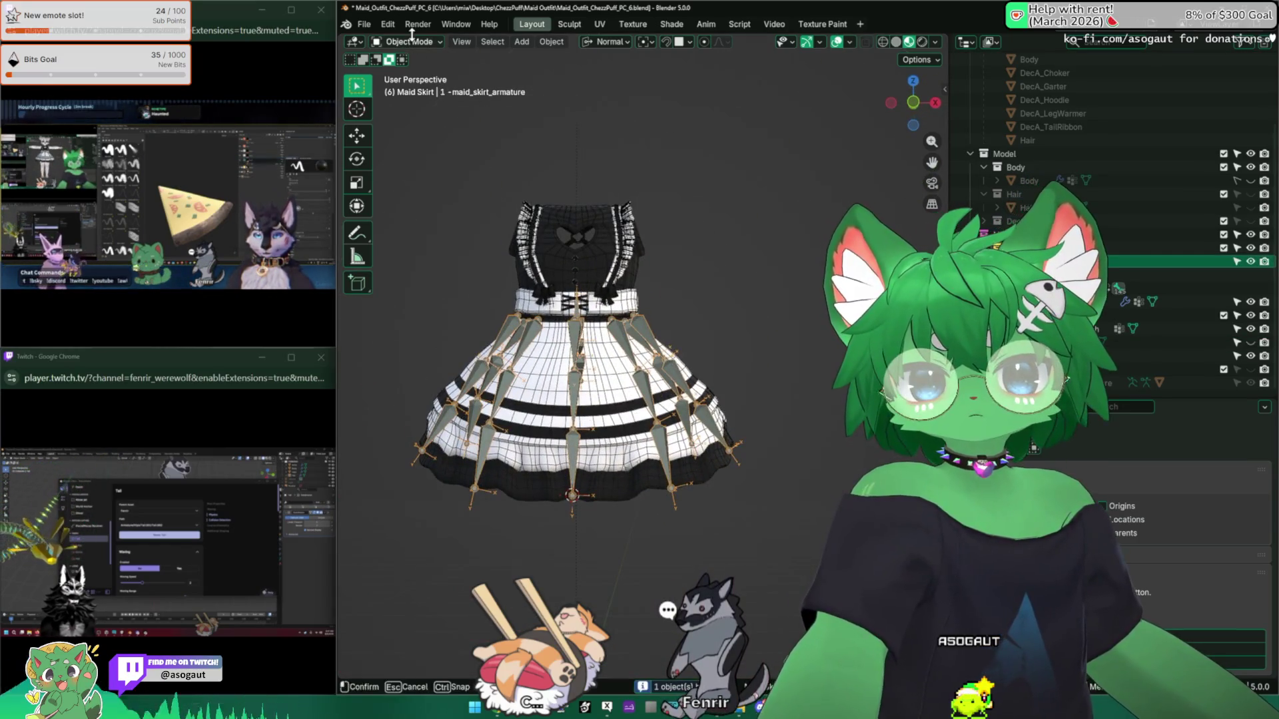
click(599, 260)
key(h)
click(579, 384)
mouse_move(579, 384)
middle_down()
mouse_move(726, 331)
mouse_move(663, 341)
middle_up()
key(h)
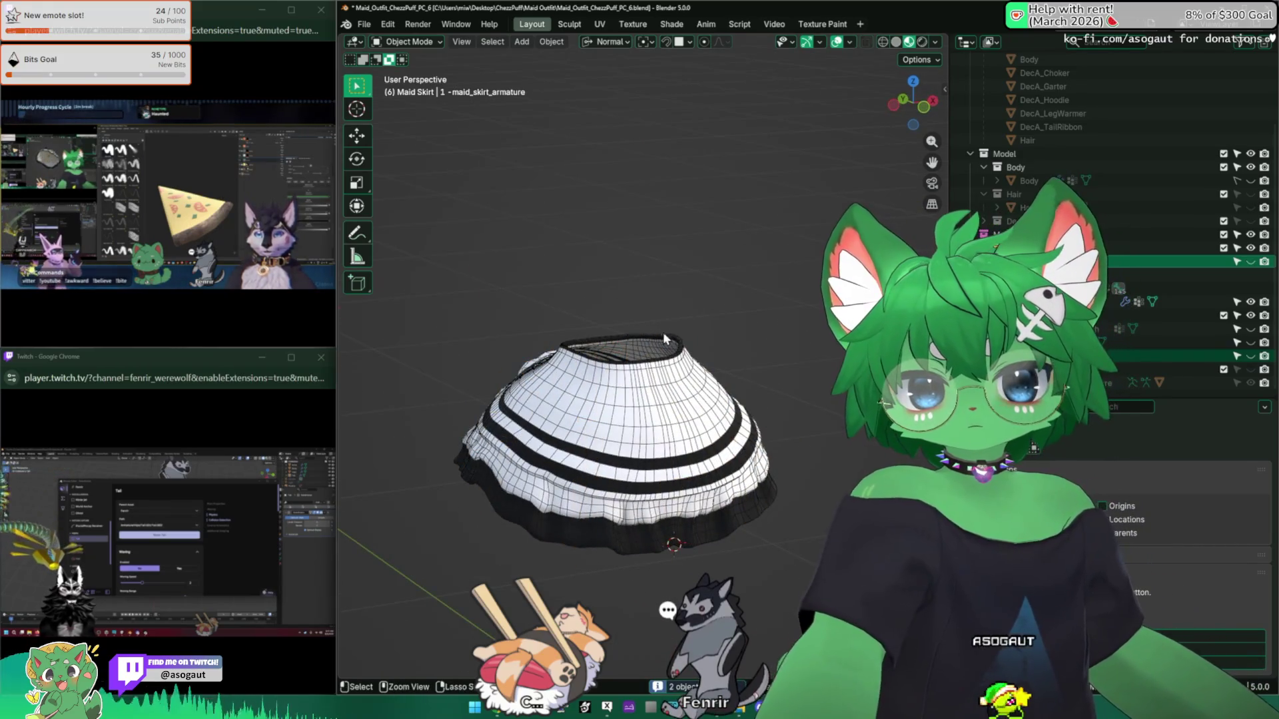
key(z)
click(672, 340)
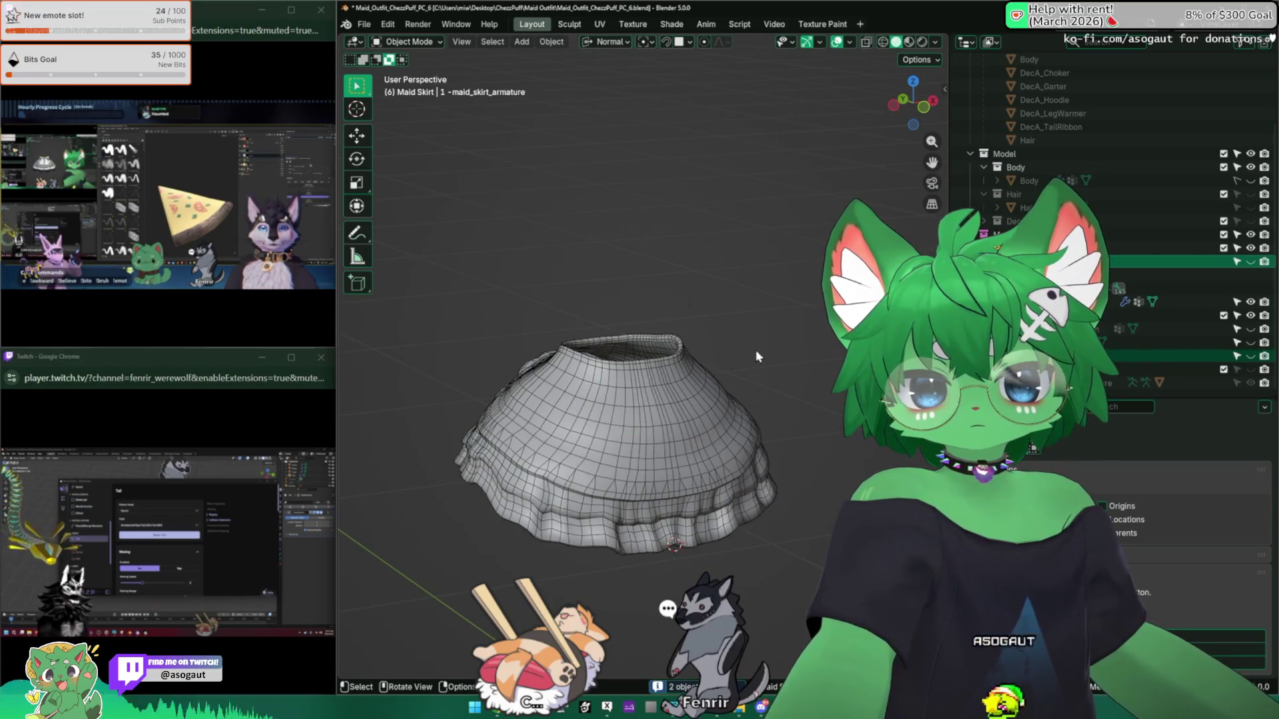
Step: Unhide the skirt armature bones and bow with Alt+H and view the skirt straight from the front
key(alt+h)
mouse_move(634, 238)
middle_down()
mouse_move(498, 254)
mouse_move(820, 257)
mouse_move(557, 257)
middle_up()
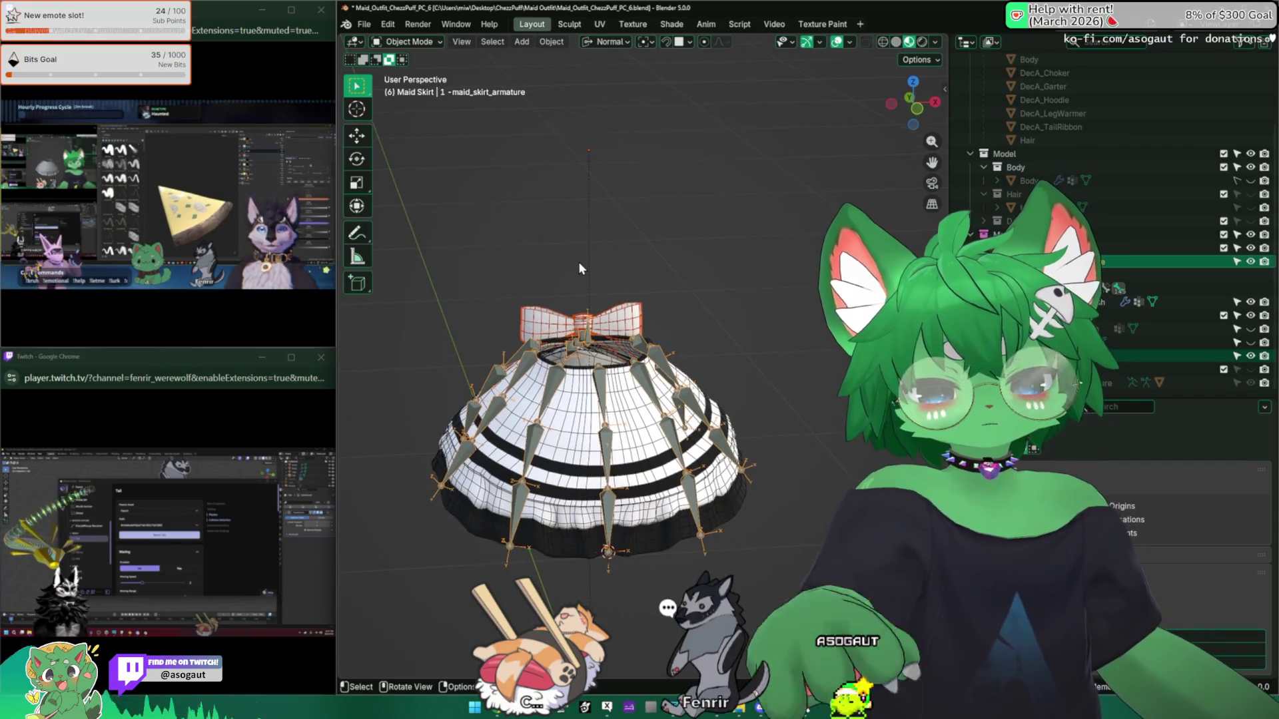
mouse_move(573, 290)
middle_down()
mouse_move(549, 279)
mouse_move(757, 286)
mouse_move(631, 290)
mouse_move(606, 343)
mouse_move(487, 290)
mouse_move(505, 286)
middle_up()
scroll(606, 343, up, 2)
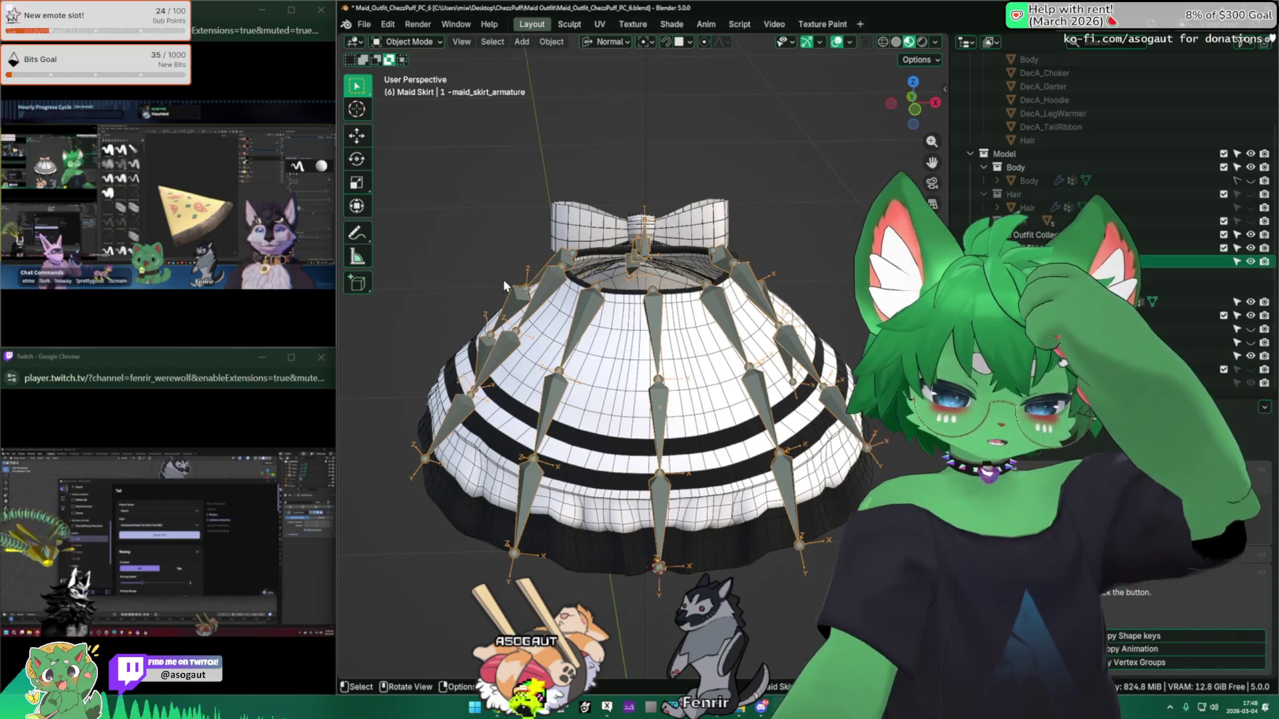
mouse_move(475, 337)
middle_down()
mouse_move(643, 323)
mouse_move(725, 293)
middle_up()
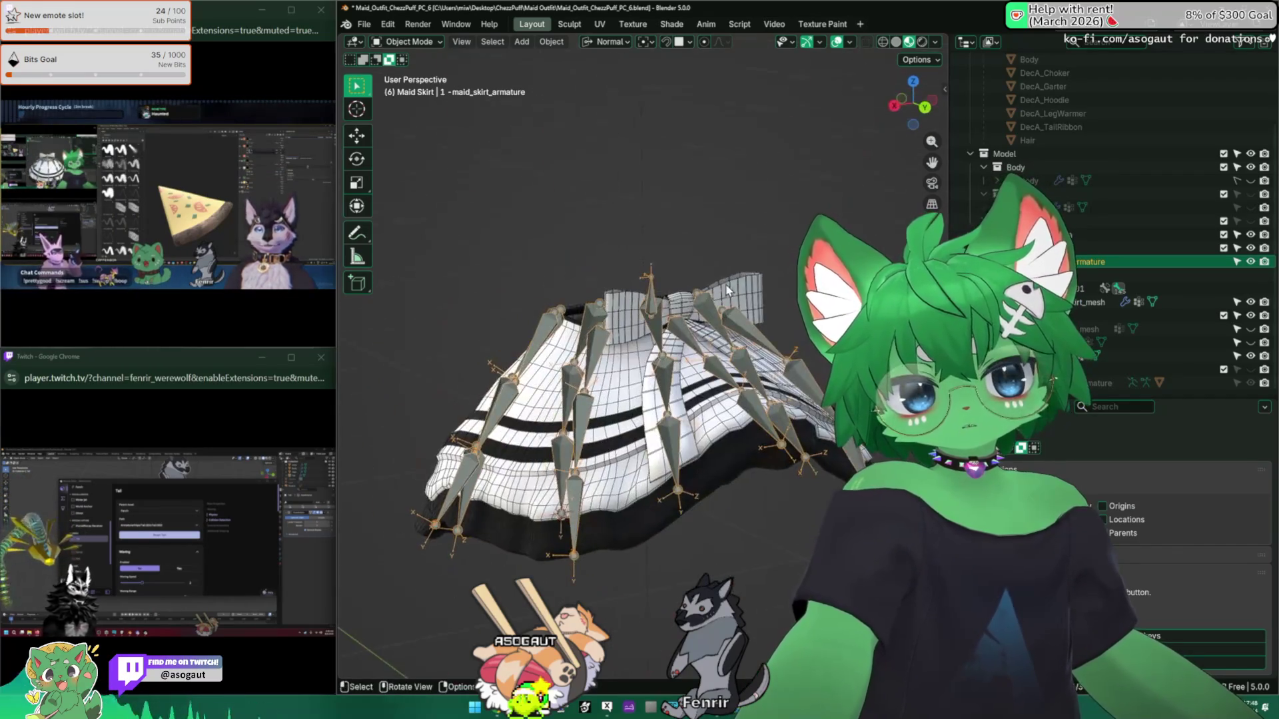
click(408, 41)
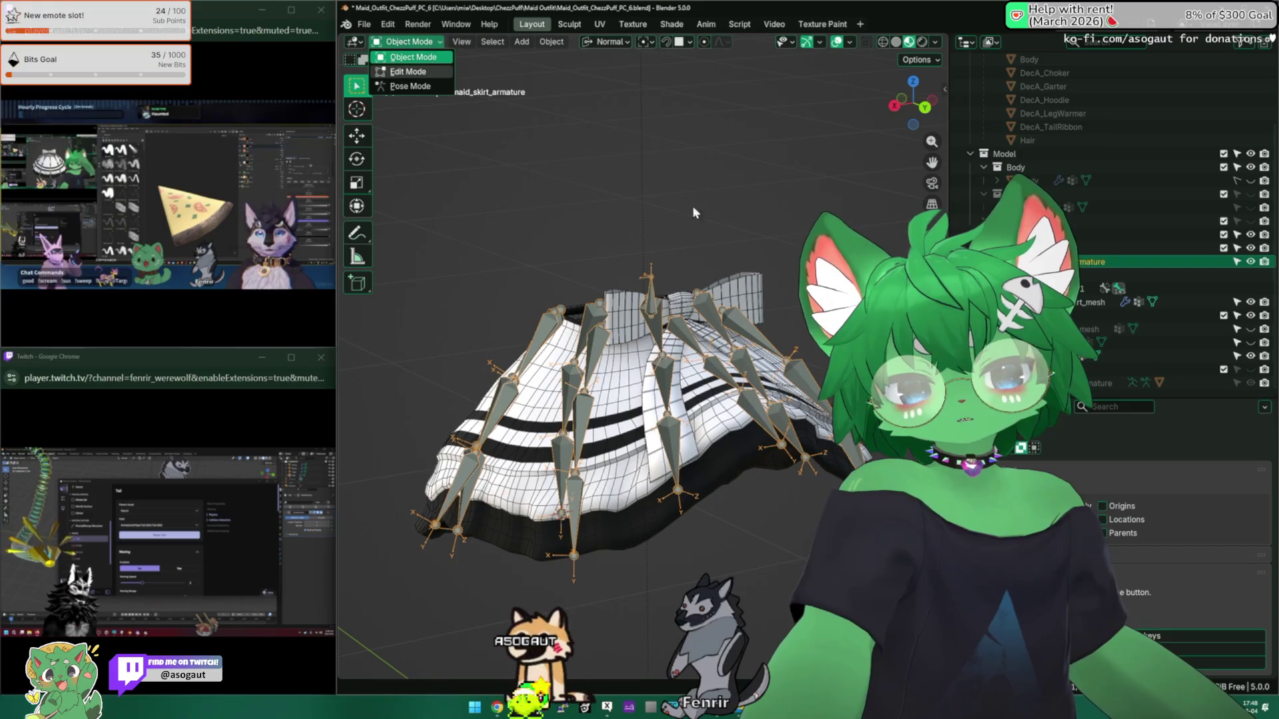
mouse_move(686, 251)
middle_down()
mouse_move(510, 258)
mouse_move(668, 302)
middle_up()
key(KP_1)
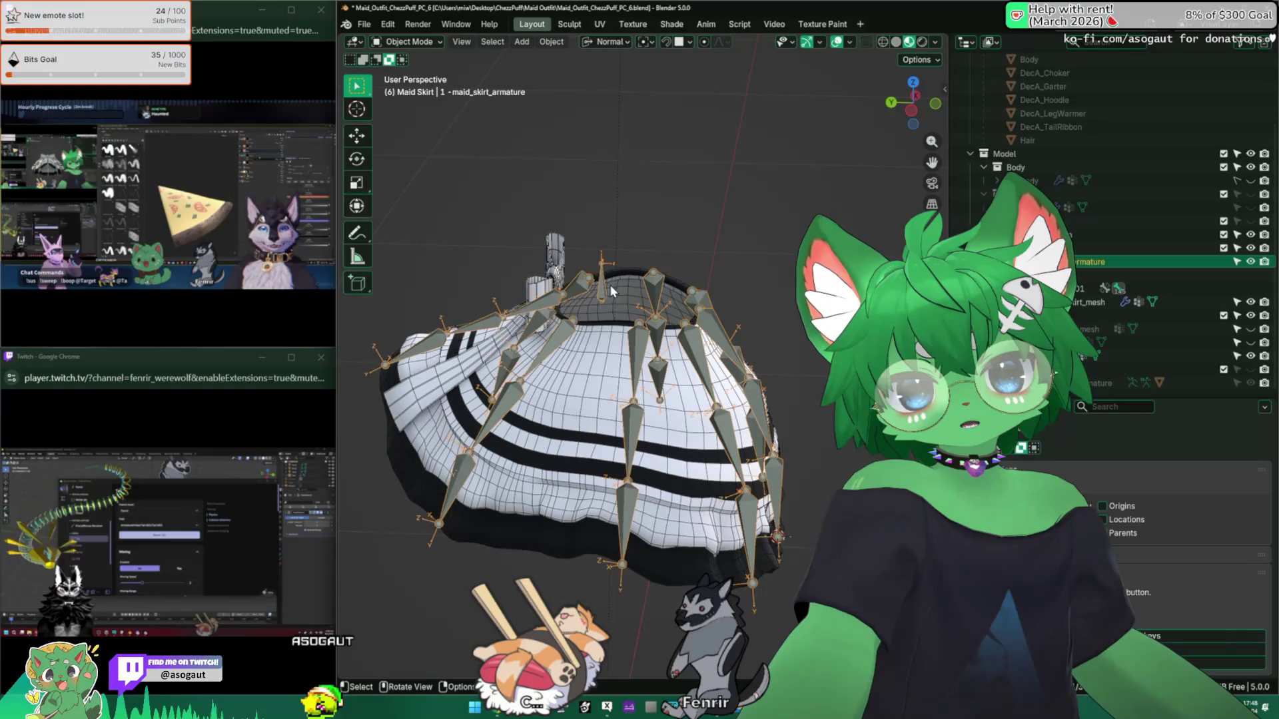
mouse_move(585, 288)
middle_down()
mouse_move(533, 281)
mouse_move(565, 294)
middle_up()
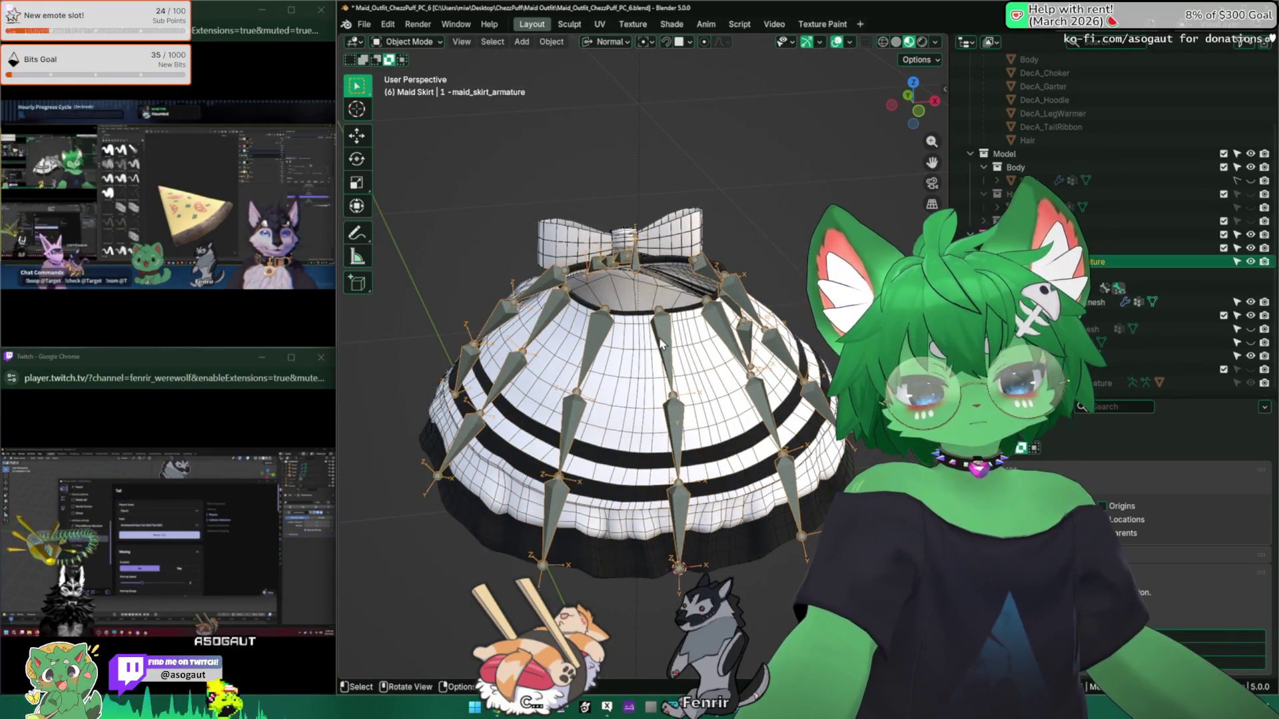
key(KP_1)
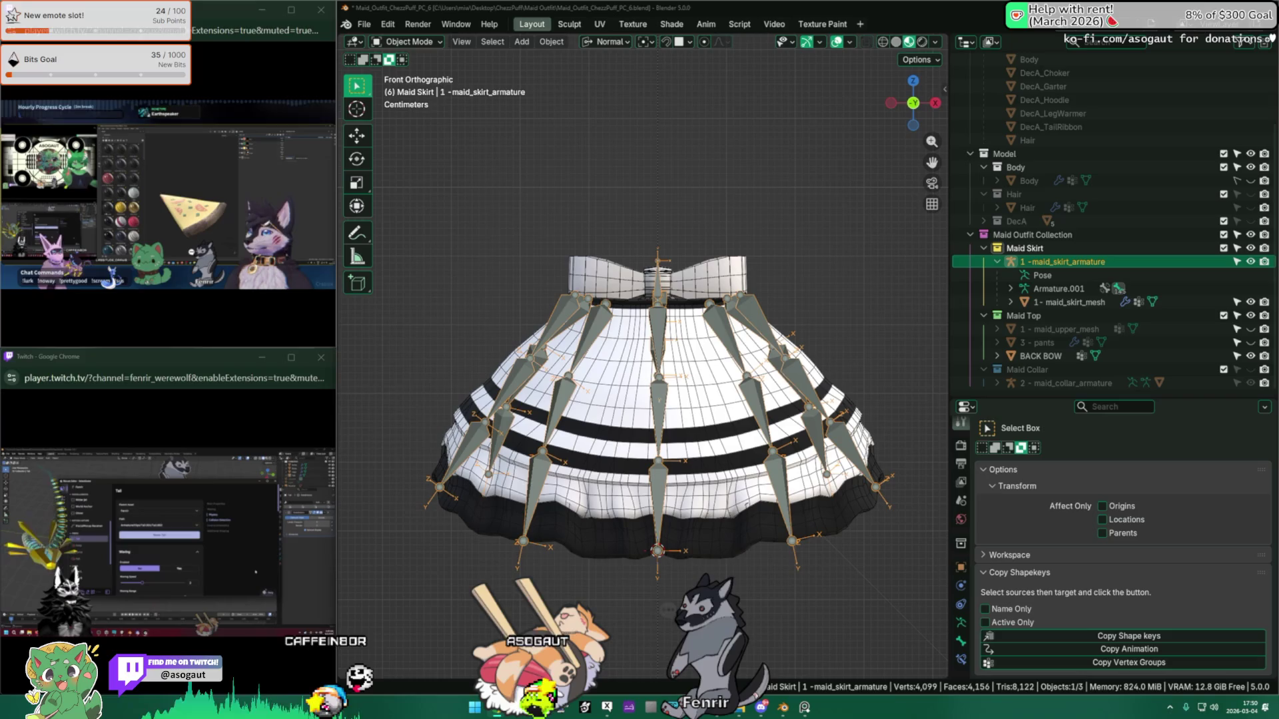
Step: Orbit to a tilted view above the waist opening and rotate the skirt armature slightly
mouse_move(719, 333)
middle_down()
mouse_move(739, 293)
mouse_move(766, 333)
mouse_move(759, 355)
mouse_move(760, 307)
middle_up()
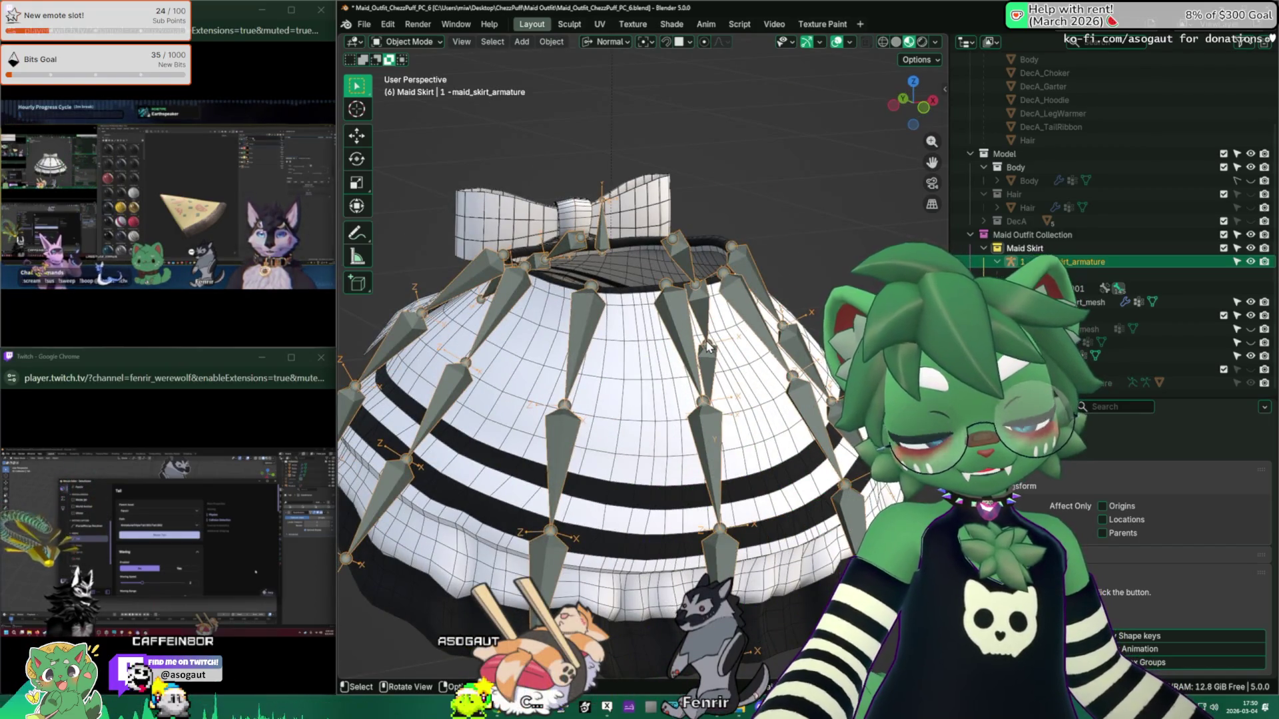
middle_drag(651, 335, 677, 392)
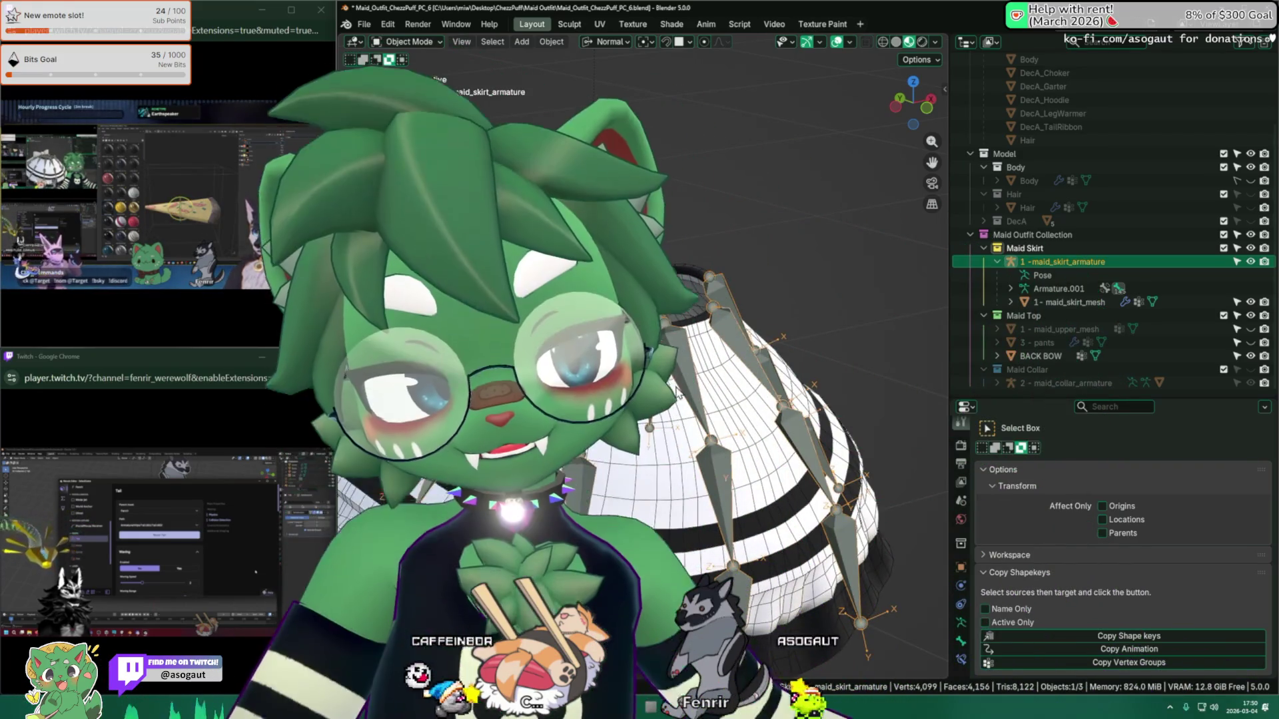
middle_drag(676, 391, 677, 392)
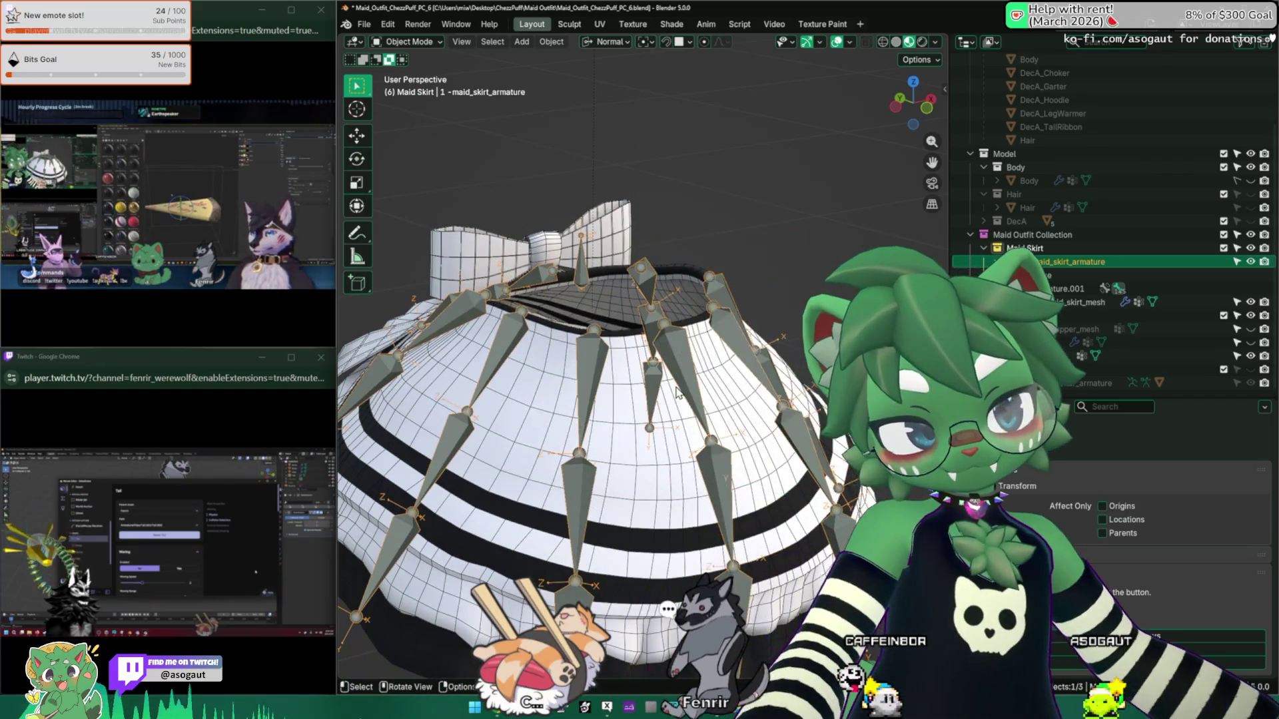
middle_drag(639, 373, 677, 393)
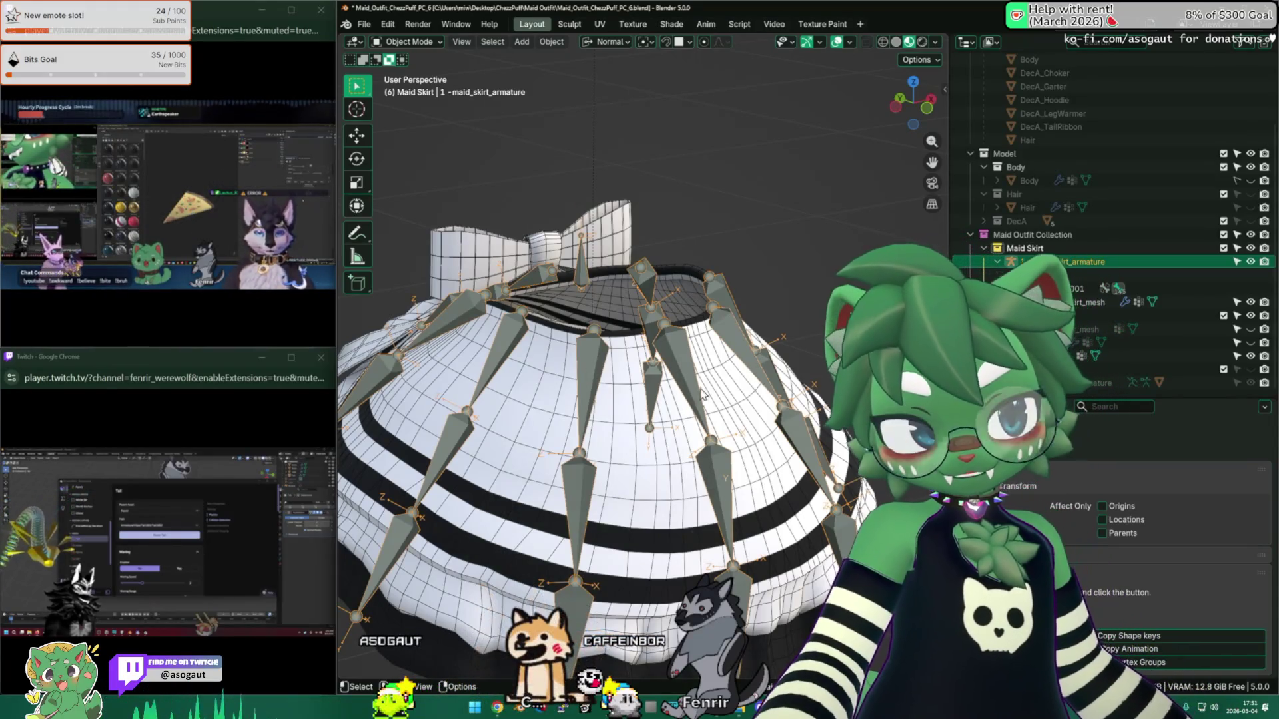
key(r)
click(700, 393)
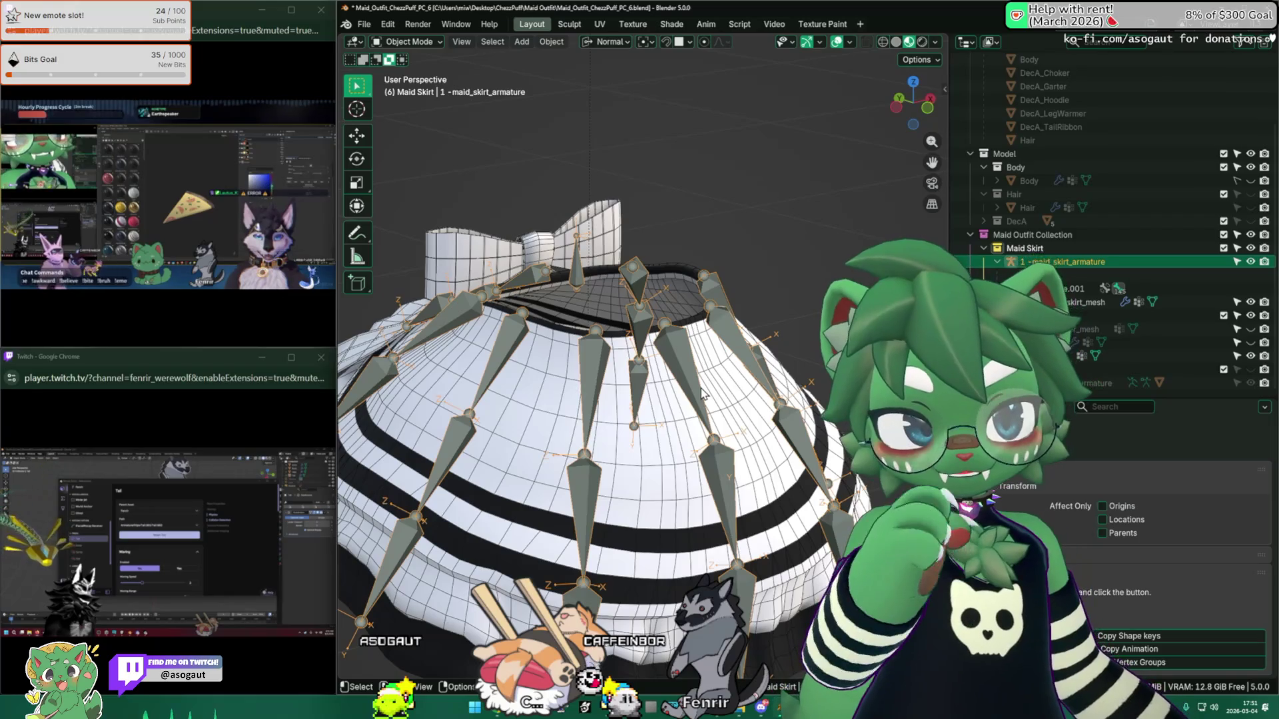
mouse_move(699, 393)
middle_down()
mouse_move(661, 383)
mouse_move(799, 374)
mouse_move(784, 364)
mouse_move(584, 445)
mouse_move(737, 371)
mouse_move(681, 326)
mouse_move(662, 239)
mouse_move(655, 279)
mouse_move(686, 425)
mouse_move(677, 464)
middle_up()
Step: In Edit Mode on the skirt mesh, select only the central disc piece with L
click(737, 371)
key(Tab)
key(Tab)
click(680, 448)
shift+click(691, 367)
mouse_move(691, 366)
middle_down()
mouse_move(597, 302)
mouse_move(635, 409)
middle_up()
key(Tab)
key(l)
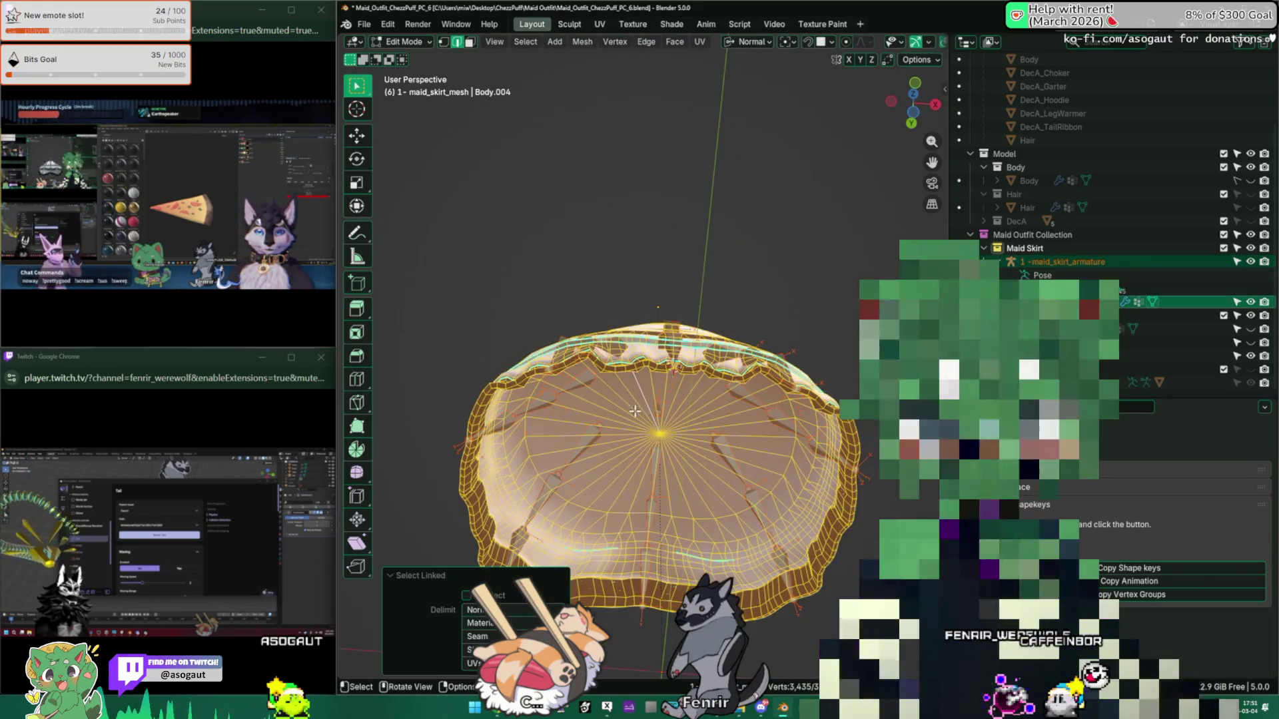
key(alt+a)
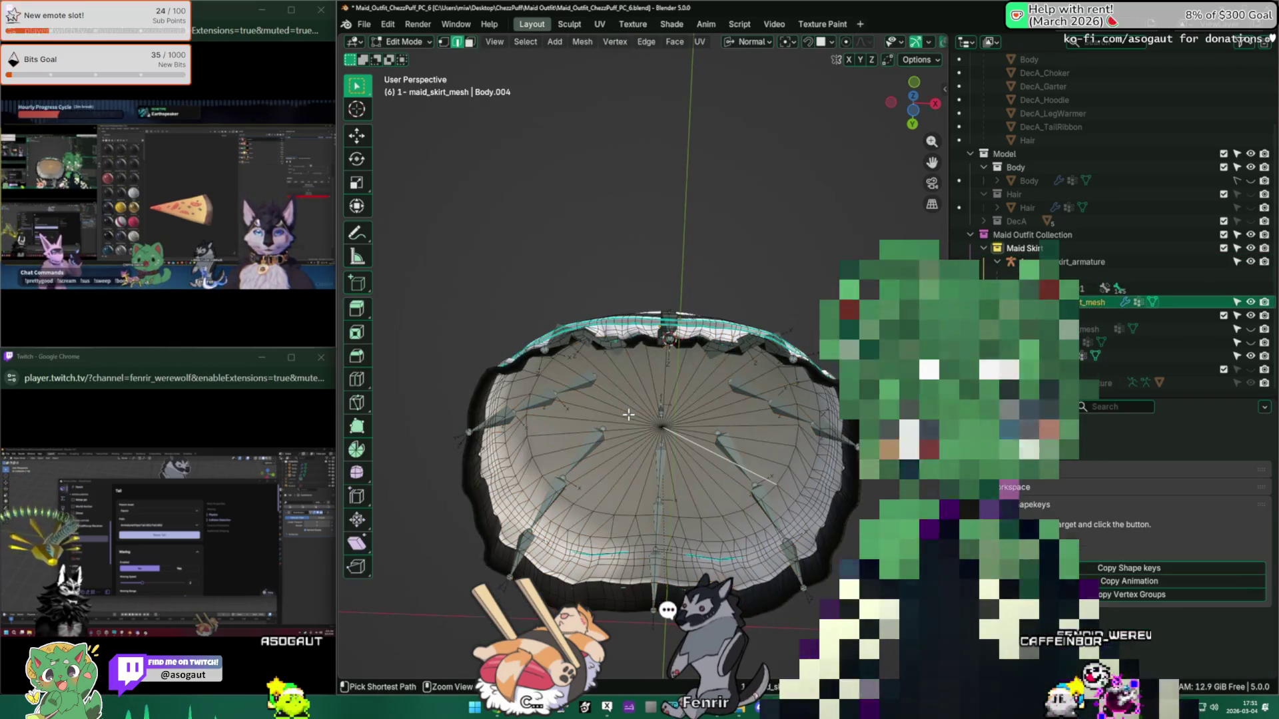
key(l)
key(Tab)
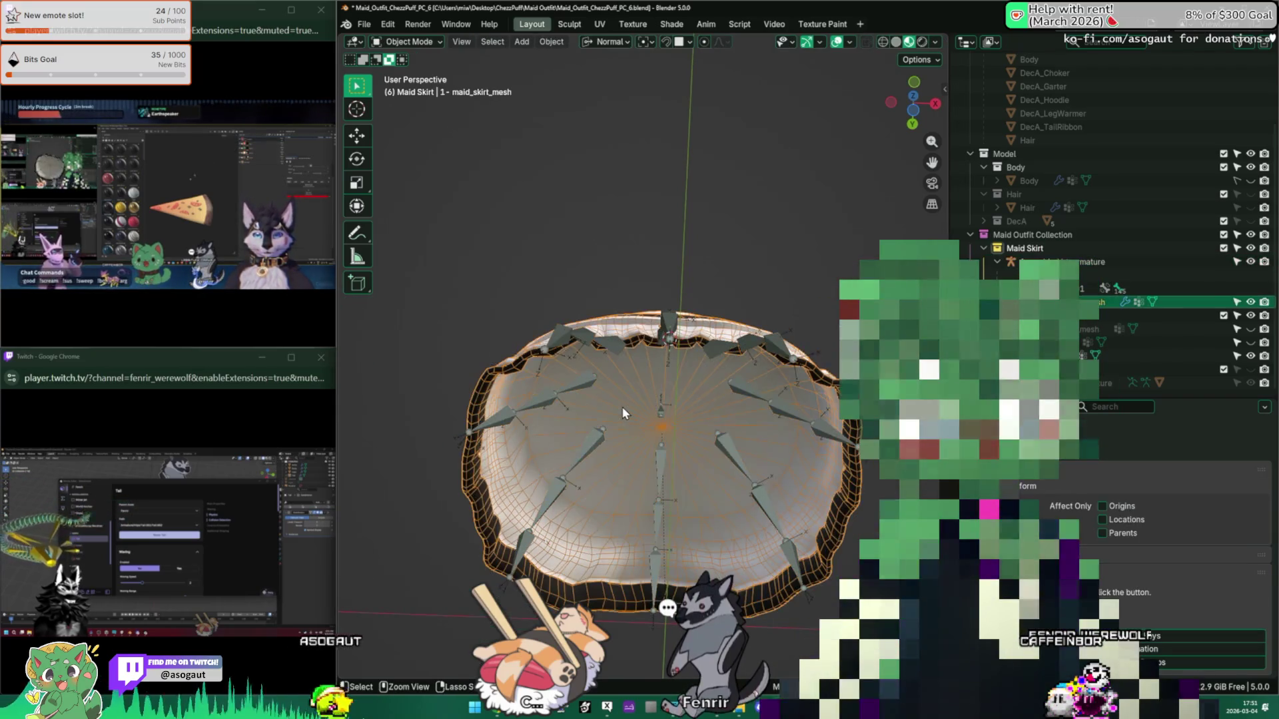
Step: Hide the pants and the body model beneath the skirt
click(621, 407)
shift+click(621, 406)
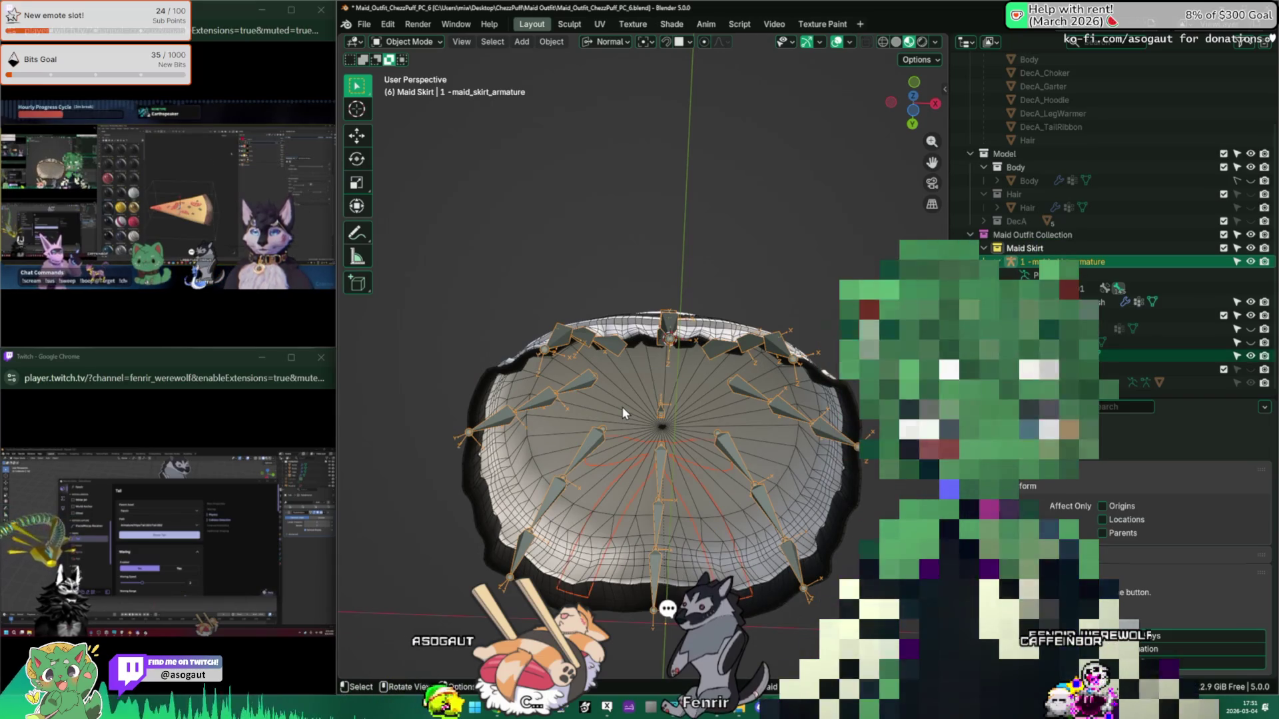
ctrl+click(623, 413)
click(622, 406)
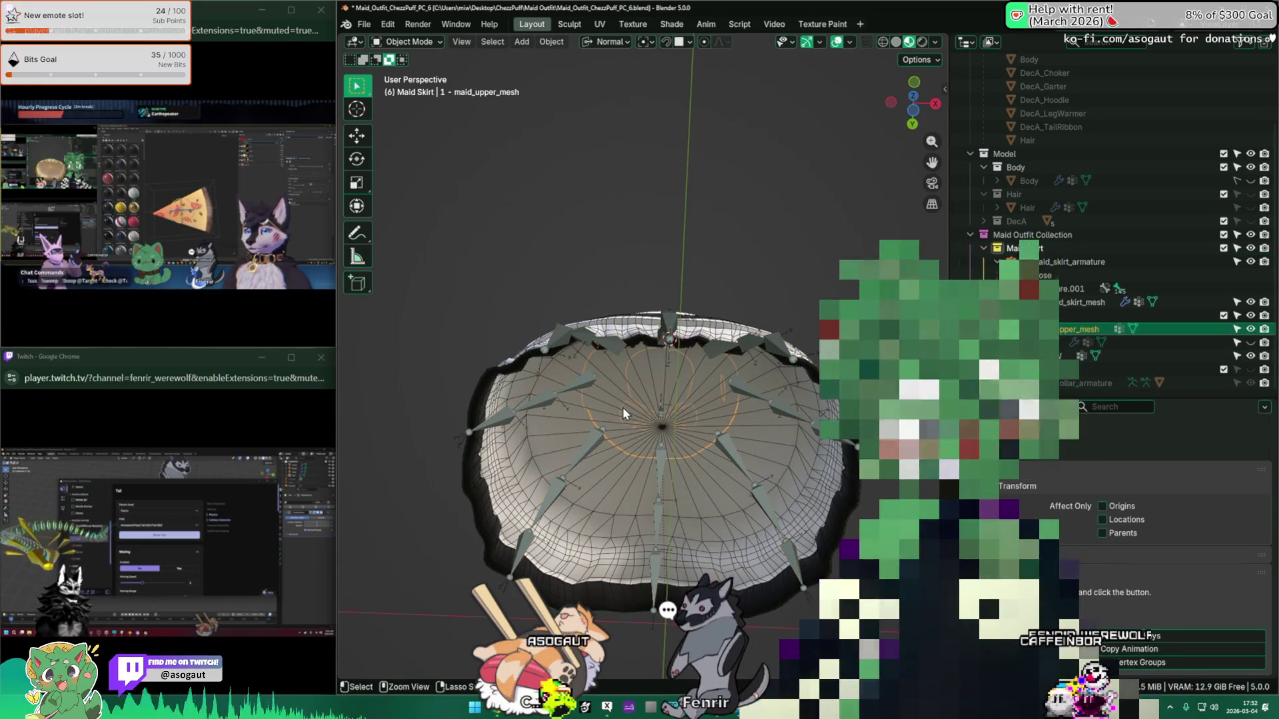
click(622, 406)
click(623, 406)
click(622, 407)
key(h)
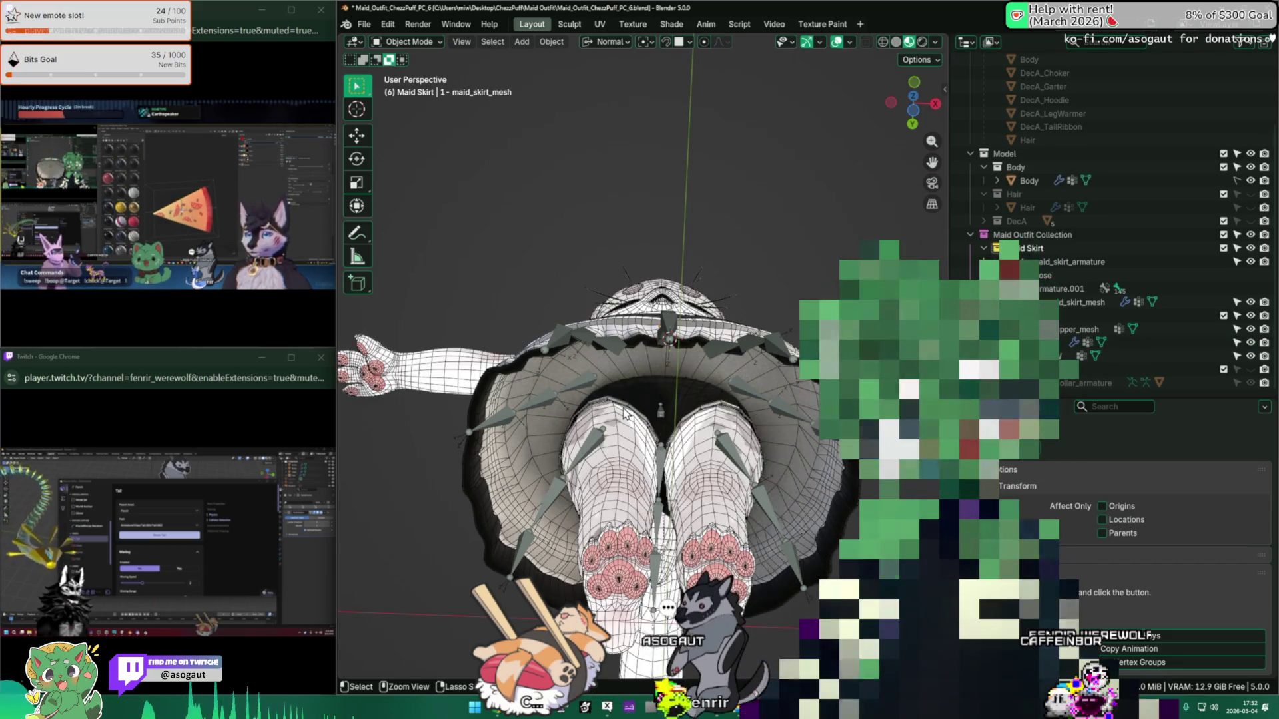
click(623, 410)
click(623, 413)
click(623, 413)
click(623, 413)
key(h)
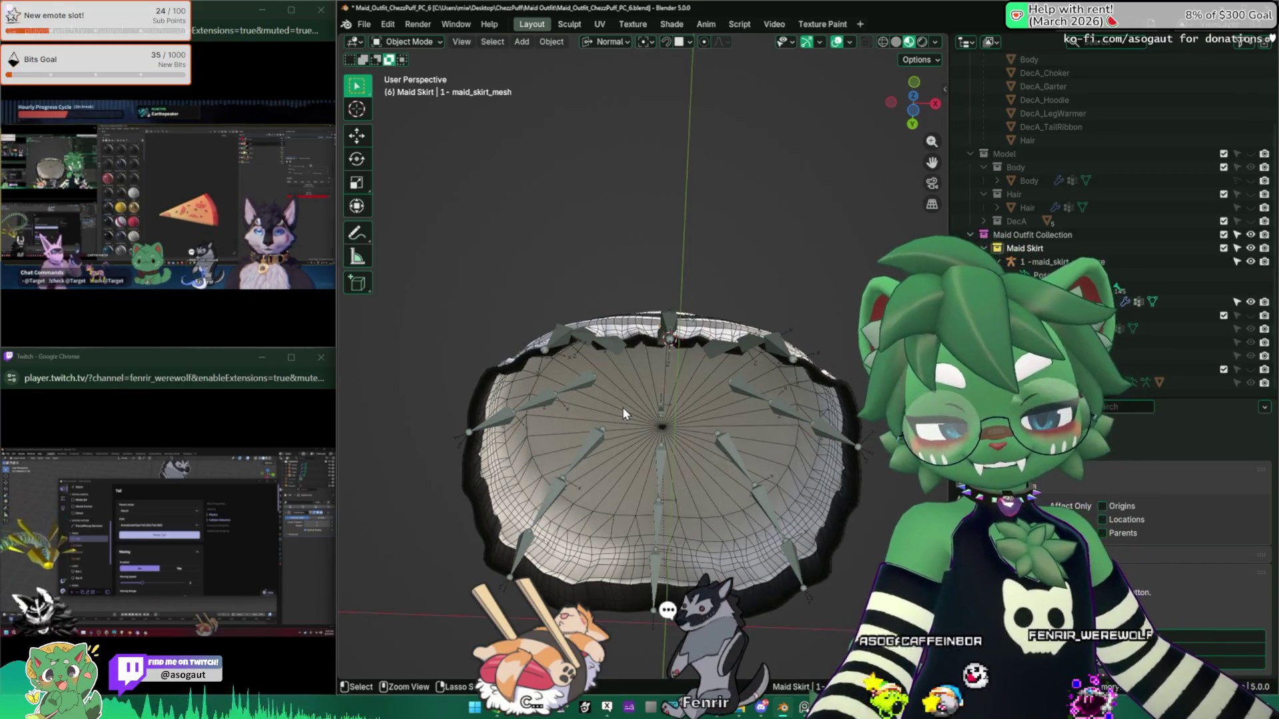
Step: Remove the disc faces capping the waist and inspect the skirt underside in edge select mode
click(622, 406)
key(Tab)
key(Tab)
key(Tab)
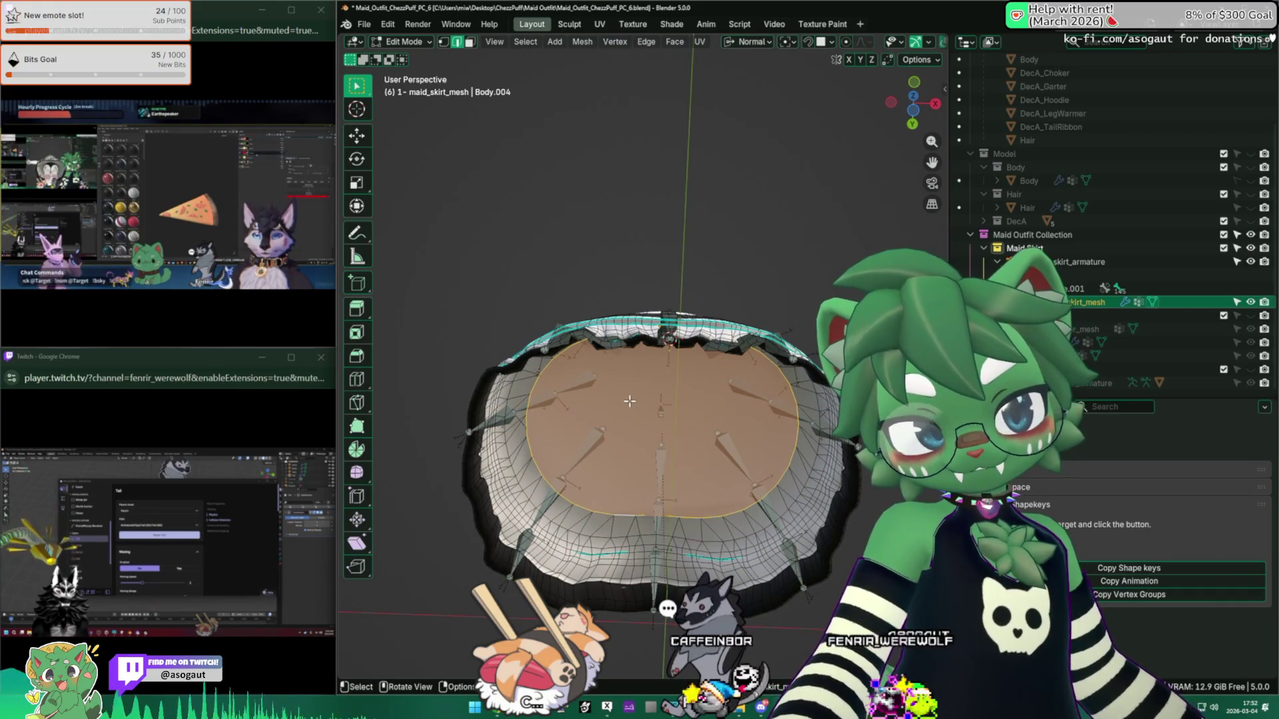
key(h)
mouse_move(635, 403)
middle_down()
mouse_move(666, 506)
mouse_move(706, 273)
mouse_move(647, 493)
middle_up()
ctrl+alt+click(653, 484)
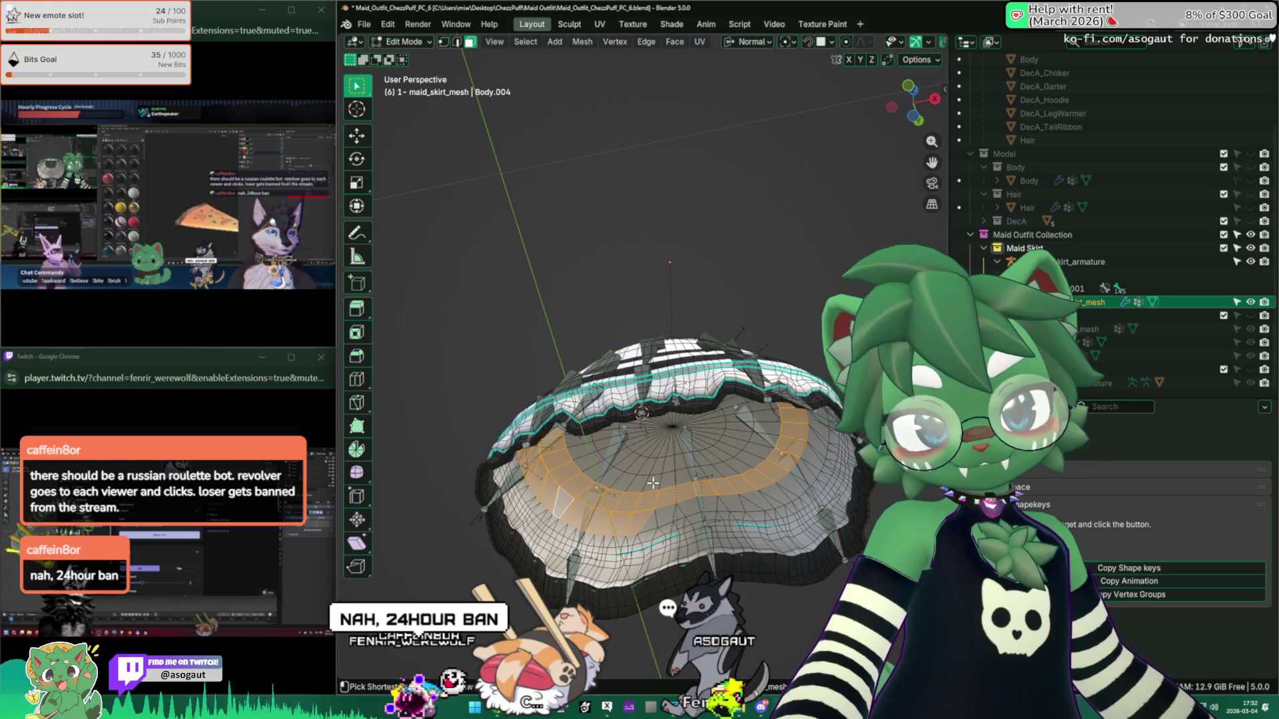
key(2)
mouse_move(652, 484)
middle_down()
mouse_move(689, 432)
mouse_move(666, 399)
middle_up()
click(1093, 262)
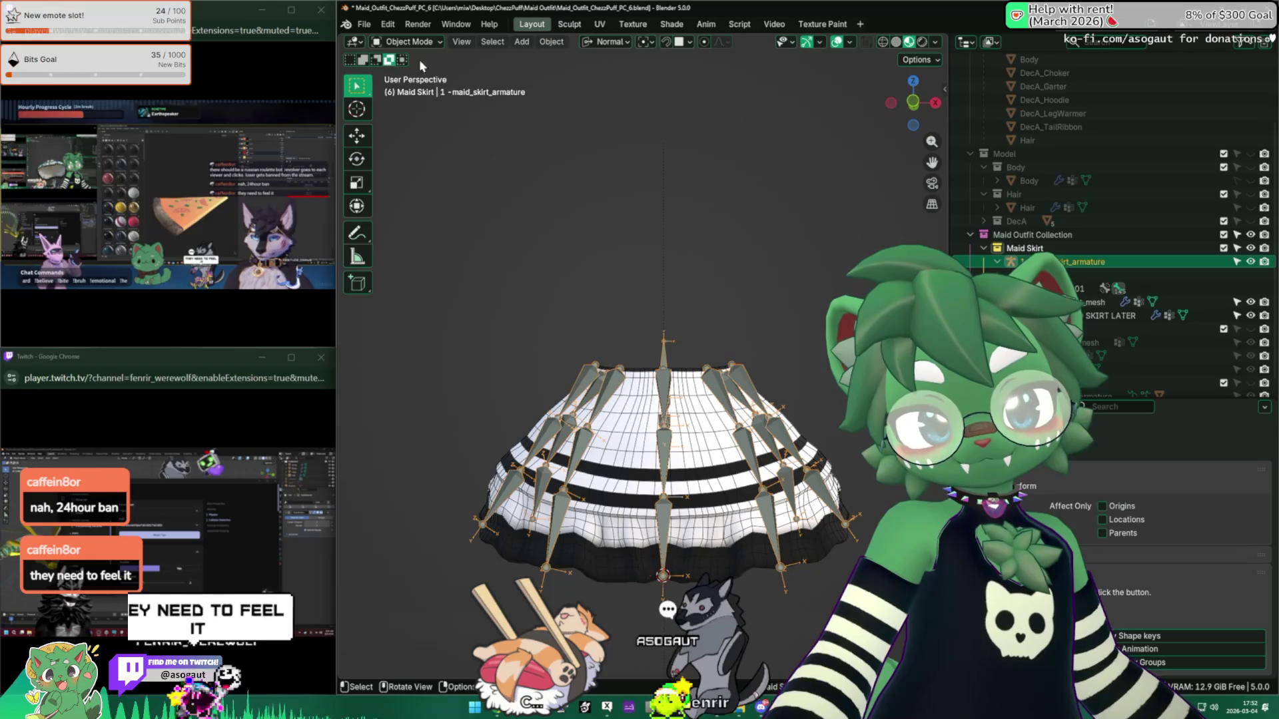
Step: In Pose Mode, rotate the maid_skirt_back.002, front_right.L.002 and front_right.L.001 bones
click(409, 85)
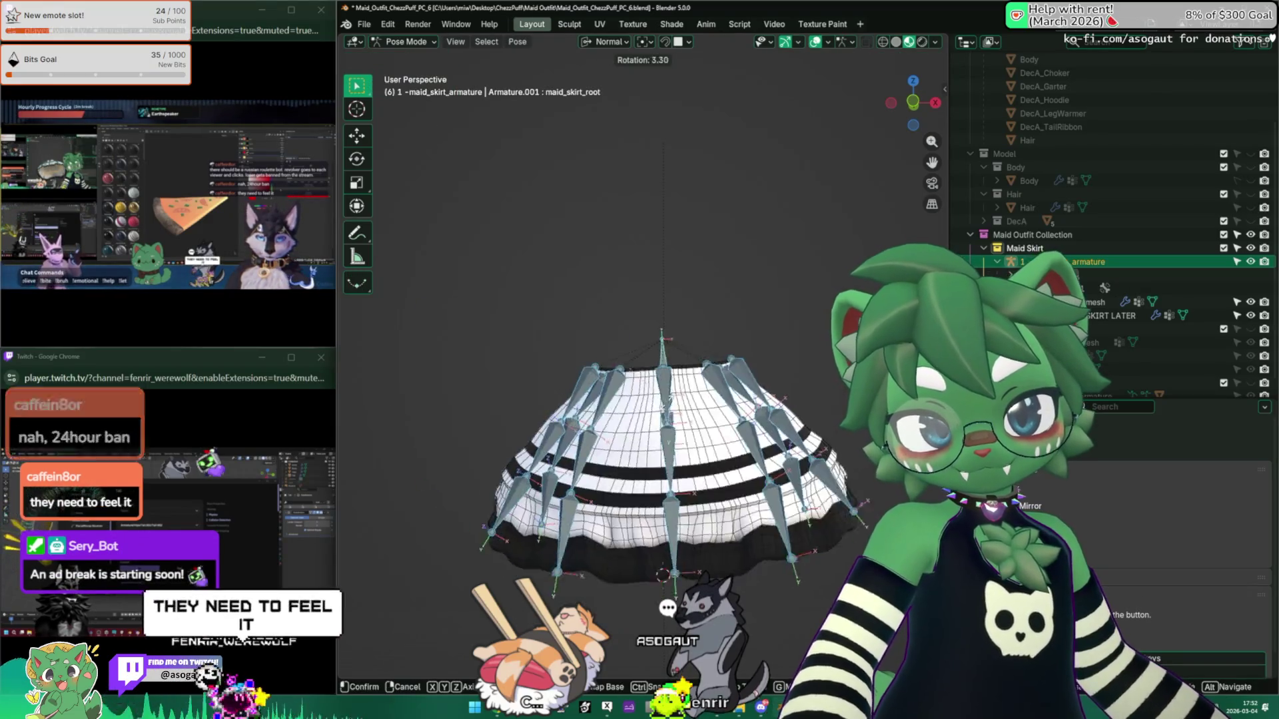
click(666, 398)
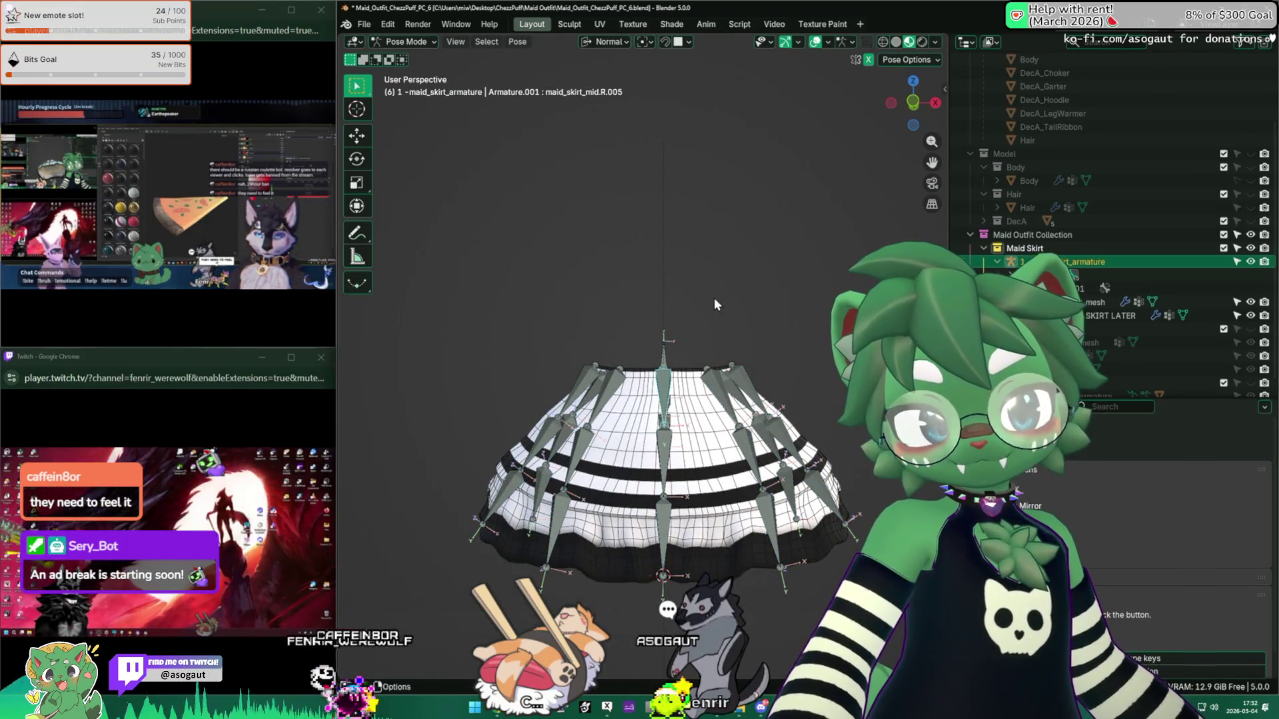
click(670, 388)
key(r)
mouse_move(731, 377)
middle_down()
mouse_move(670, 430)
mouse_move(586, 413)
mouse_move(542, 416)
mouse_move(542, 433)
mouse_move(686, 418)
mouse_move(731, 530)
mouse_move(565, 369)
mouse_move(453, 200)
middle_up()
click(589, 403)
key(r)
click(542, 397)
key(r)
click(488, 416)
key(r)
click(507, 419)
key(a)
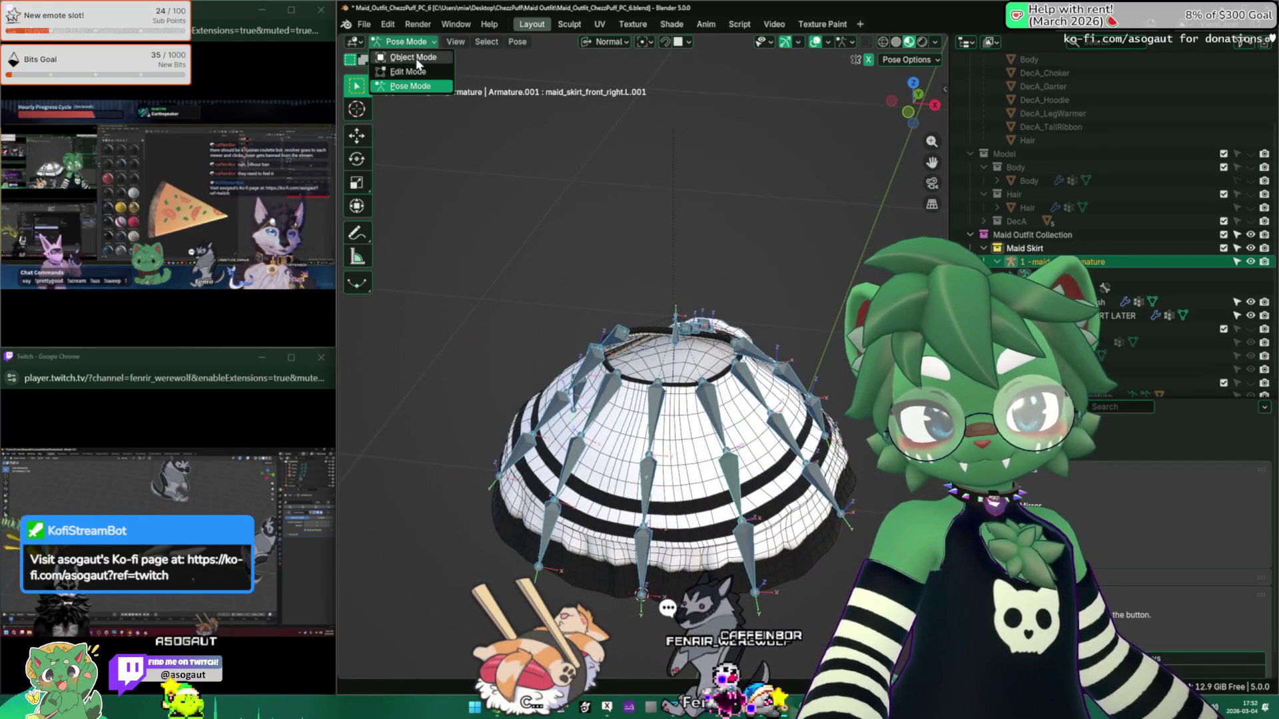
Step: Revert the file to its saved state, then rotate the skirt bones and check a side view
click(365, 25)
click(403, 80)
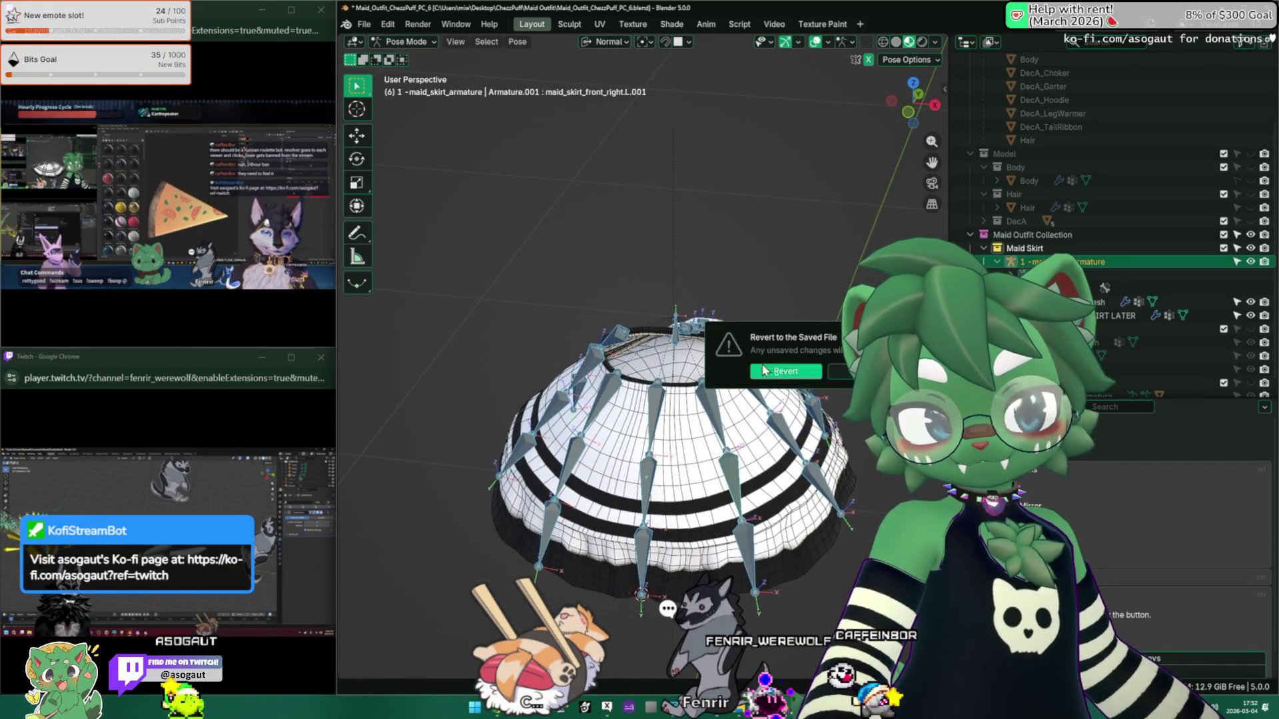
click(774, 373)
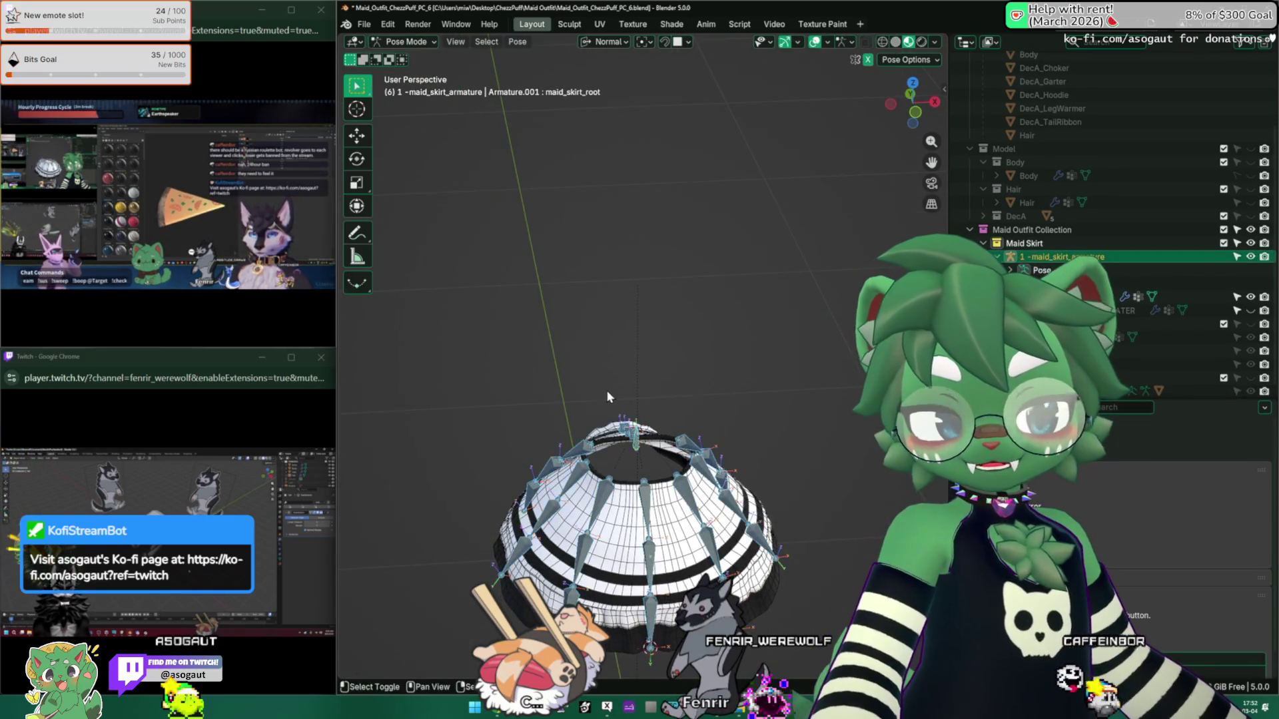
mouse_move(608, 397)
middle_down()
mouse_move(706, 280)
mouse_move(606, 301)
mouse_move(497, 290)
mouse_move(459, 239)
middle_up()
key(r)
click(648, 289)
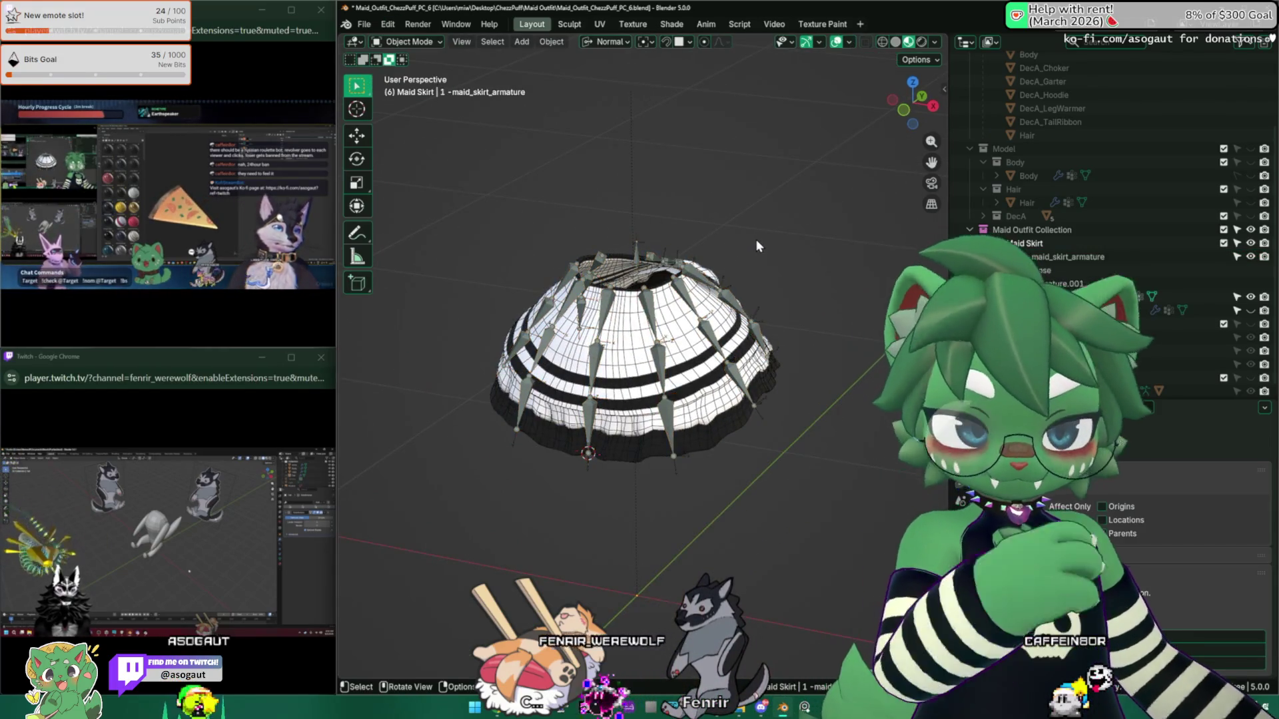
key(KP_3)
mouse_move(755, 242)
middle_down()
mouse_move(467, 288)
mouse_move(618, 297)
mouse_move(705, 274)
mouse_move(764, 155)
mouse_move(719, 240)
middle_up()
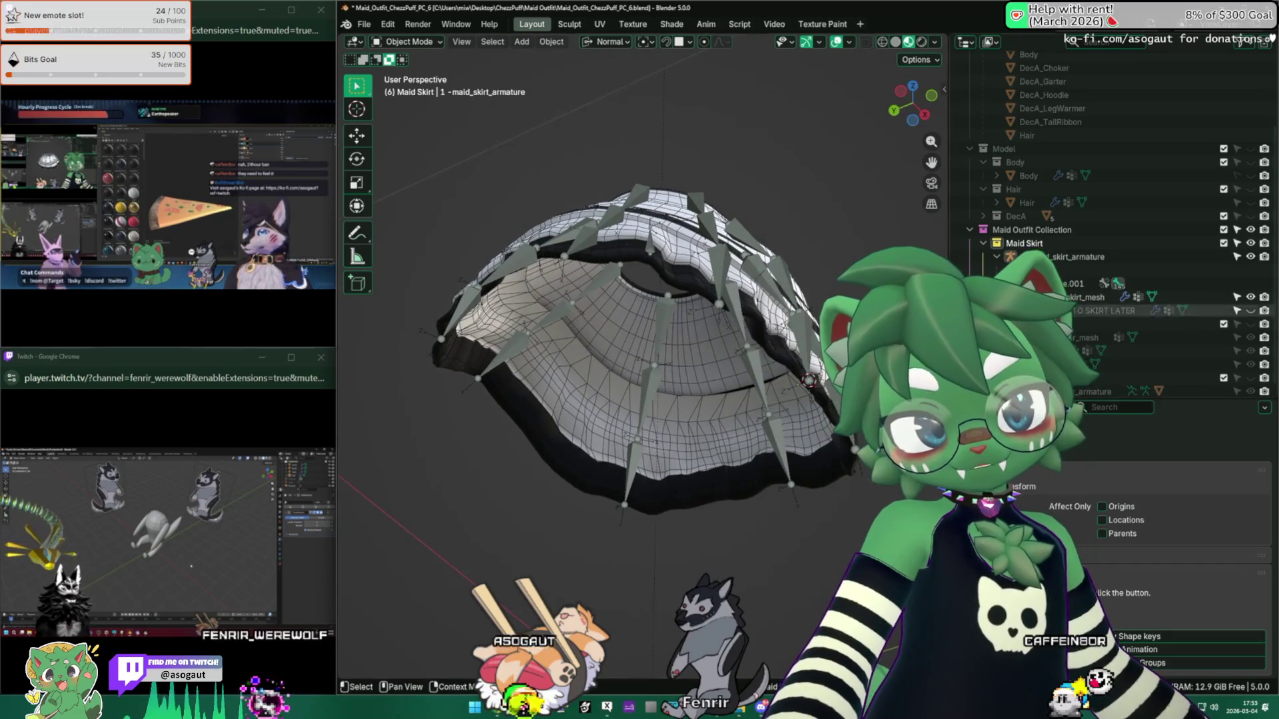
Step: Show the inner dome, then parent the skirt mesh to its armature With Automatic Weights
click(1251, 312)
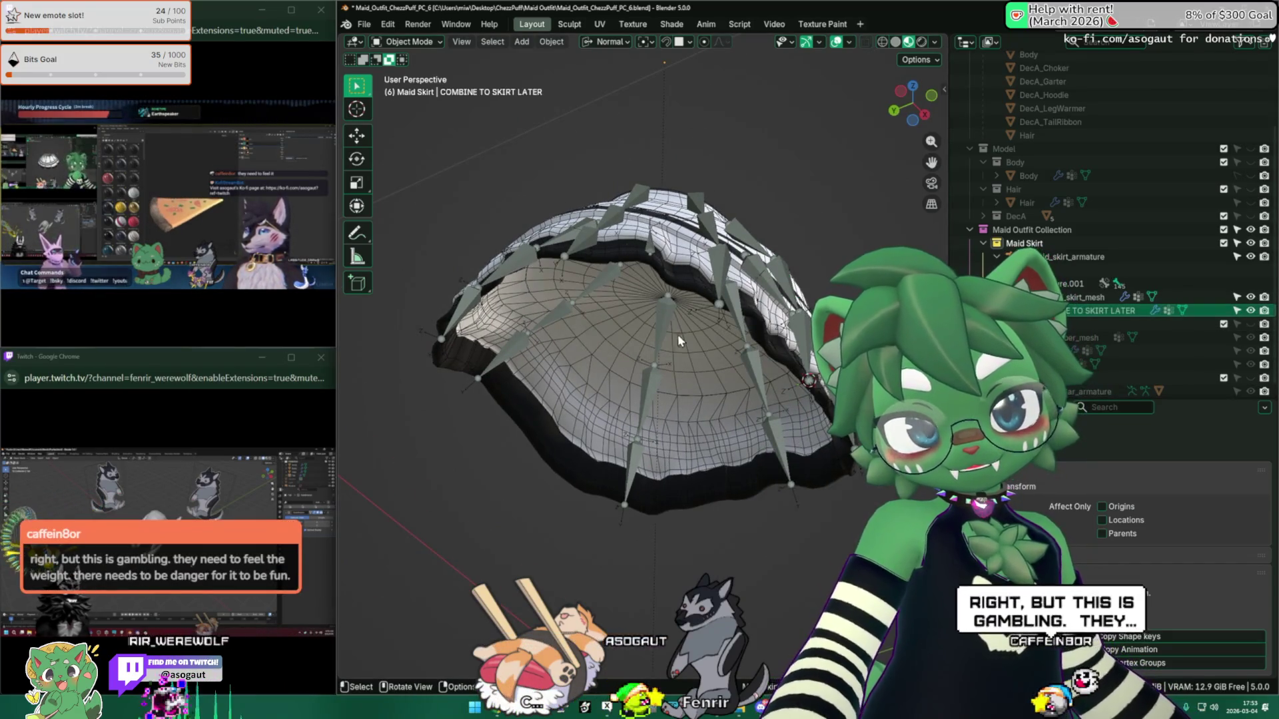
click(618, 333)
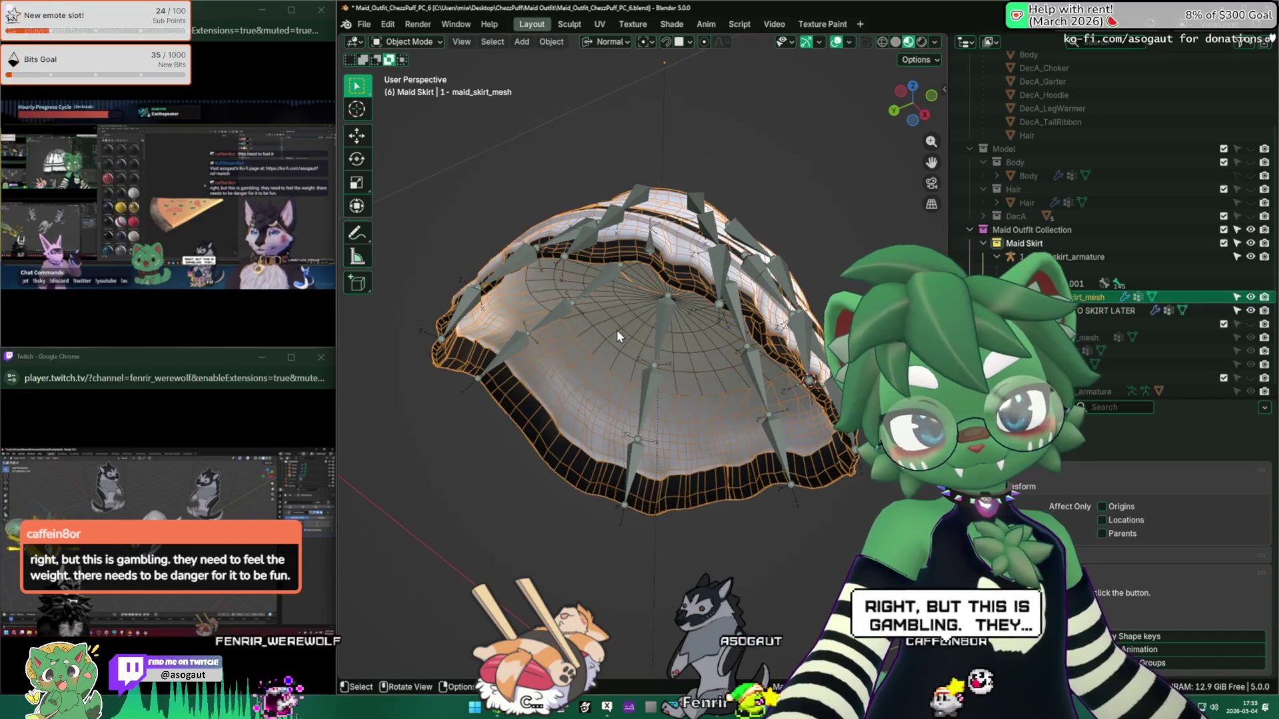
click(617, 333)
mouse_move(658, 325)
middle_down()
mouse_move(622, 356)
mouse_move(645, 381)
mouse_move(666, 360)
mouse_move(791, 339)
mouse_move(741, 338)
middle_up()
key(ctrl+p)
click(614, 381)
Step: In Pose Mode, rotate the front right skirt bone and move the skirt root bone
key(Tab)
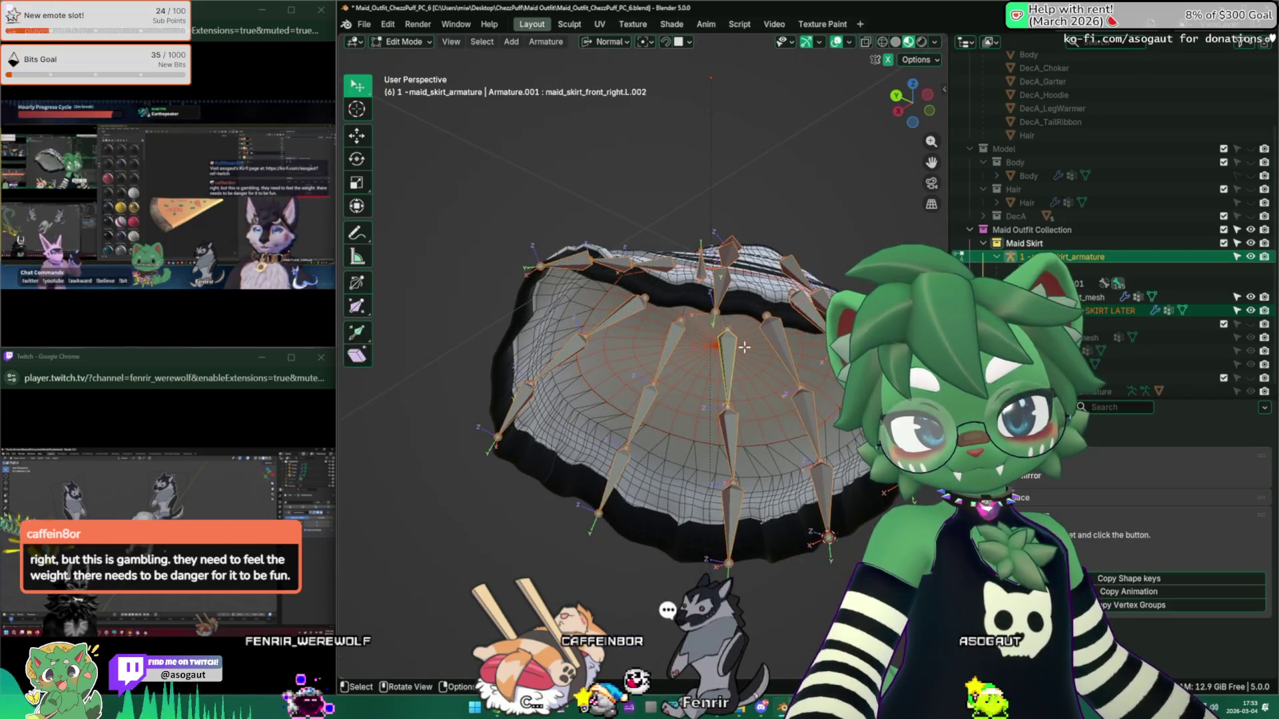
key(Tab)
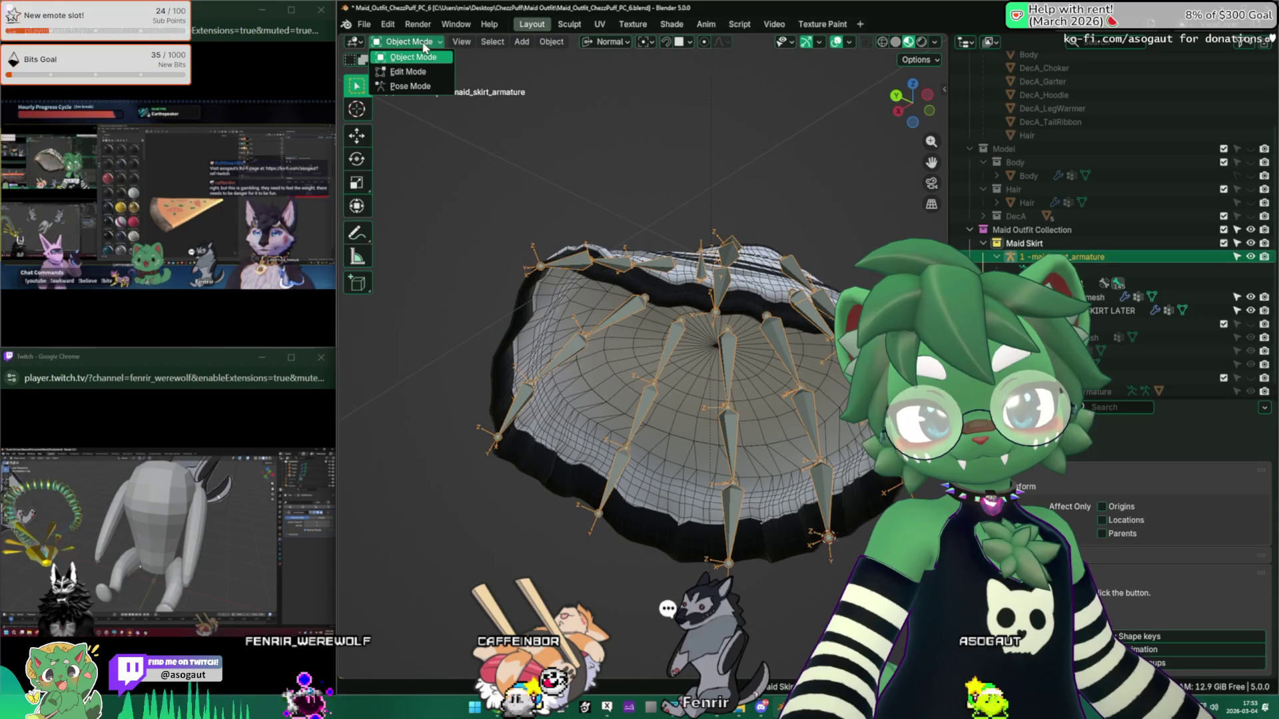
click(427, 87)
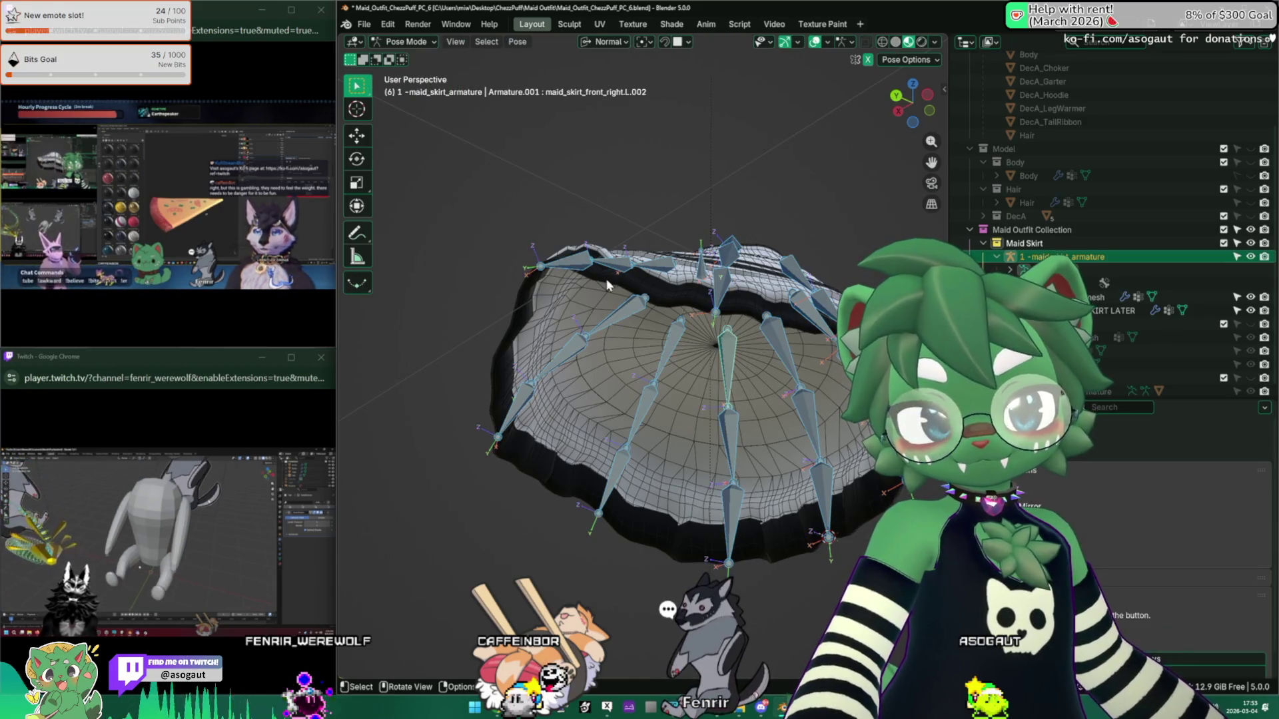
click(718, 358)
key(r)
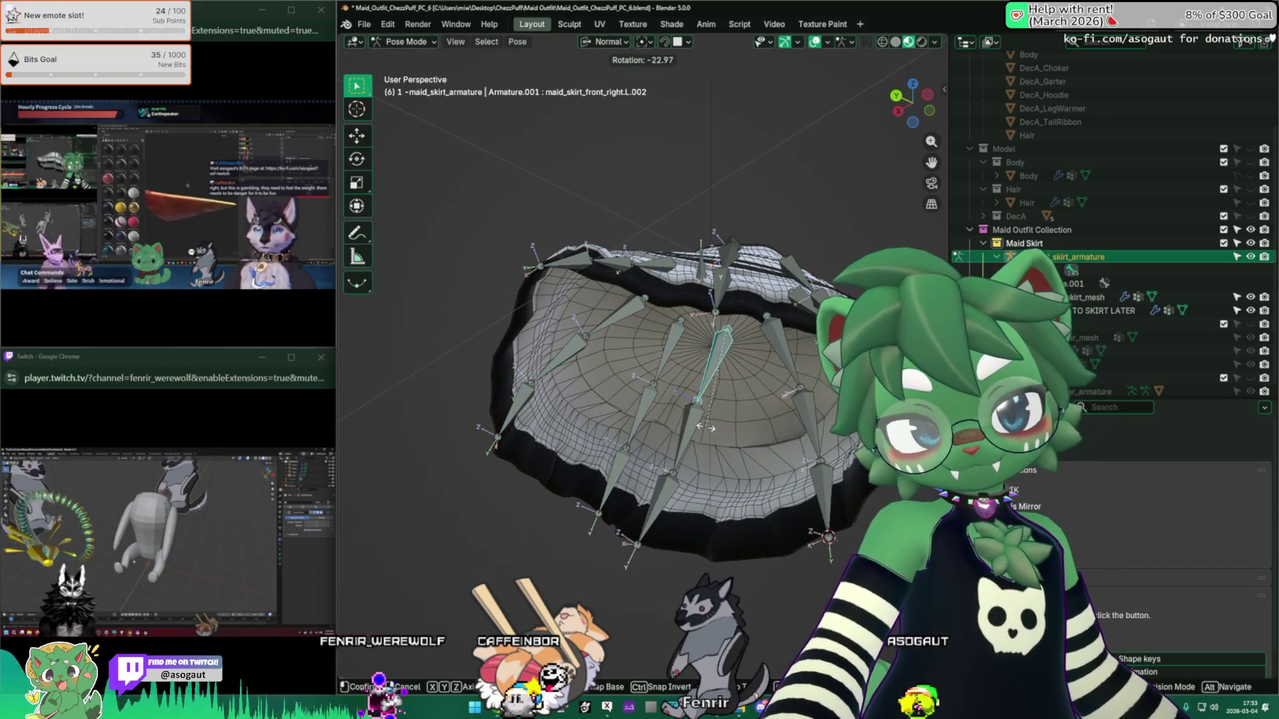
click(701, 427)
mouse_move(701, 427)
middle_down()
mouse_move(650, 463)
mouse_move(643, 400)
mouse_move(670, 266)
mouse_move(641, 529)
mouse_move(642, 383)
middle_up()
click(671, 256)
key(g)
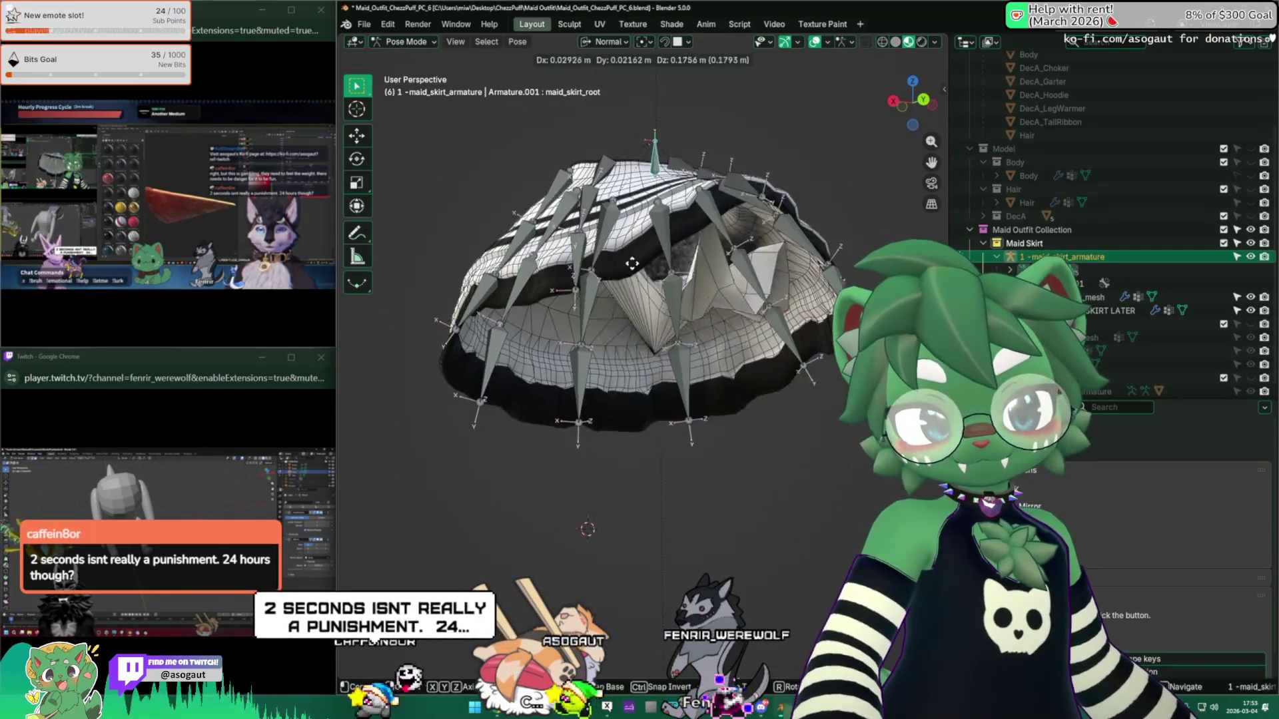
click(633, 263)
mouse_move(632, 262)
middle_down()
mouse_move(560, 246)
mouse_move(561, 185)
mouse_move(718, 184)
mouse_move(706, 267)
middle_up()
Step: Revert the file to its last save, unhide the dome mesh and select the skirt mesh
click(363, 24)
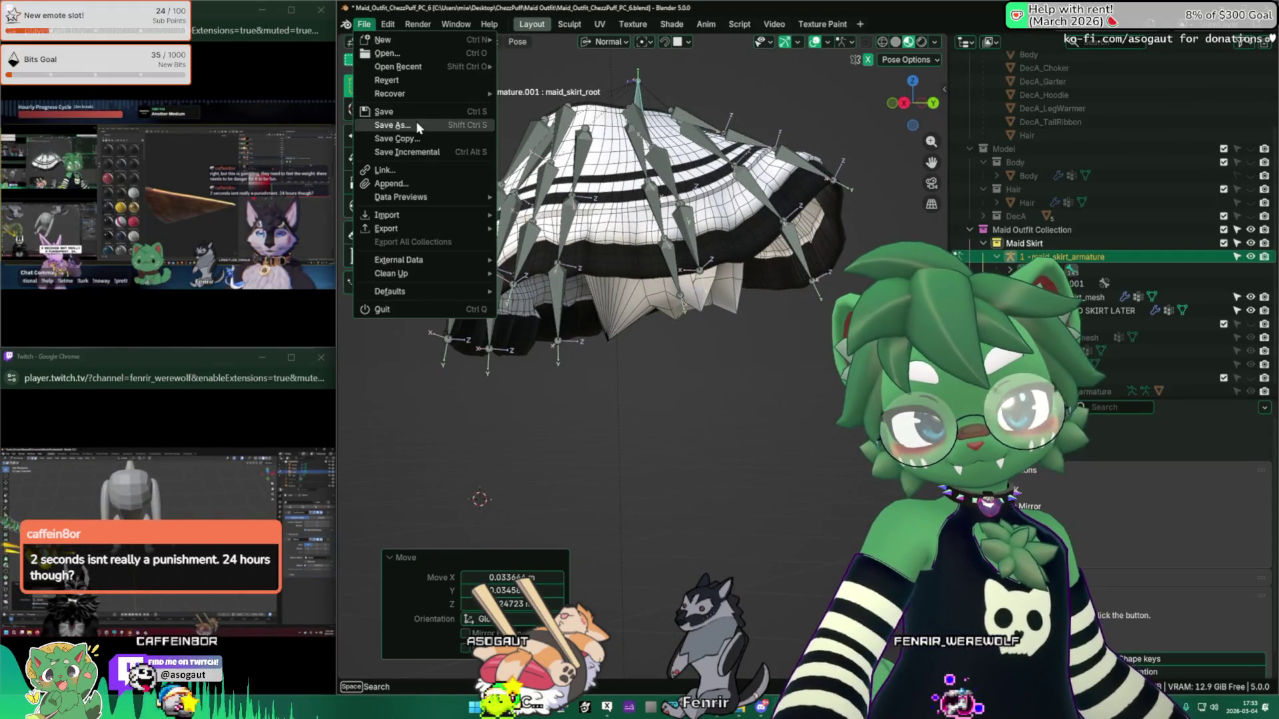
click(405, 80)
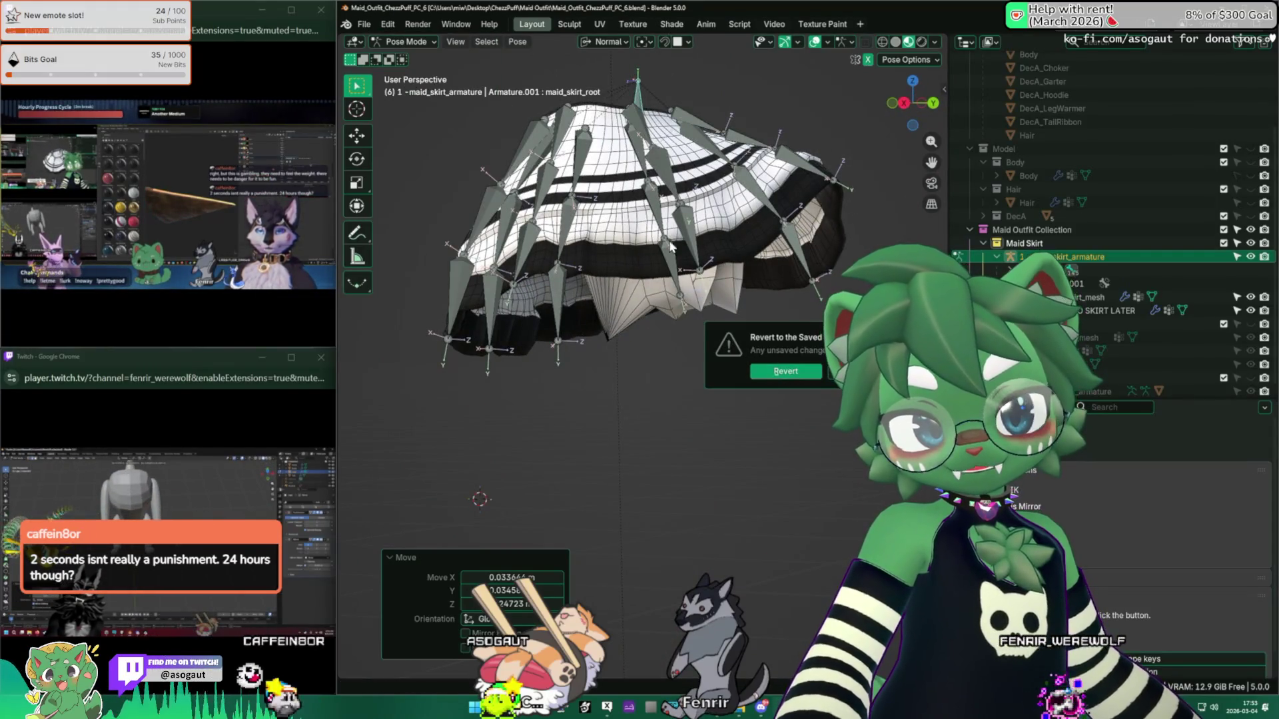
click(785, 371)
middle_drag(765, 382, 812, 327)
scroll(823, 323, up, 3)
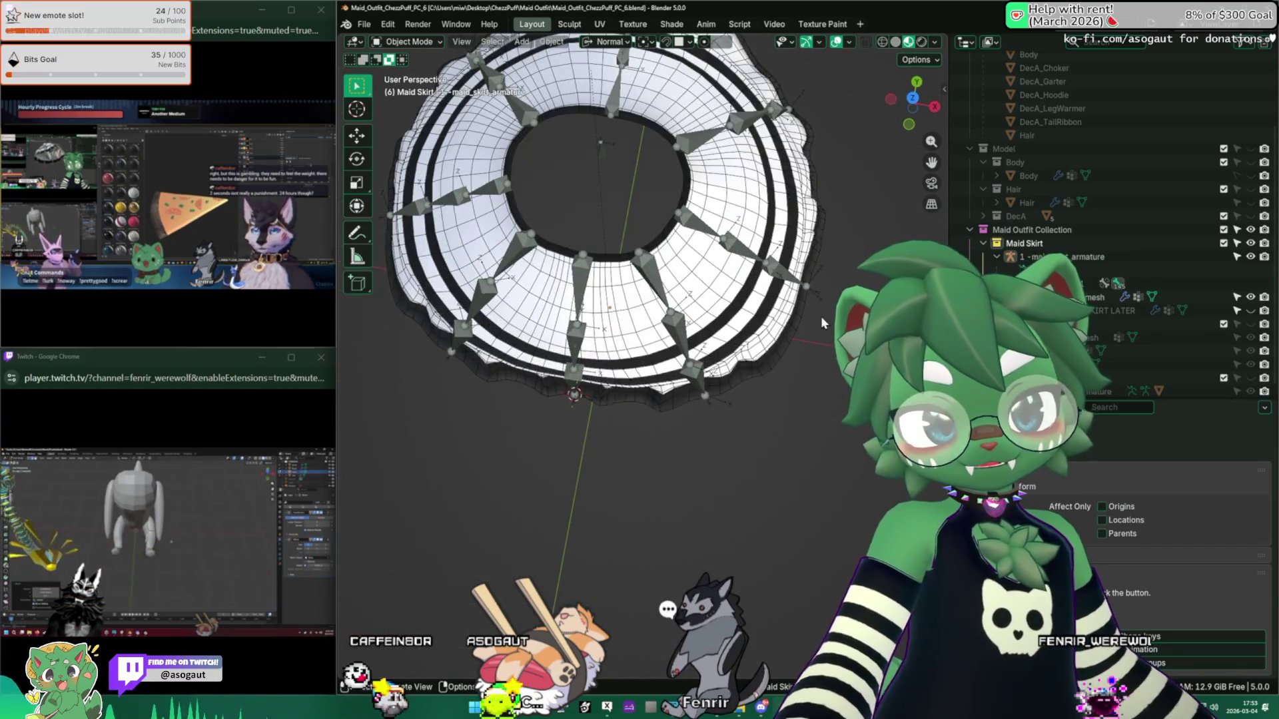
key(alt+h)
mouse_move(599, 280)
middle_down()
mouse_move(608, 261)
mouse_move(719, 329)
middle_up()
click(724, 333)
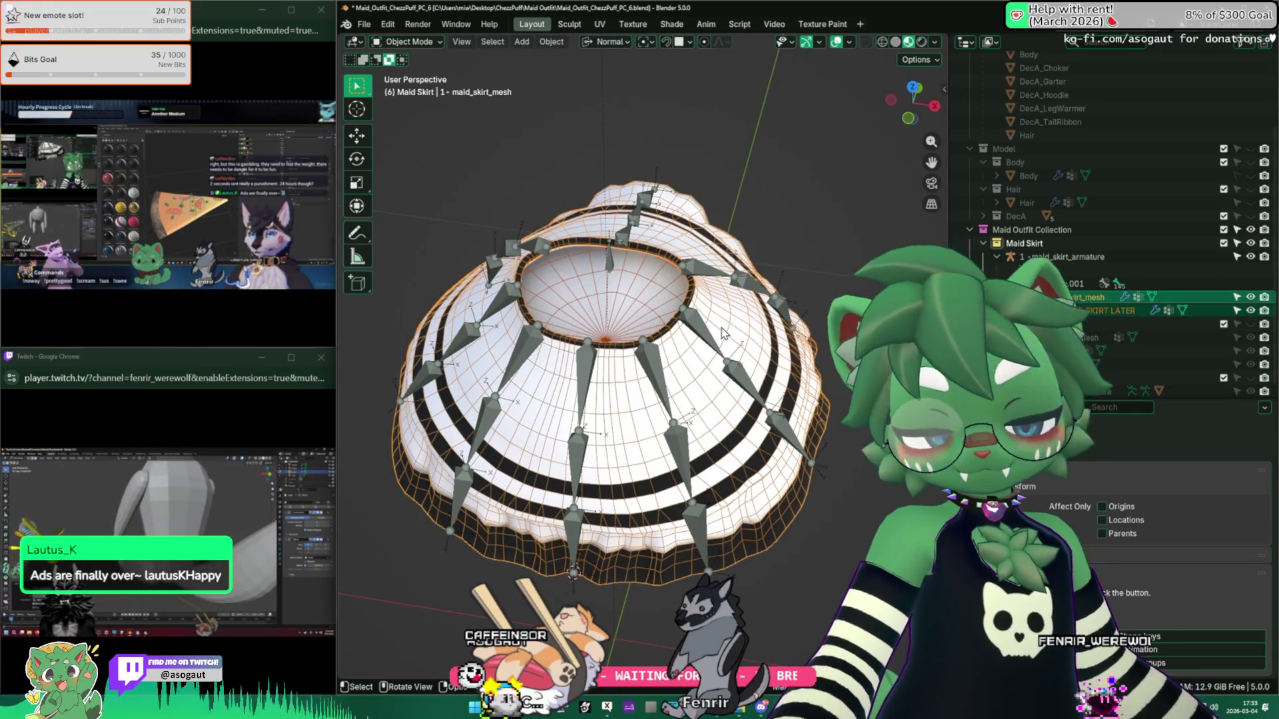
middle_drag(609, 379, 607, 377)
Step: Switch the maid_skirt_mesh into Edit Mode to work on its waist cap
key(Tab)
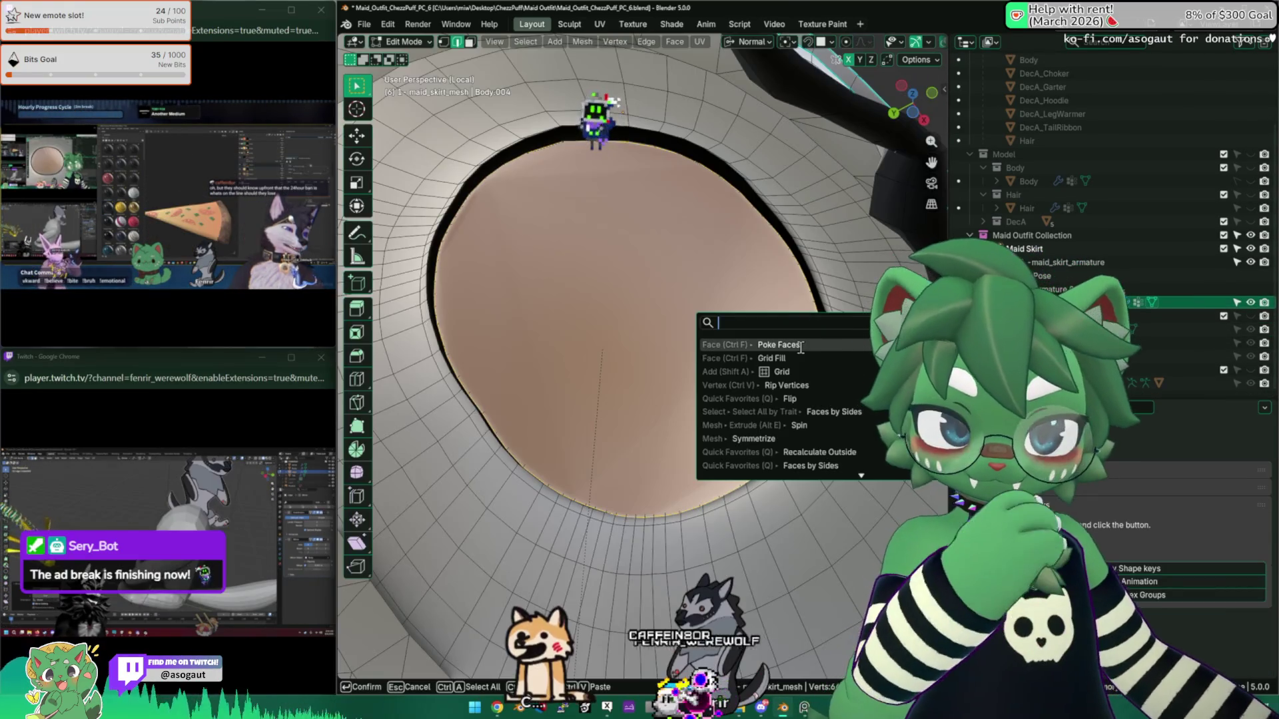
Step: Inset and poke the old waist cap, then delete those cap faces
click(726, 389)
scroll(671, 292, up, 3)
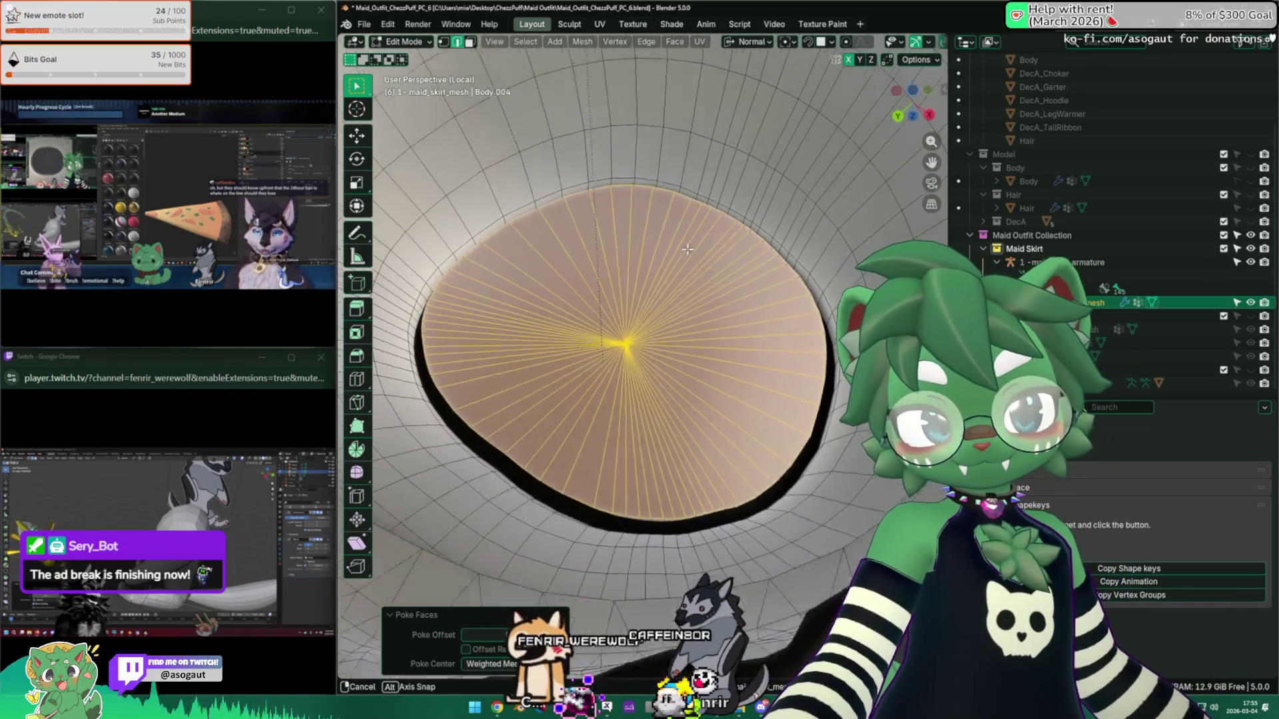
key(shift+z)
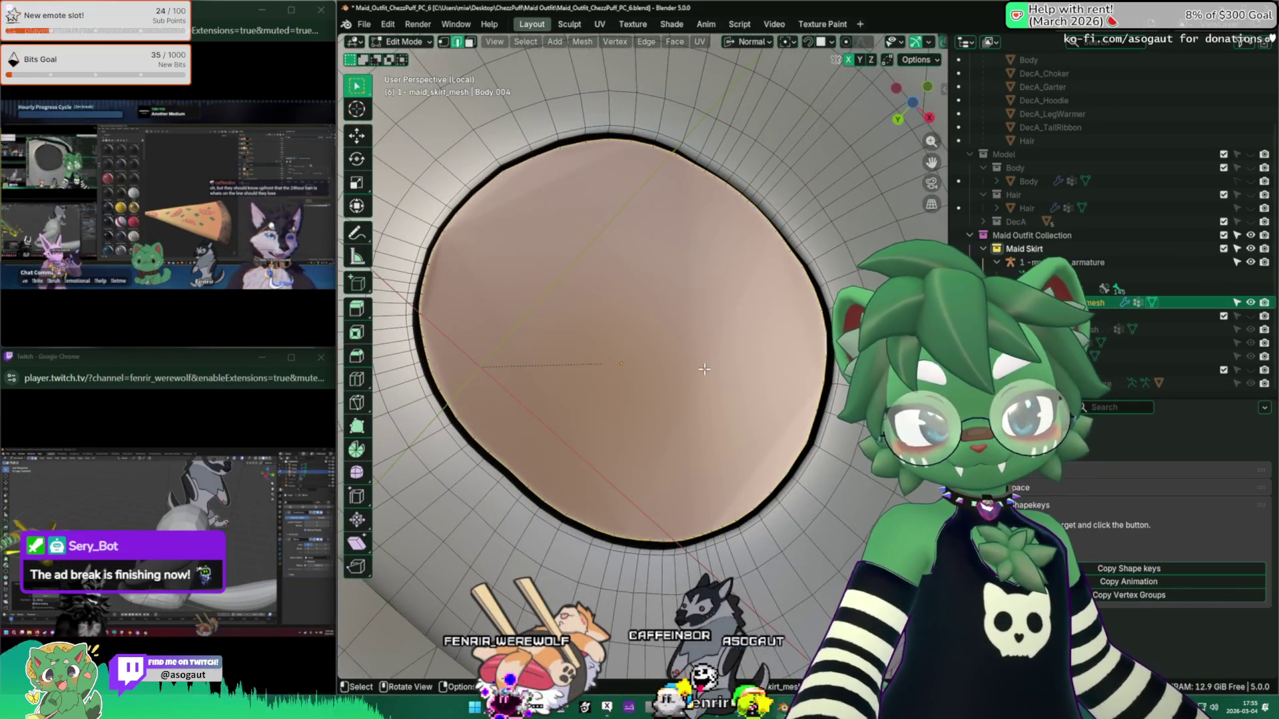
key(i)
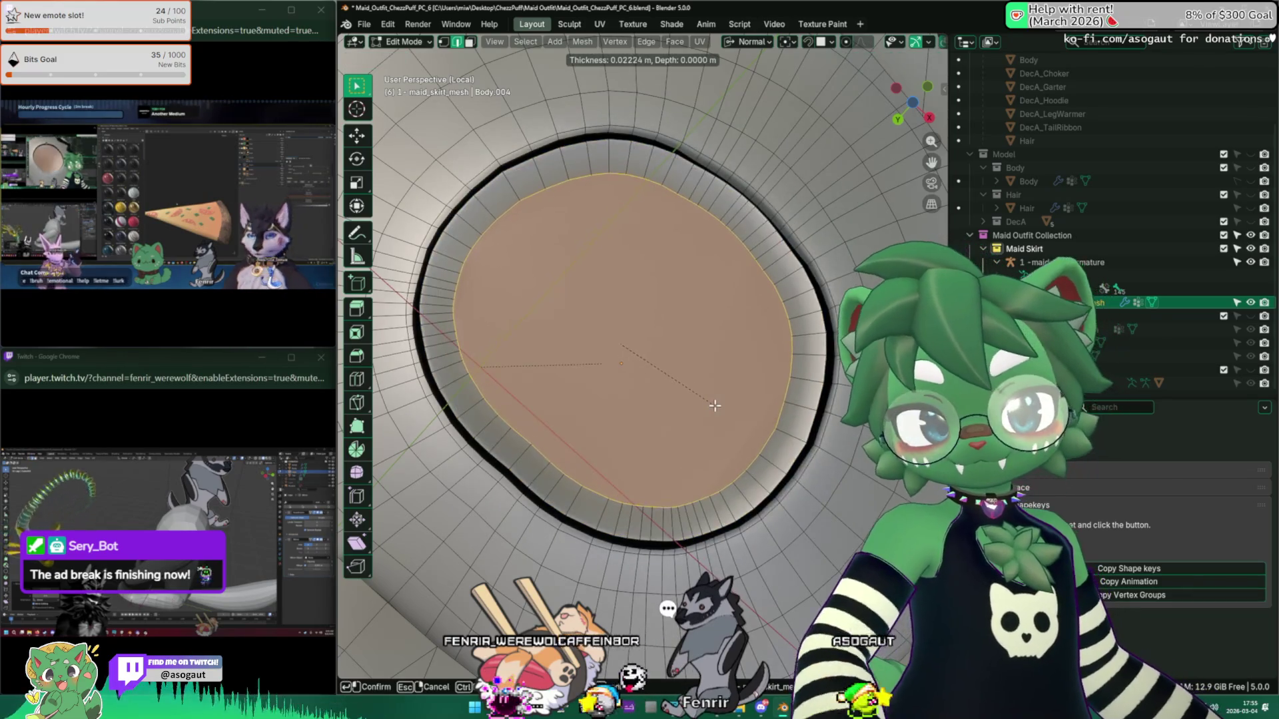
click(716, 404)
key(F3)
key(Return)
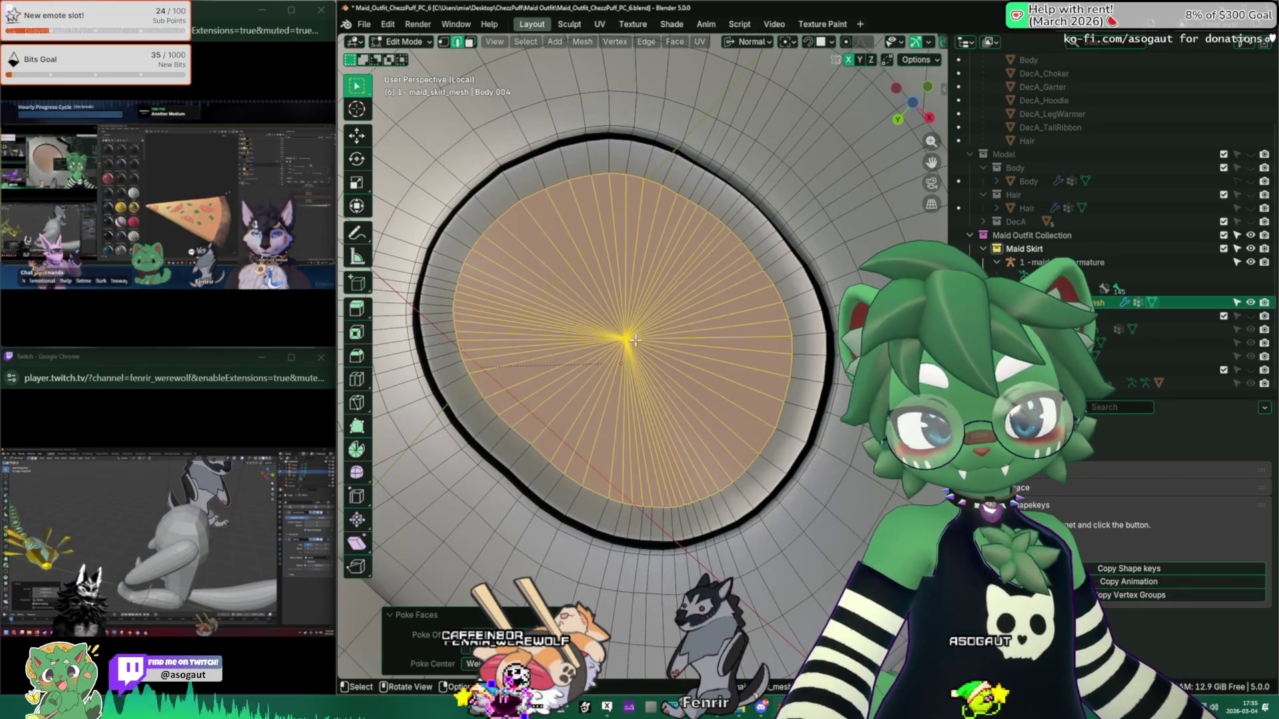
mouse_move(790, 421)
middle_down()
mouse_move(606, 495)
mouse_move(674, 360)
mouse_move(681, 385)
mouse_move(674, 345)
mouse_move(686, 428)
mouse_move(643, 525)
mouse_move(663, 426)
middle_up()
key(x)
click(673, 360)
Step: Fill the open waist hole with a new face and poke it into a centre-point triangle fan
key(f)
key(F3)
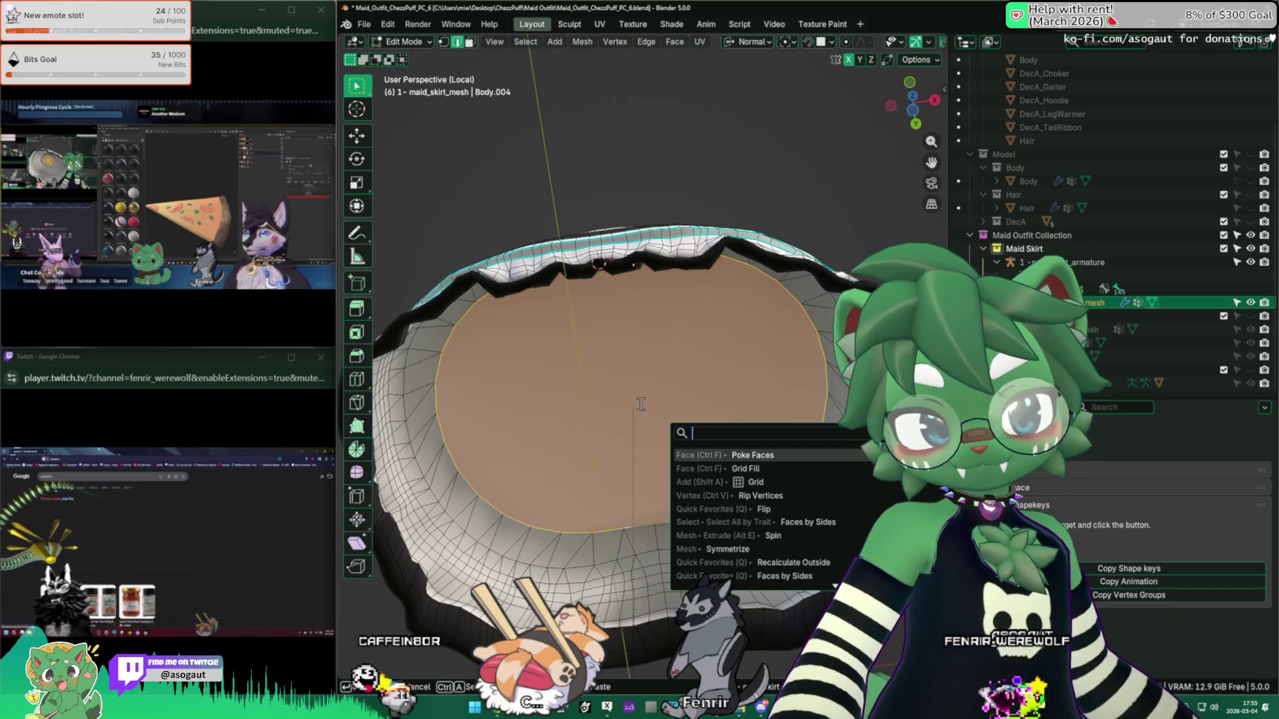
click(744, 455)
mouse_move(745, 455)
middle_down()
mouse_move(645, 442)
mouse_move(752, 317)
mouse_move(819, 329)
mouse_move(719, 347)
mouse_move(666, 340)
mouse_move(553, 288)
mouse_move(566, 285)
middle_up()
scroll(645, 442, up, 3)
mouse_move(407, 340)
middle_down()
mouse_move(516, 186)
mouse_move(650, 345)
middle_up()
scroll(649, 345, up, 5)
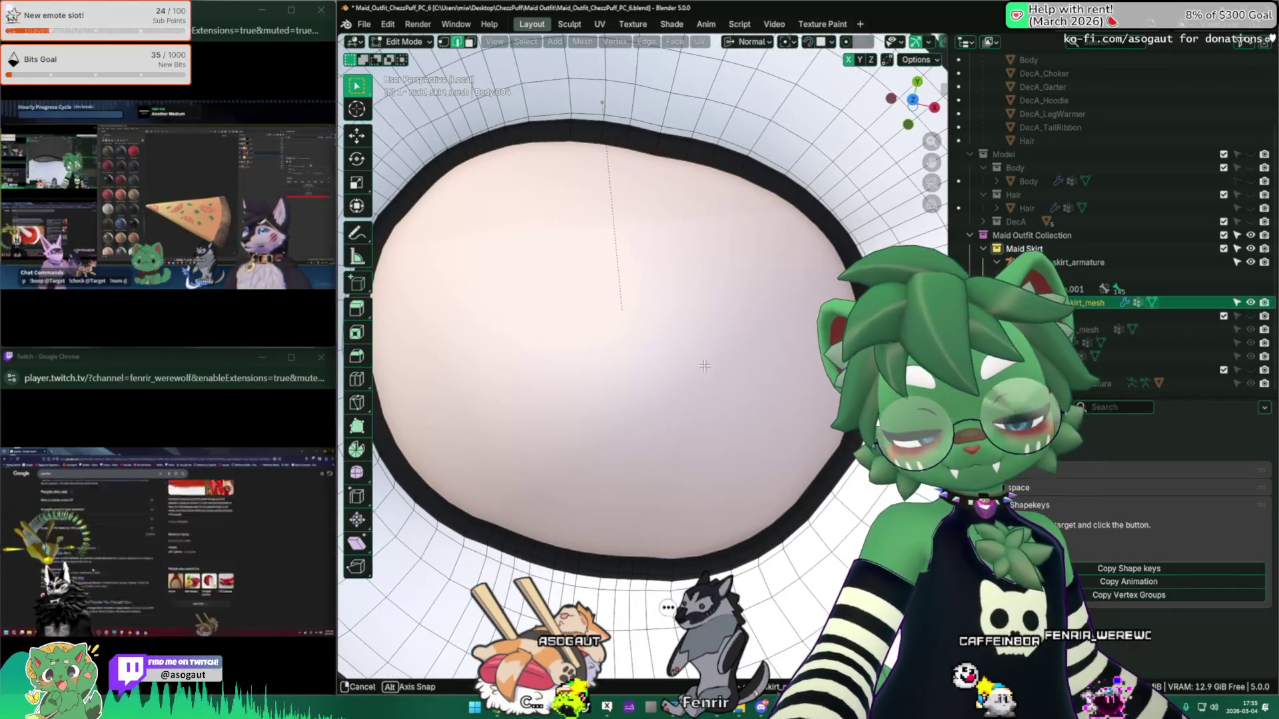
key(F3)
scroll(650, 293, down, 5)
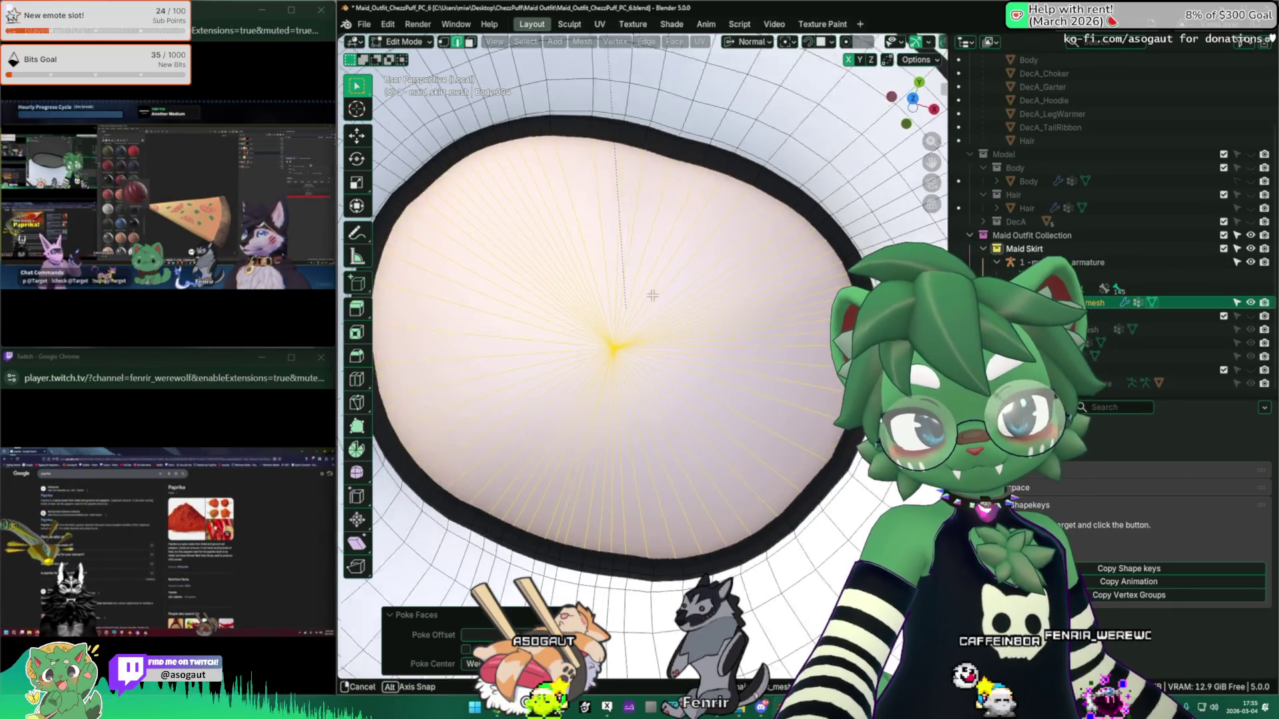
mouse_move(605, 283)
middle_down()
mouse_move(639, 245)
mouse_move(589, 183)
mouse_move(723, 293)
mouse_move(709, 338)
middle_up()
Step: Isolate the connected waist rim faces, hiding the rest, and frame them from the front
key(3)
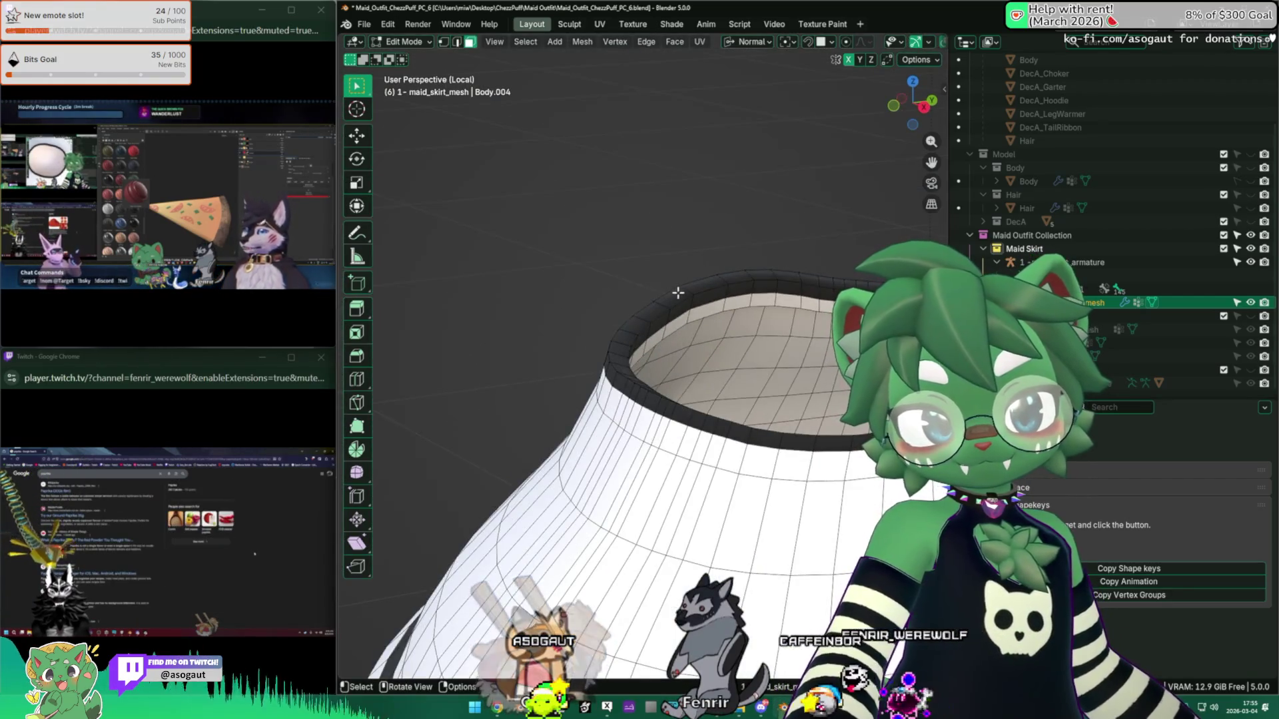
click(721, 301)
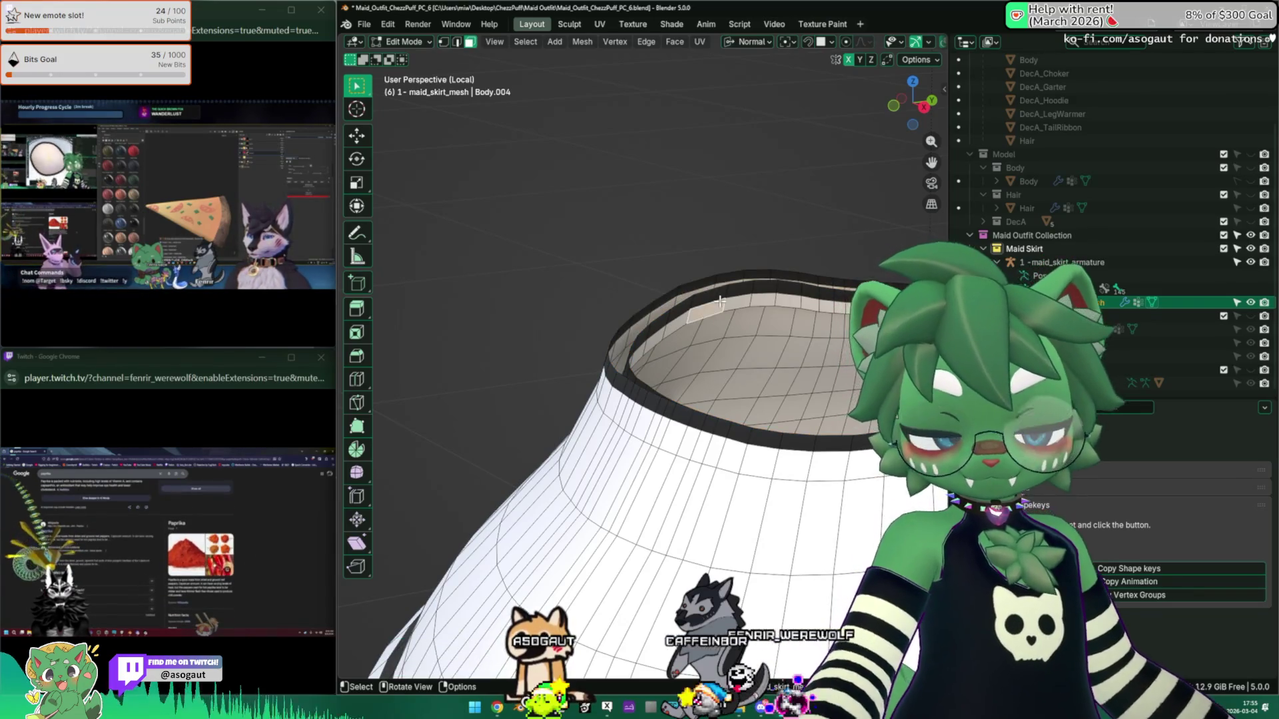
key(l)
key(shift+h)
mouse_move(703, 297)
middle_down()
mouse_move(575, 300)
mouse_move(576, 338)
middle_up()
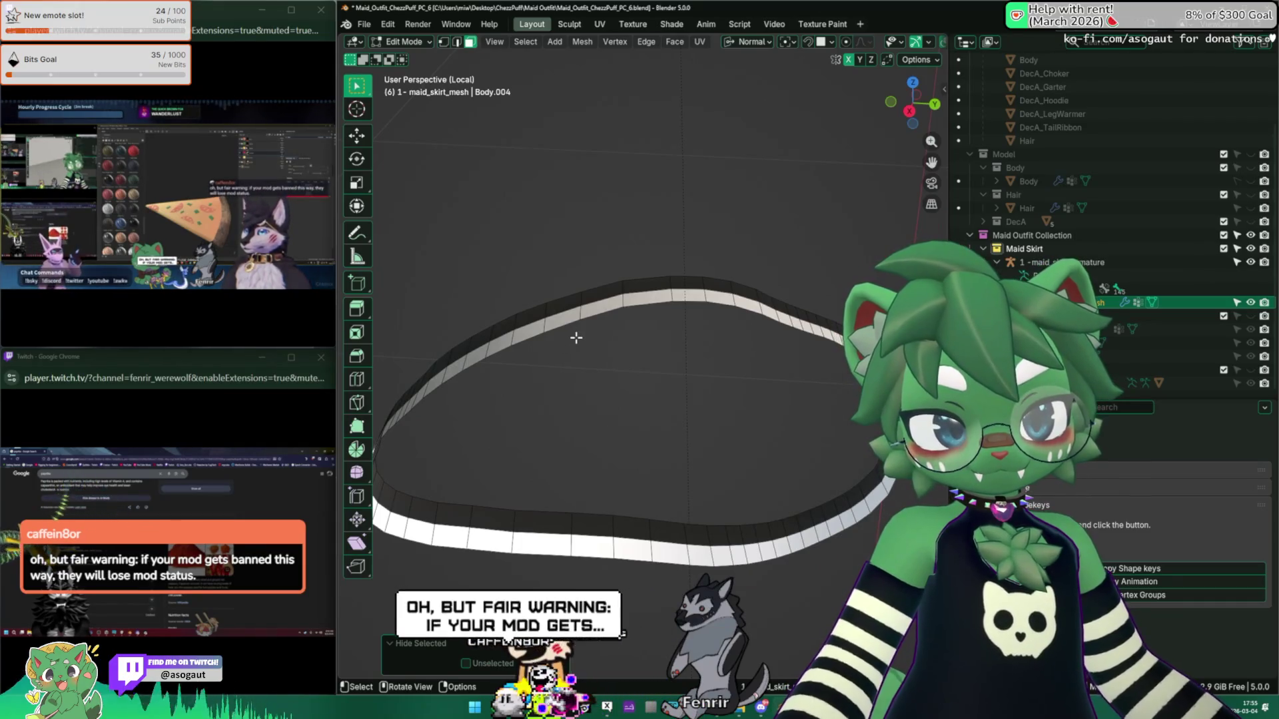
mouse_move(576, 338)
middle_down()
mouse_move(564, 316)
mouse_move(649, 337)
mouse_move(590, 363)
mouse_move(613, 366)
mouse_move(580, 351)
mouse_move(609, 334)
mouse_move(595, 304)
middle_up()
scroll(564, 314, up, 5)
scroll(652, 338, down, 5)
key(KP_1)
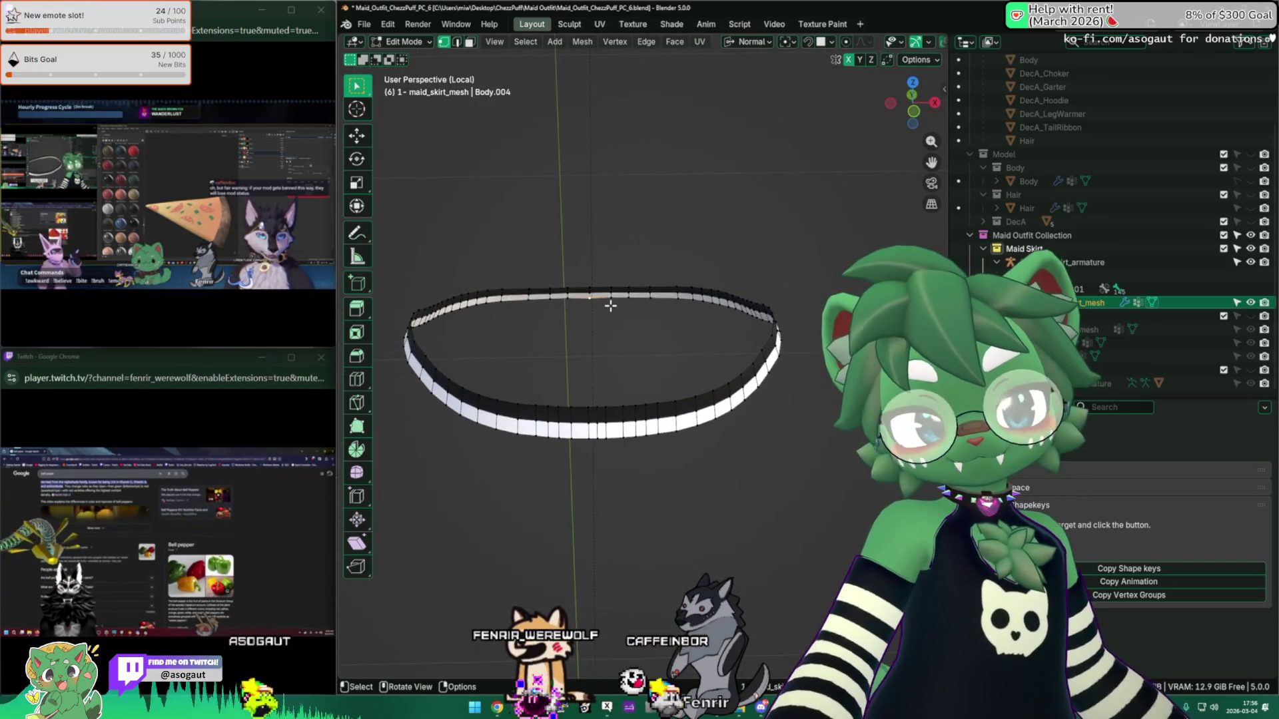
key(KP_Decimal)
scroll(745, 374, down, 4)
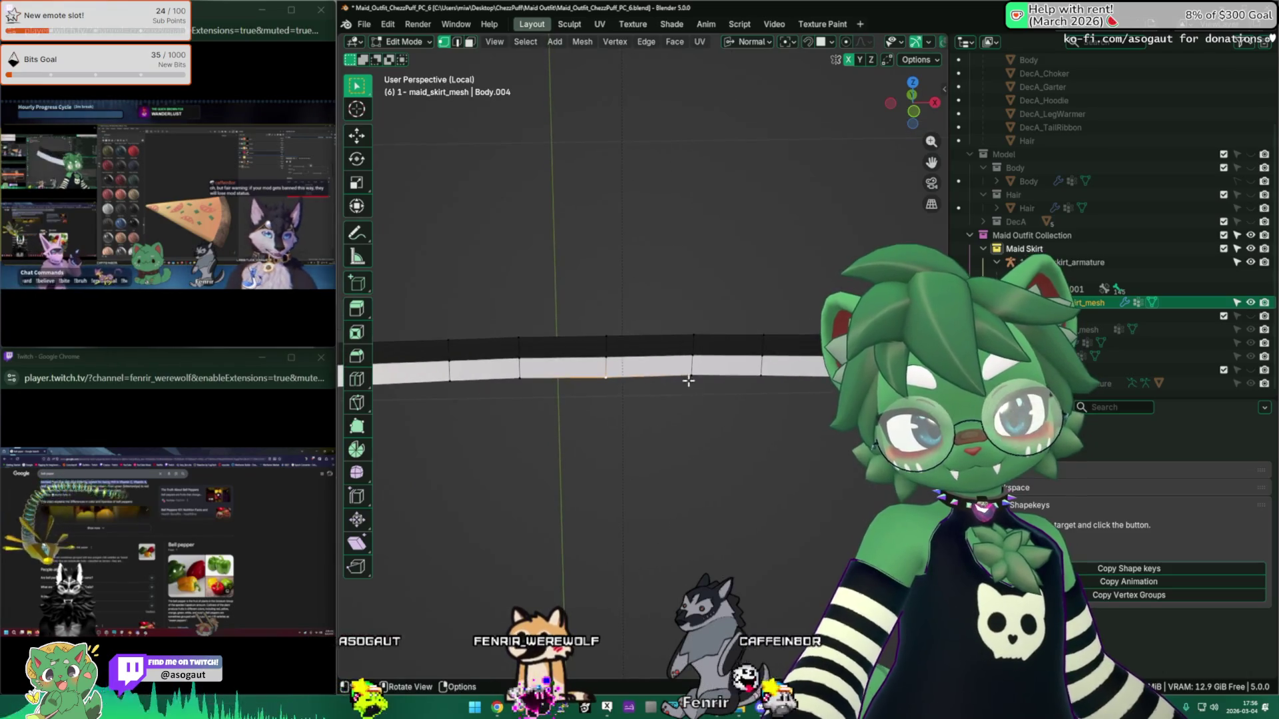
Step: Merge the first pairs of bottom-edge vertices on the band At Center
key(m)
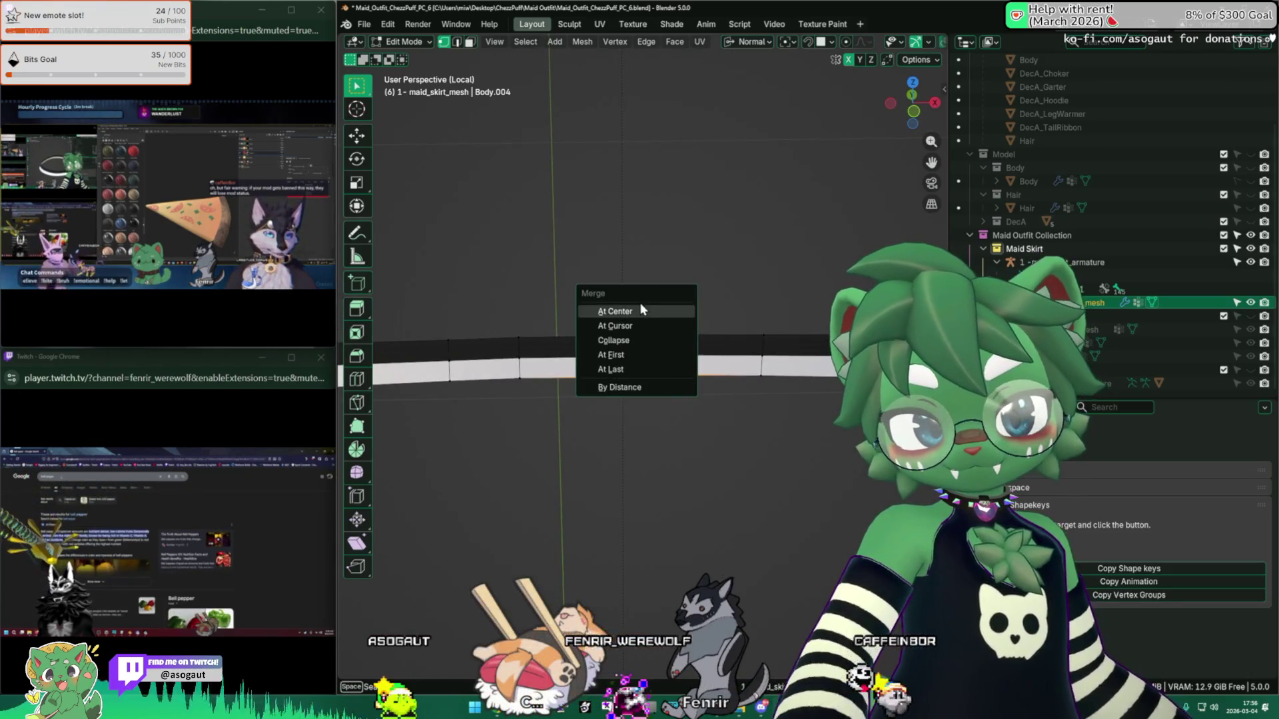
click(645, 305)
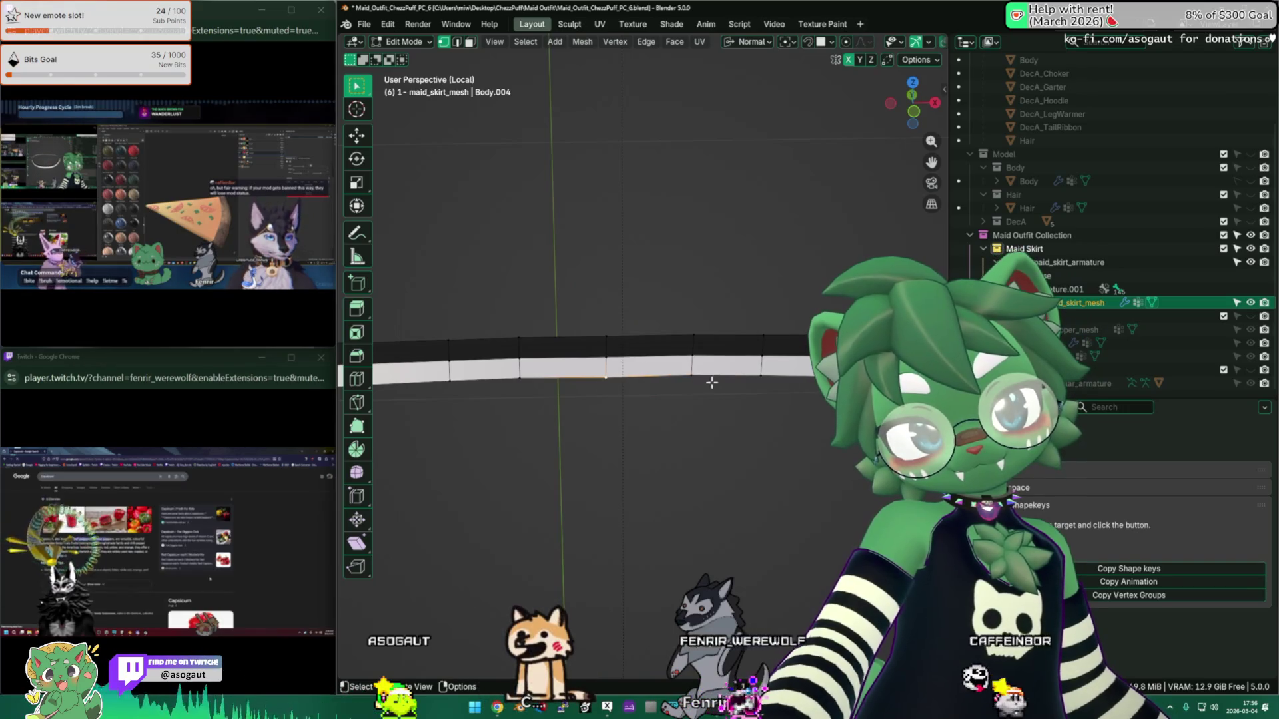
ctrl+click(762, 375)
key(m)
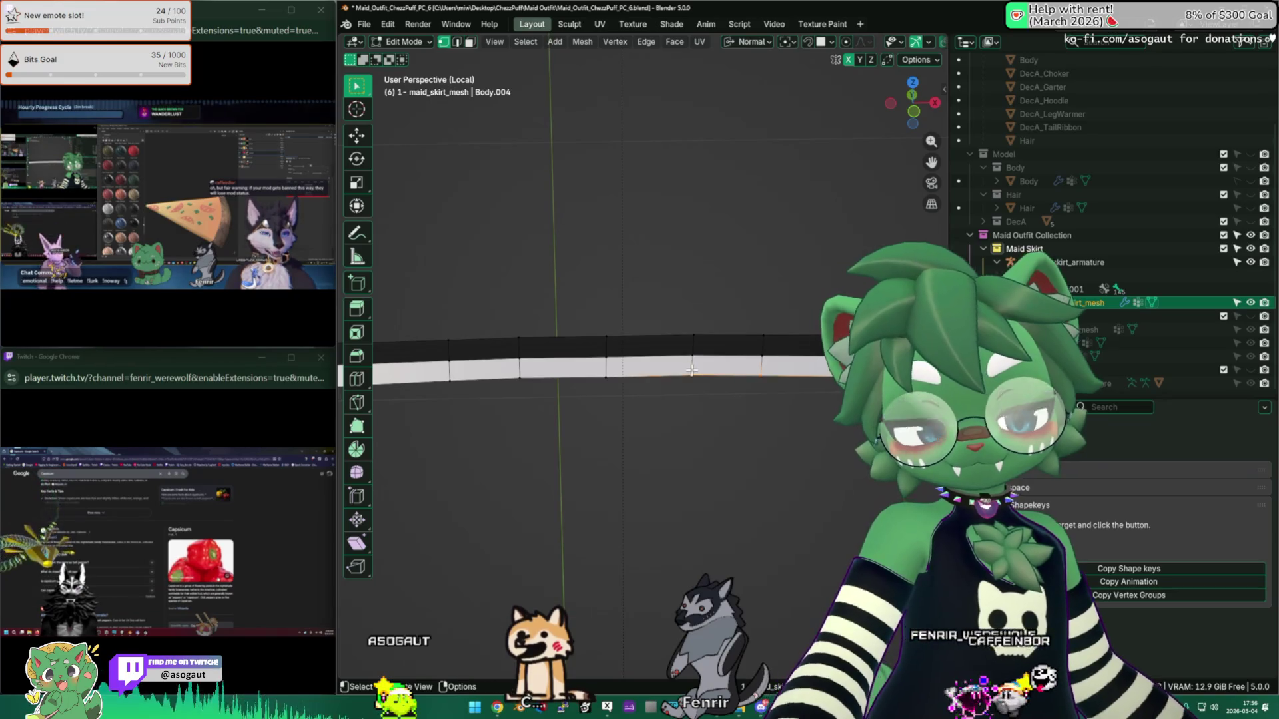
key(m)
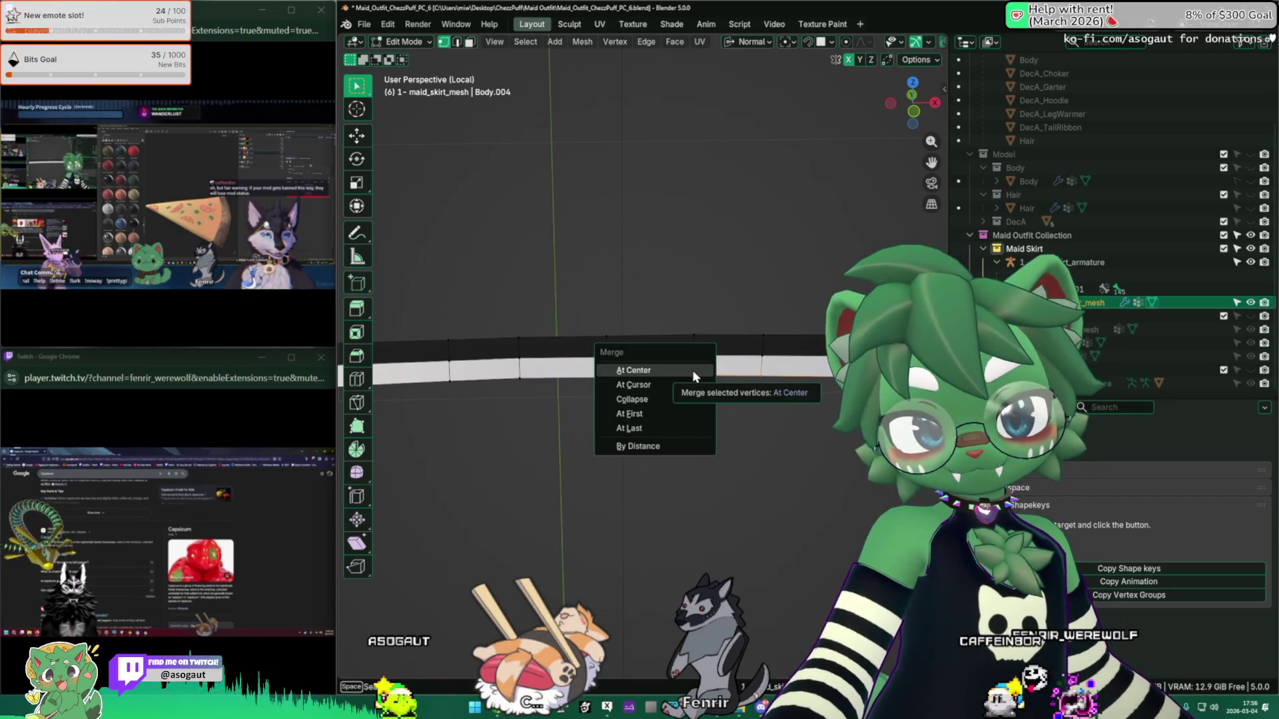
click(693, 370)
middle_drag(590, 385, 568, 378)
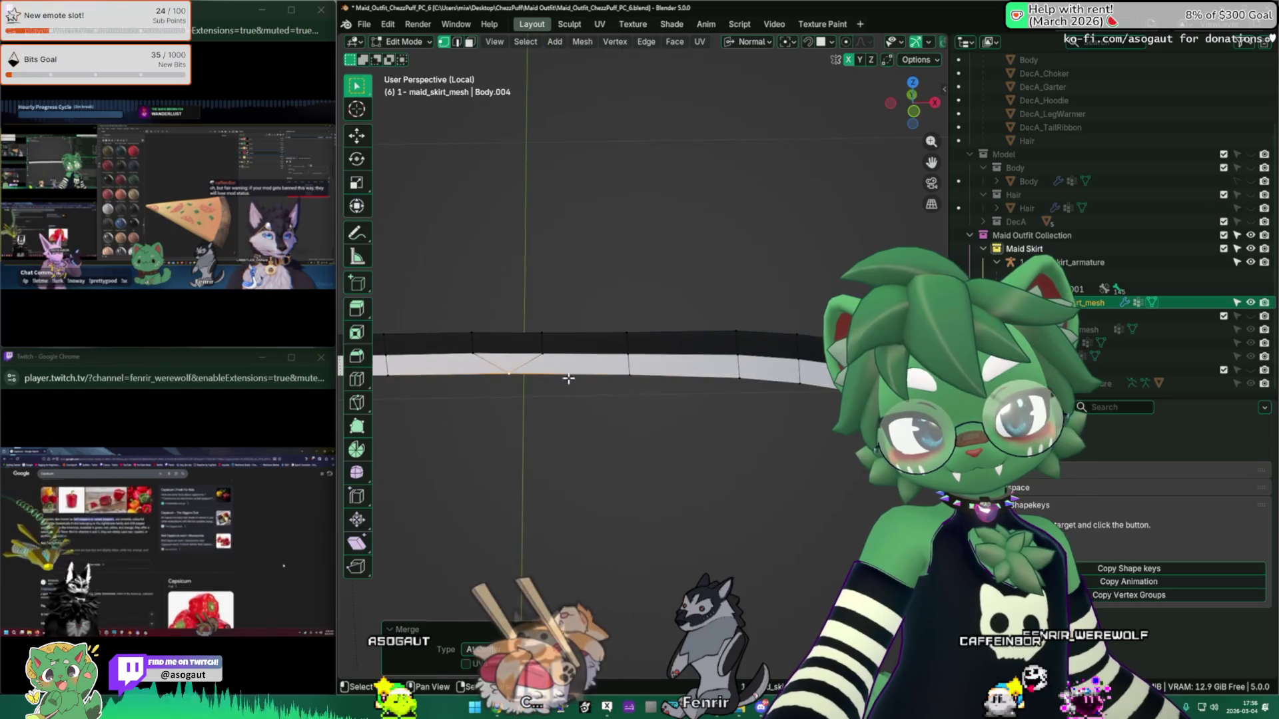
shift+click(738, 377)
key(m)
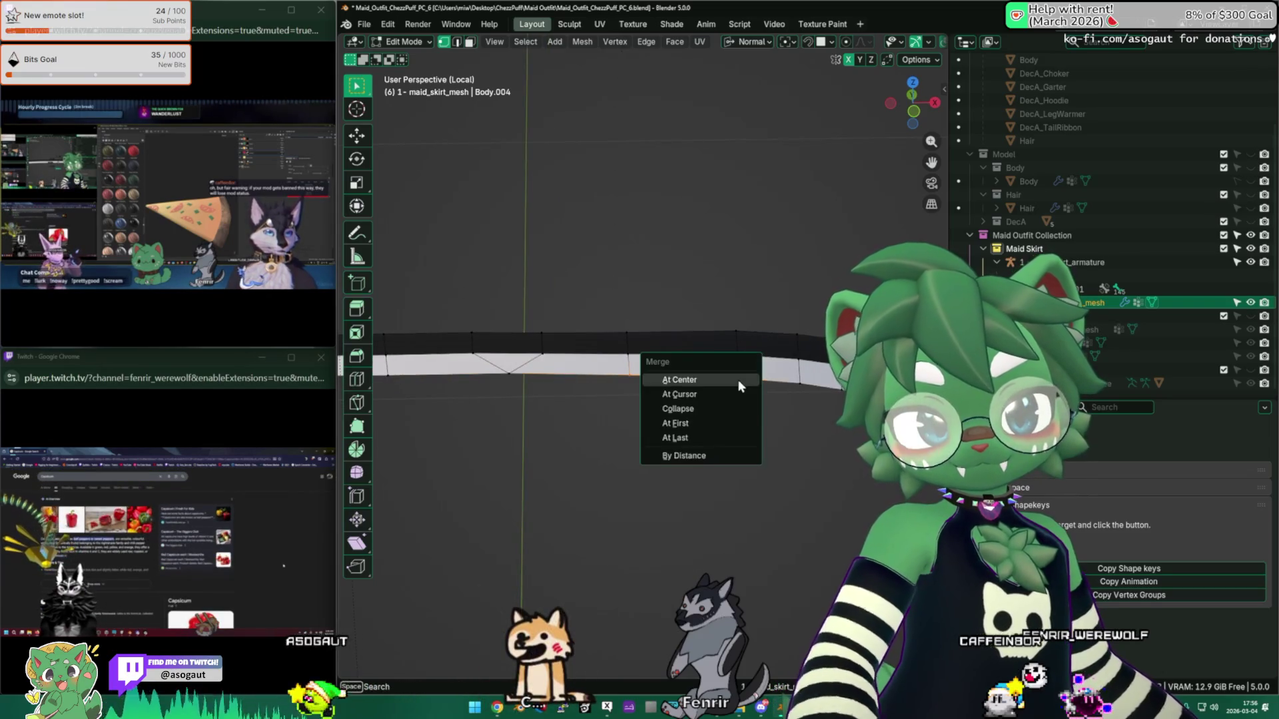
click(737, 379)
mouse_move(737, 378)
middle_down()
mouse_move(728, 365)
mouse_move(551, 376)
middle_up()
shift+click(552, 376)
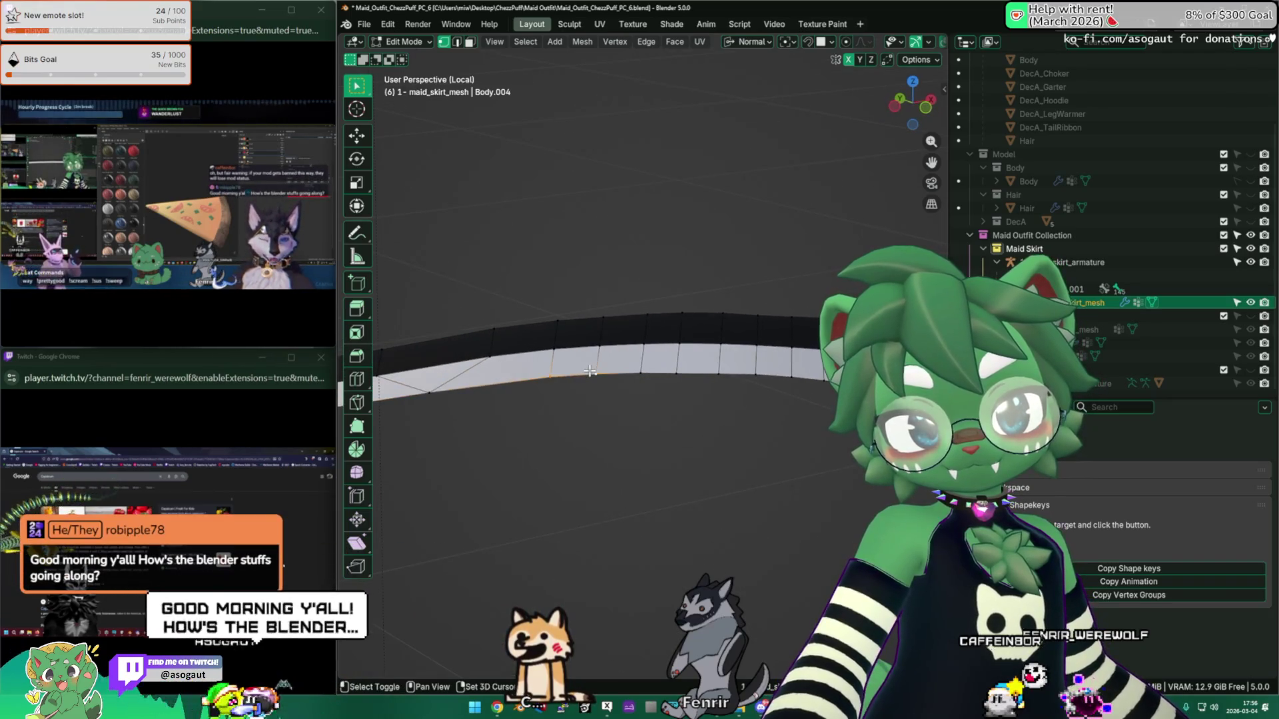
key(m)
click(590, 373)
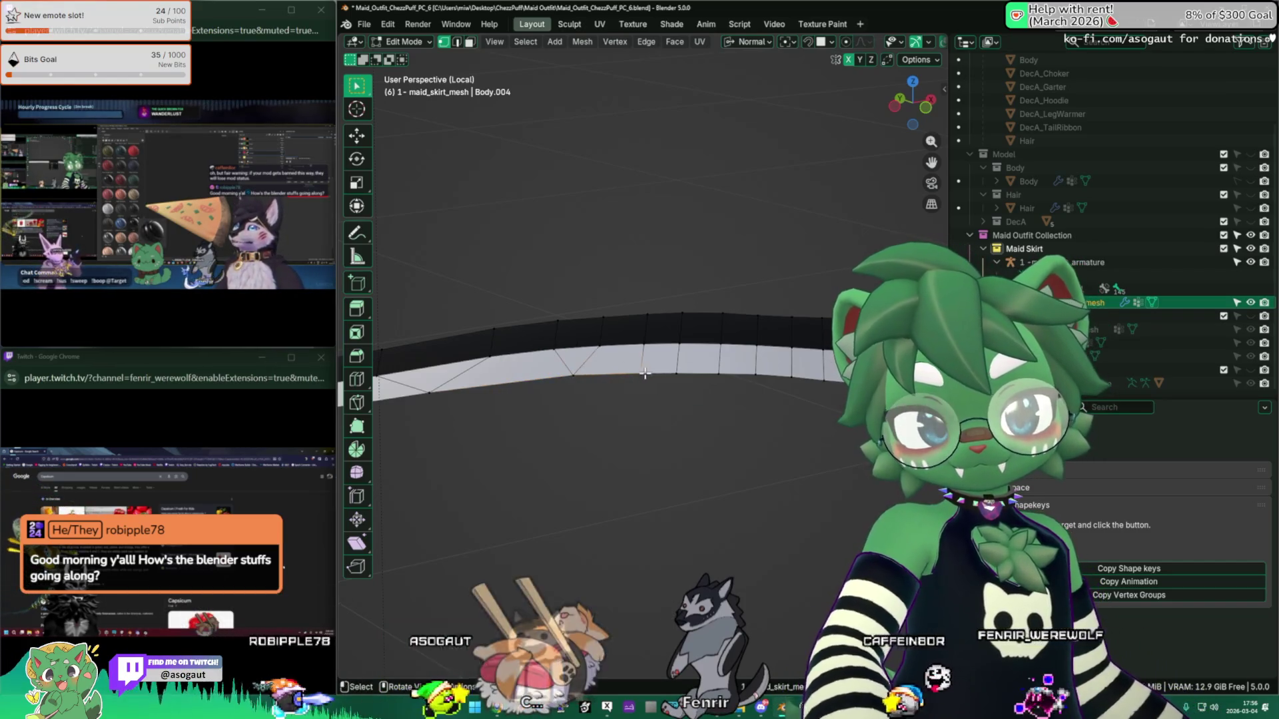
middle_drag(664, 371, 644, 368)
key(m)
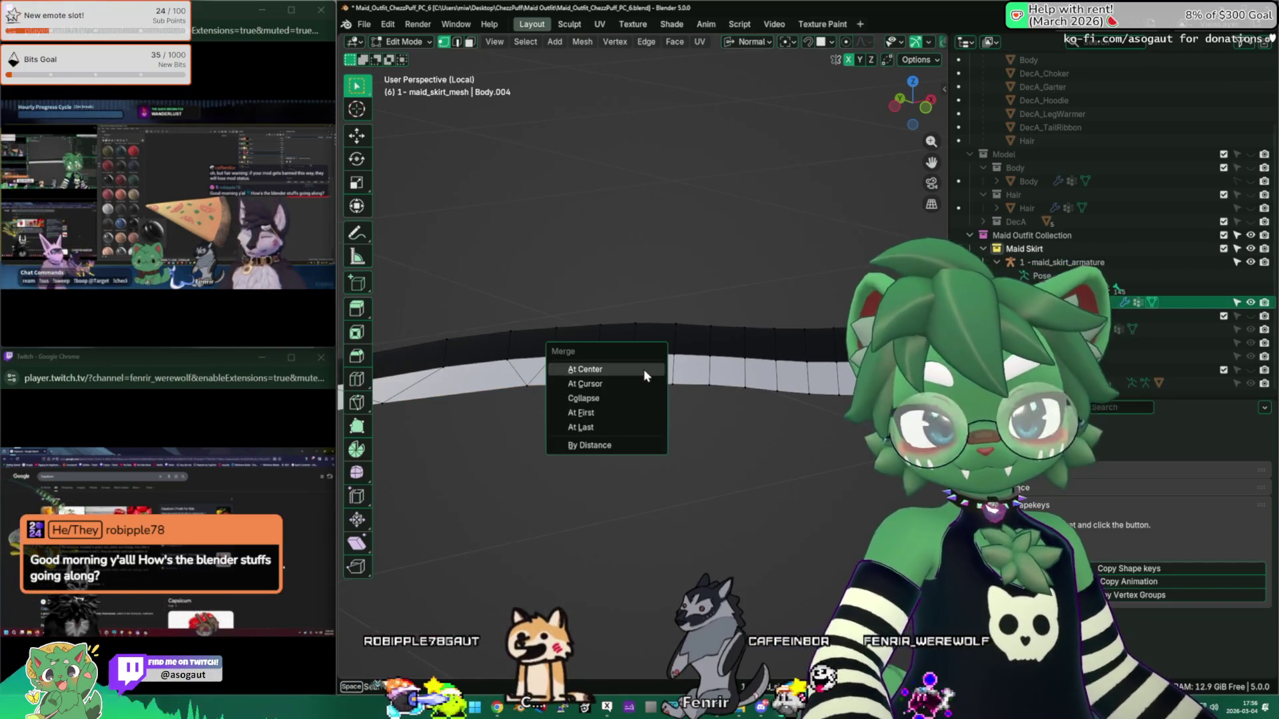
click(643, 368)
Step: Merge the next adjacent bottom vertex pairs along the band At Center
click(672, 385)
shift+click(704, 385)
key(m)
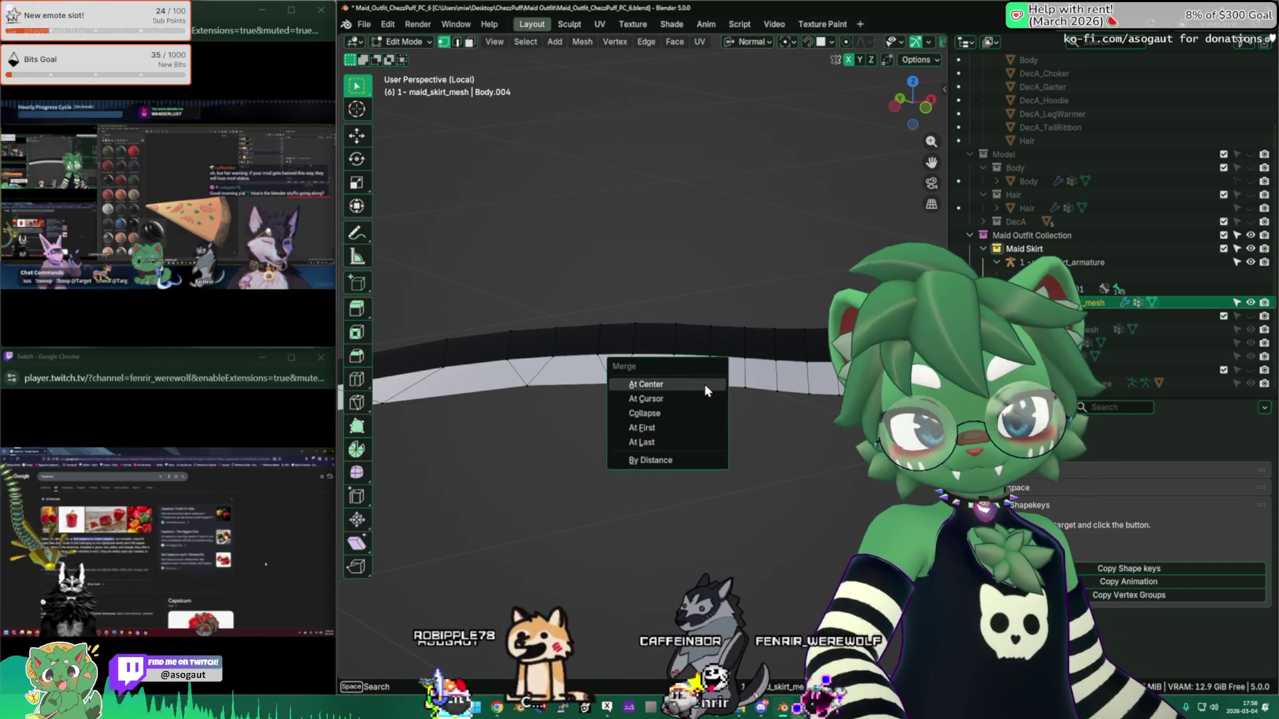
click(704, 384)
mouse_move(704, 385)
middle_down()
mouse_move(736, 391)
mouse_move(725, 393)
middle_up()
key(m)
click(738, 389)
shift+click(726, 393)
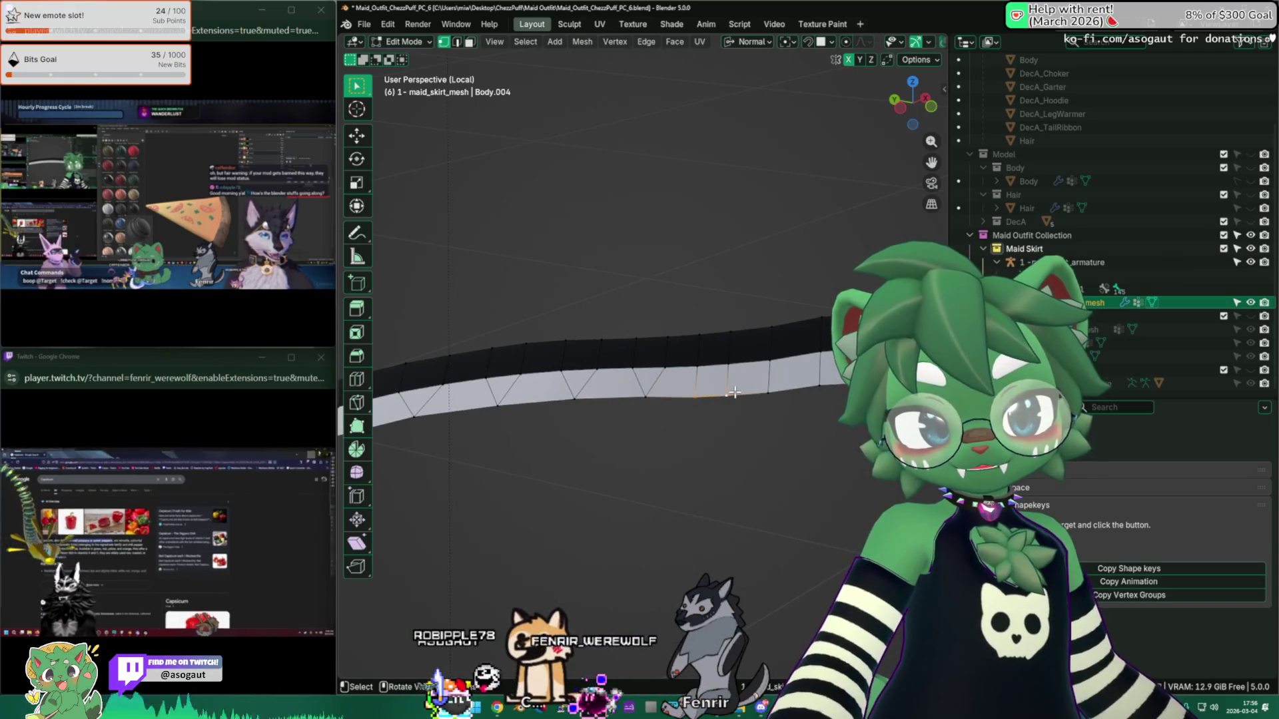
key(m)
click(771, 391)
click(771, 393)
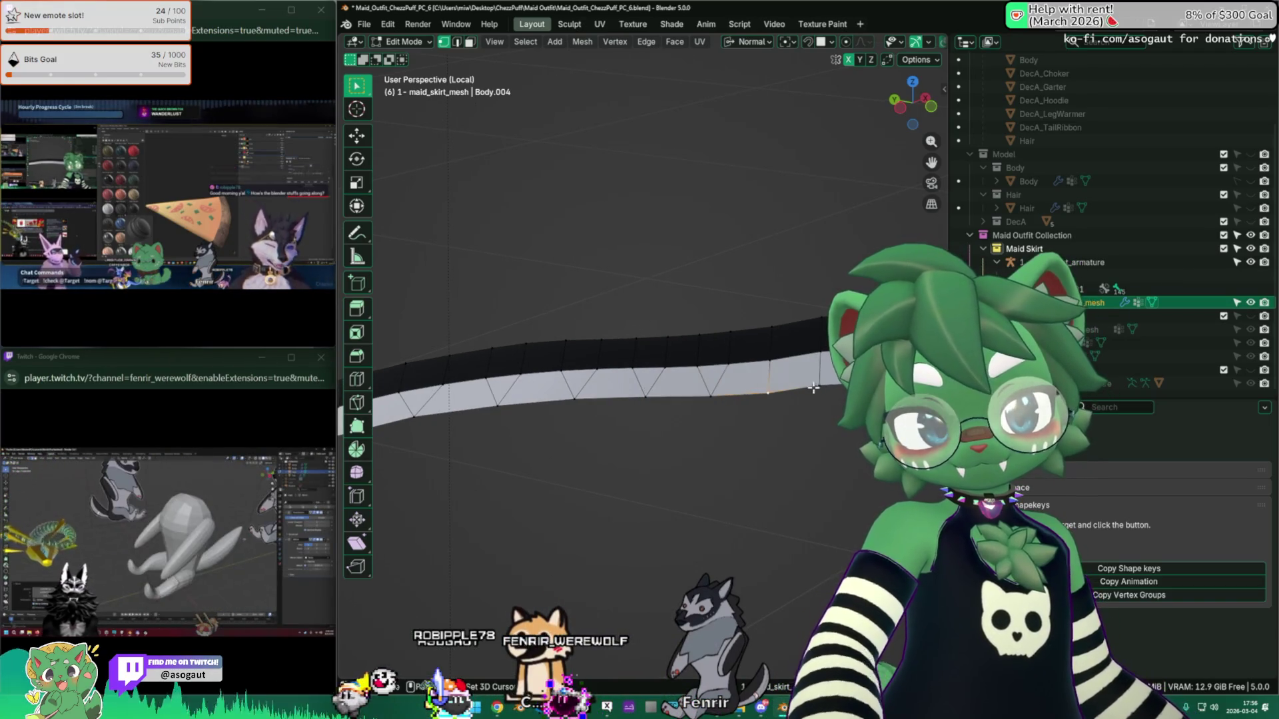
shift+click(820, 385)
key(m)
click(826, 385)
middle_drag(825, 385, 724, 394)
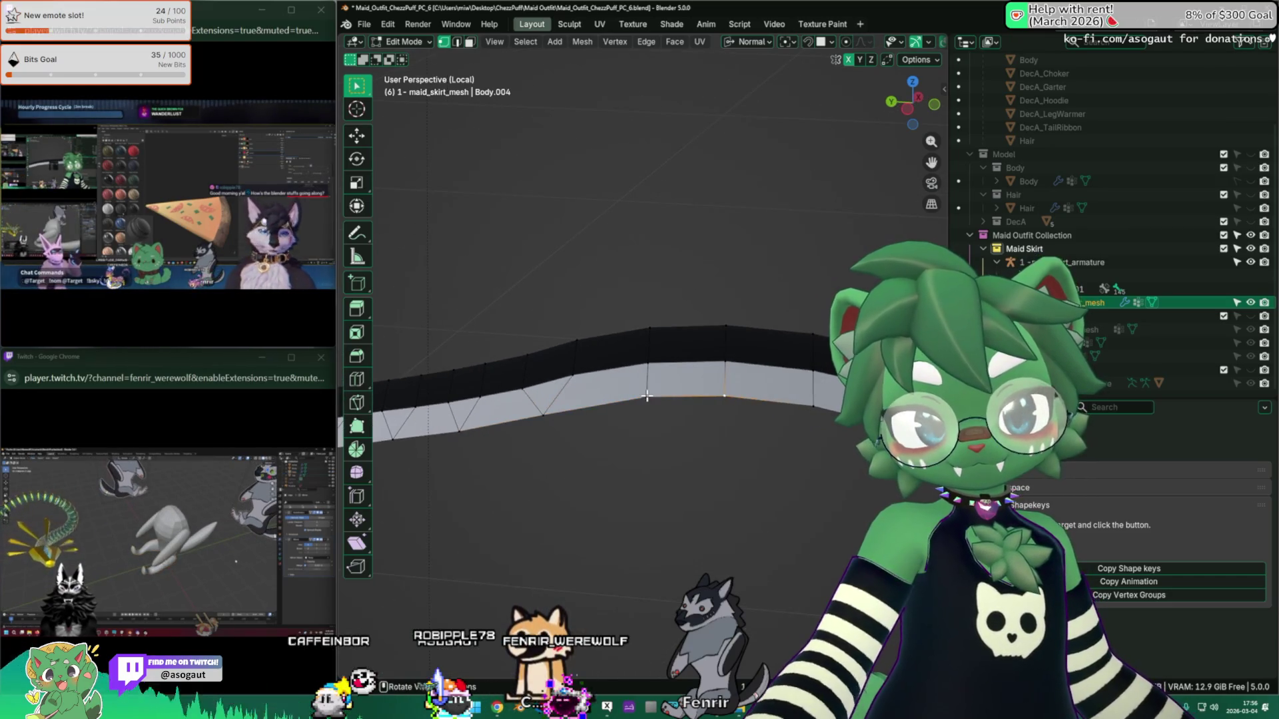
key(m)
click(610, 399)
mouse_move(609, 399)
middle_down()
mouse_move(813, 389)
mouse_move(739, 390)
mouse_move(577, 433)
middle_up()
key(m)
click(755, 386)
key(m)
click(728, 393)
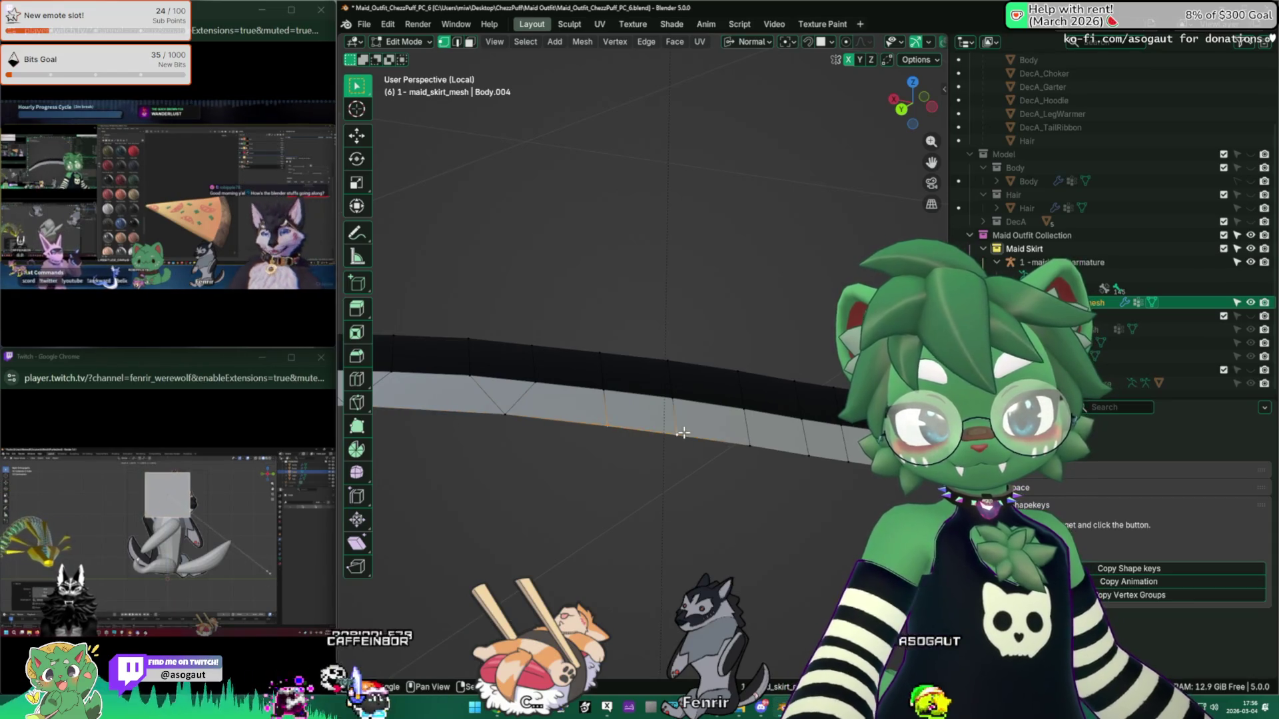
Step: Merge further bottom vertex pairs At Center on the next section of the band
middle_drag(665, 429, 653, 446)
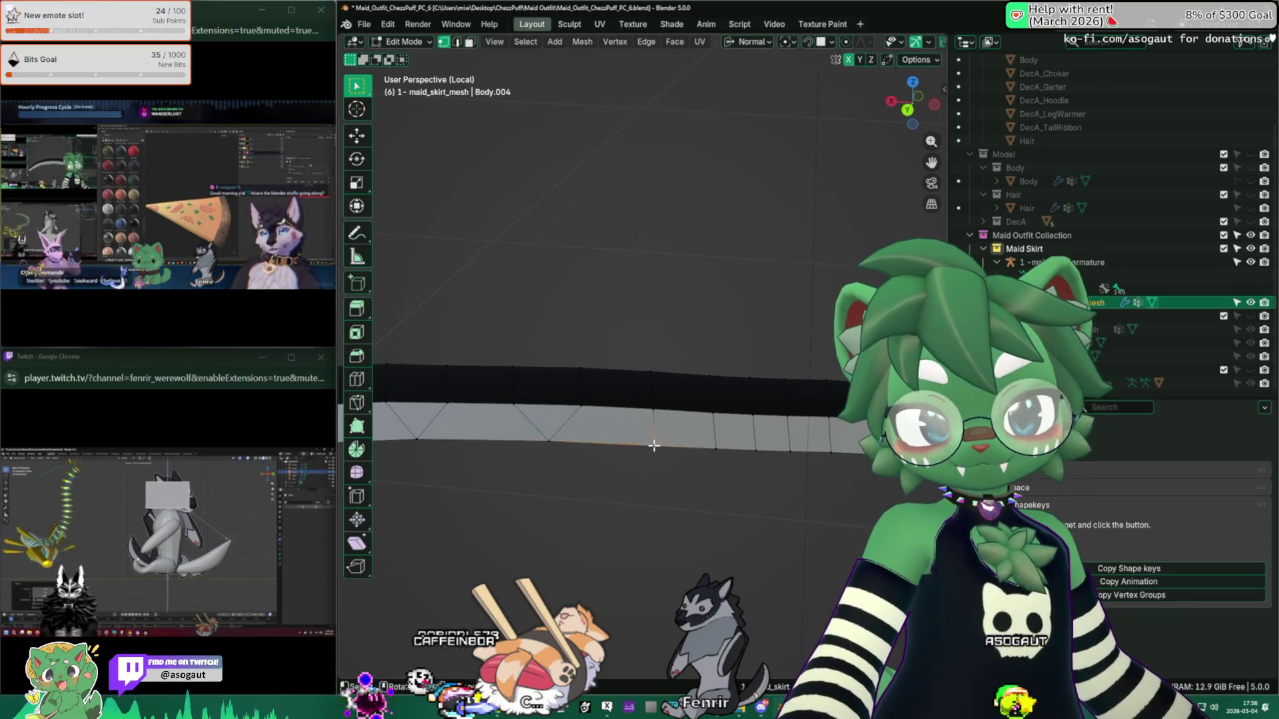
shift+click(713, 450)
key(m)
click(828, 443)
key(m)
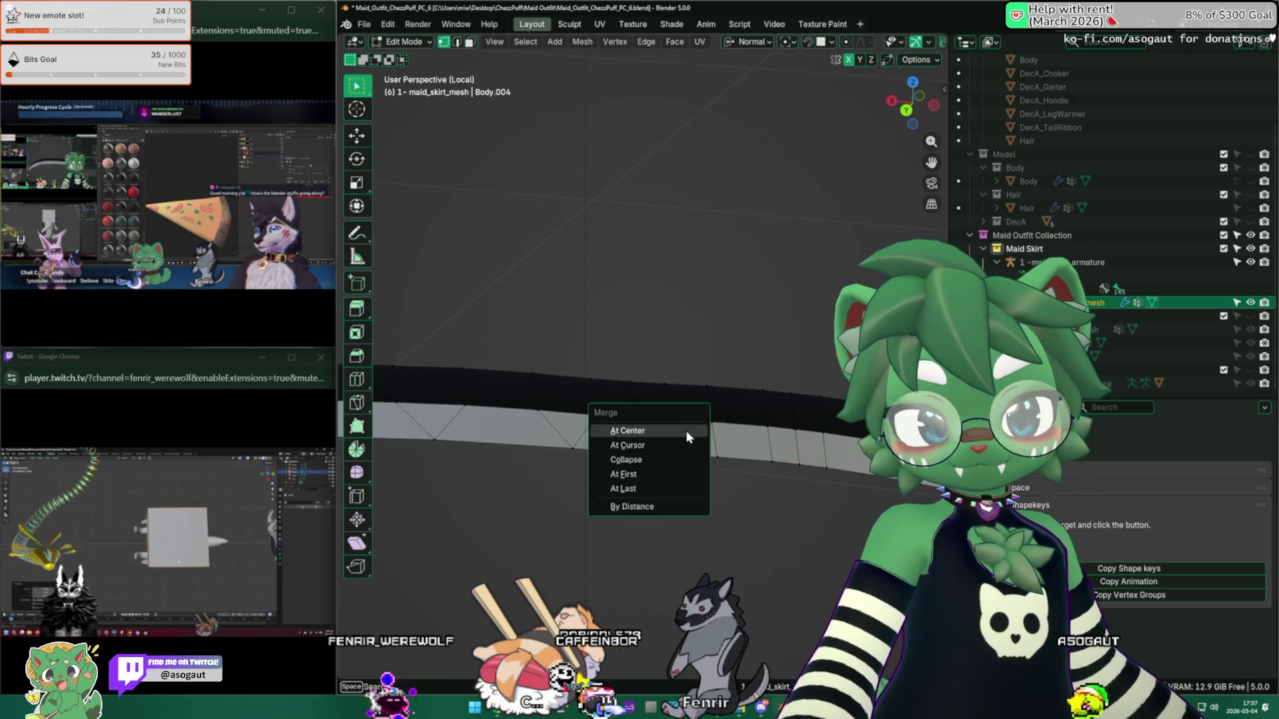
click(690, 433)
middle_drag(690, 433, 732, 449)
key(m)
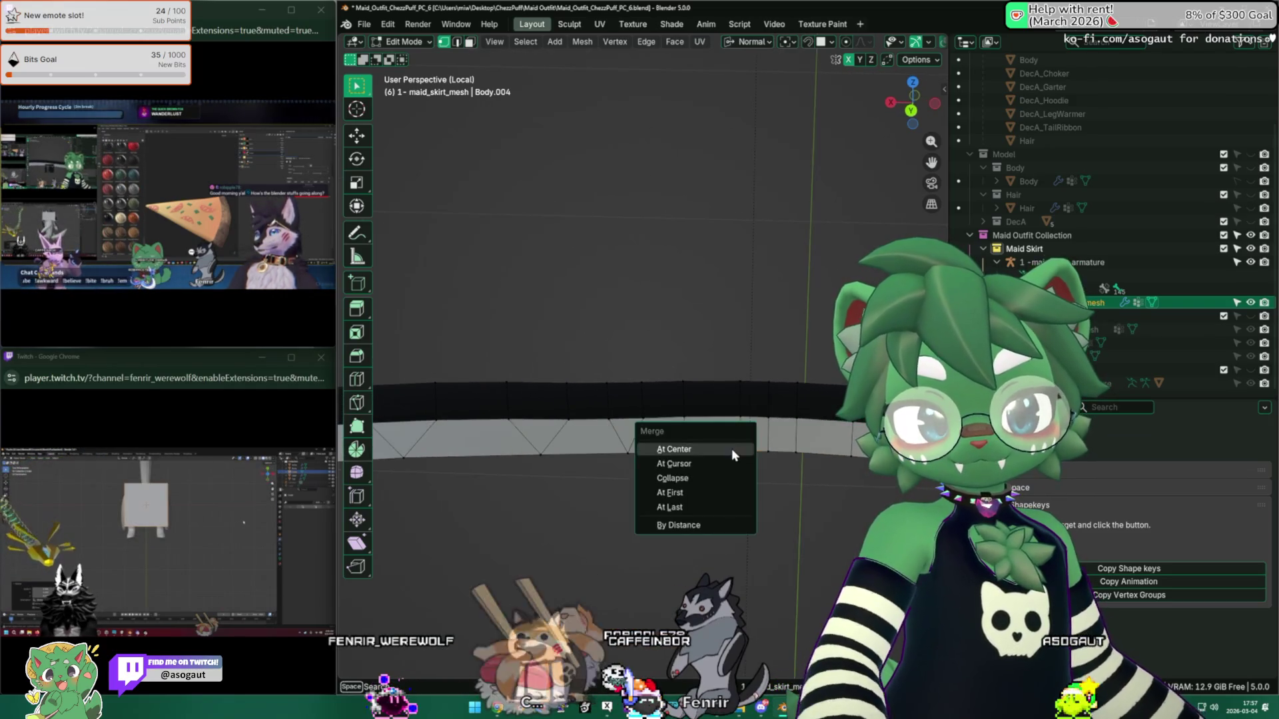
click(697, 447)
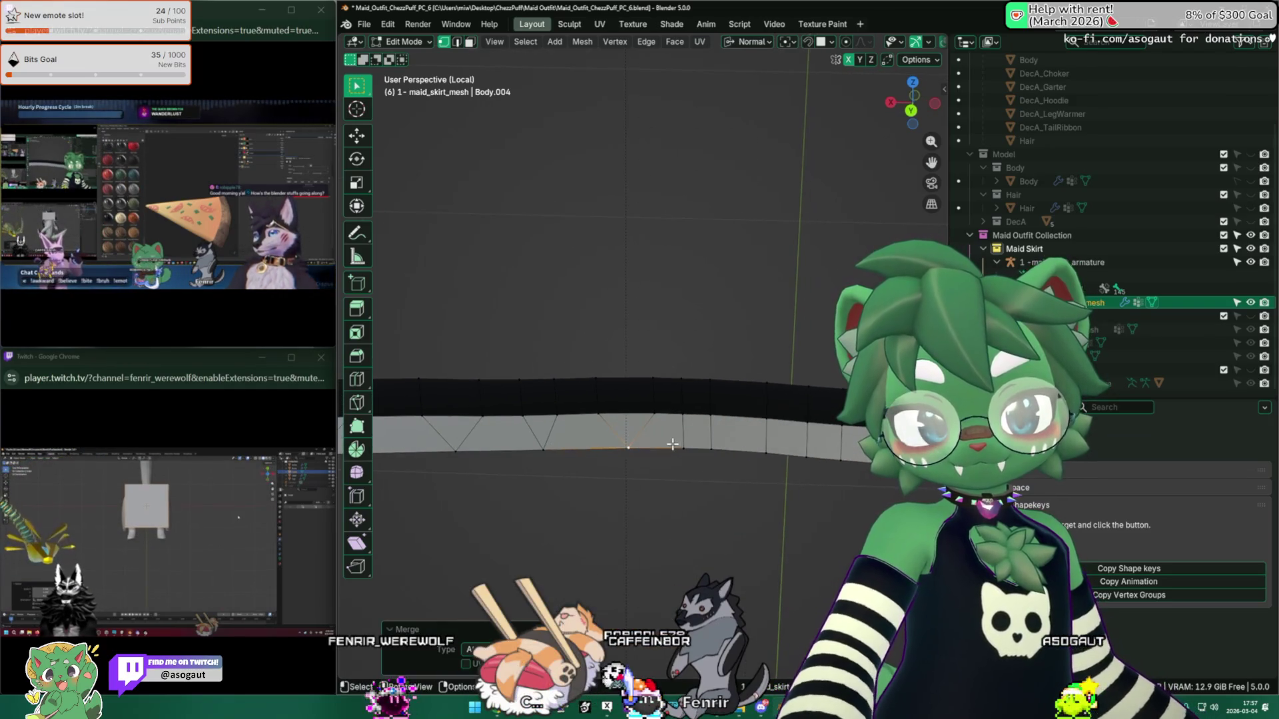
key(m)
click(717, 443)
middle_drag(717, 442, 674, 433)
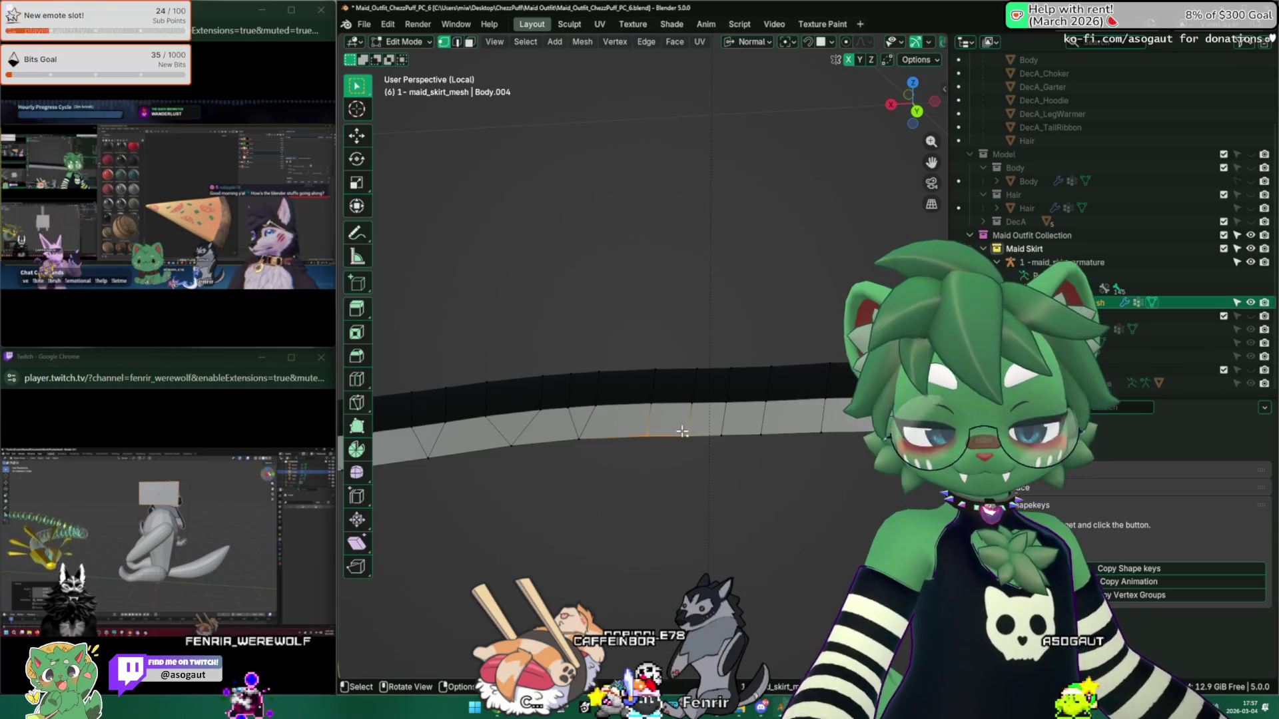
middle_drag(682, 432, 608, 442)
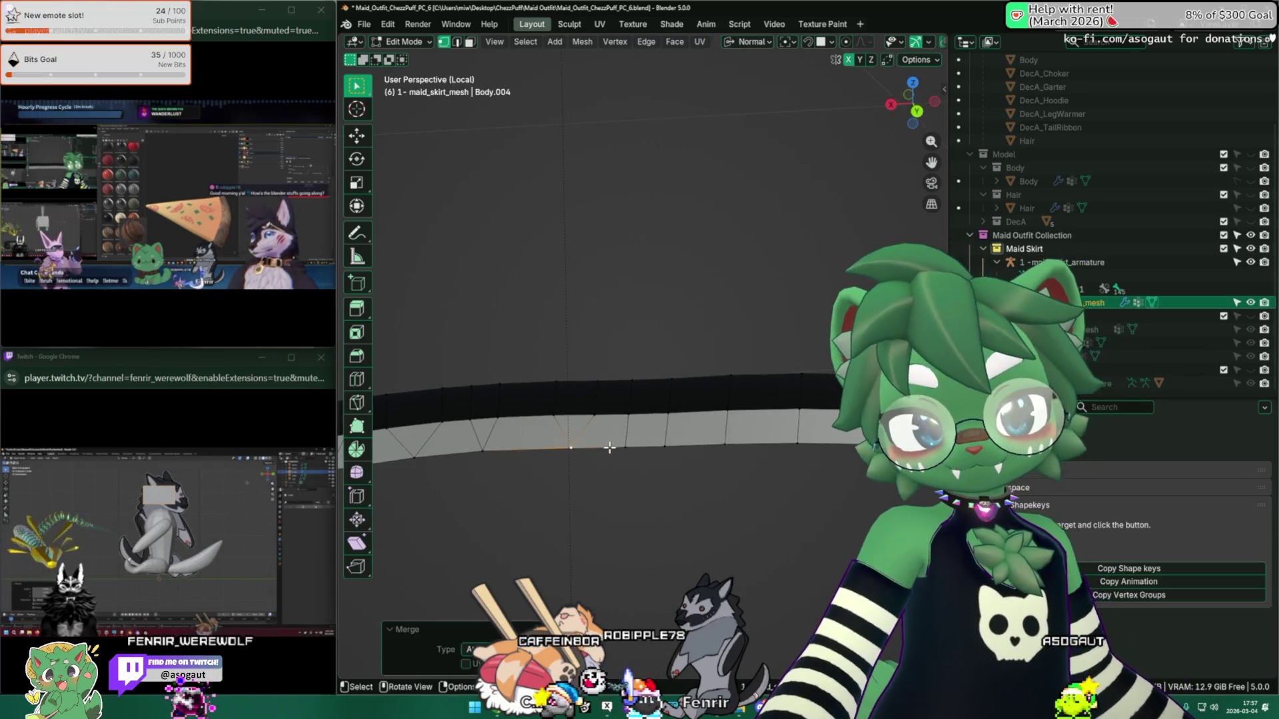
key(m)
click(666, 444)
mouse_move(666, 443)
middle_down()
mouse_move(721, 435)
mouse_move(660, 438)
mouse_move(731, 446)
middle_up()
key(m)
click(644, 433)
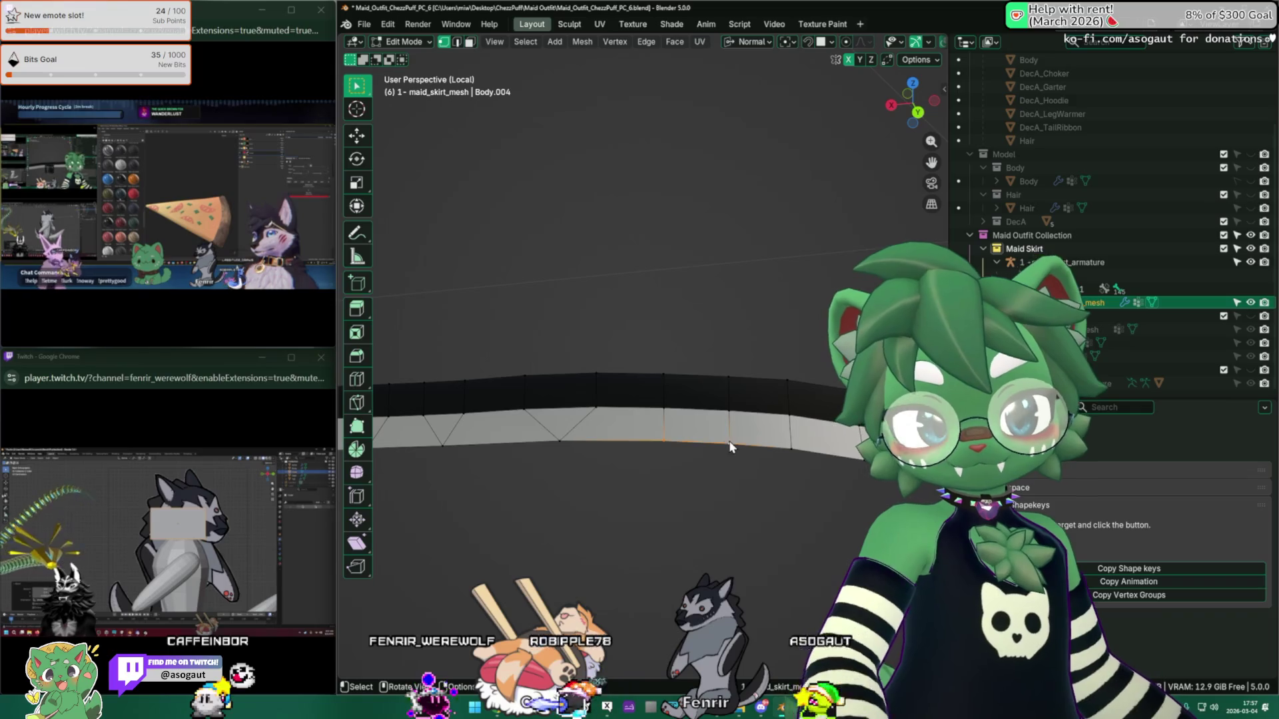
key(m)
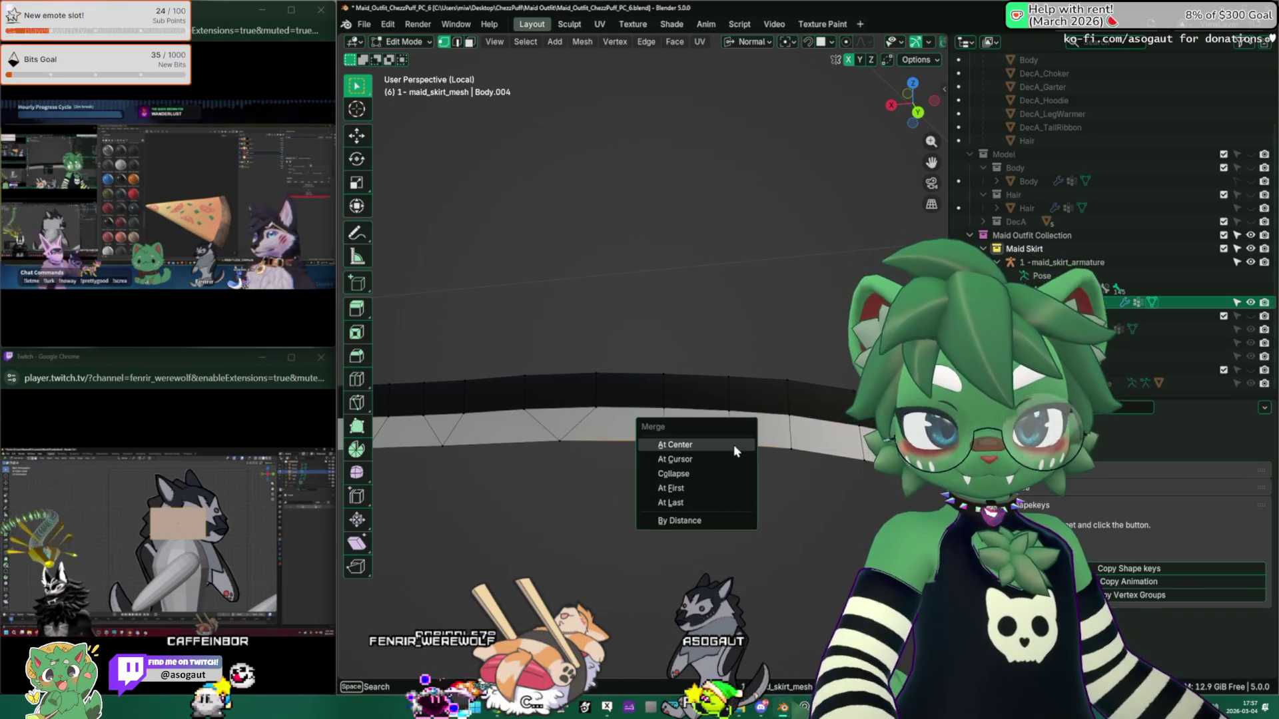
click(735, 446)
mouse_move(735, 447)
middle_down()
mouse_move(720, 425)
mouse_move(645, 418)
middle_up()
key(m)
click(644, 417)
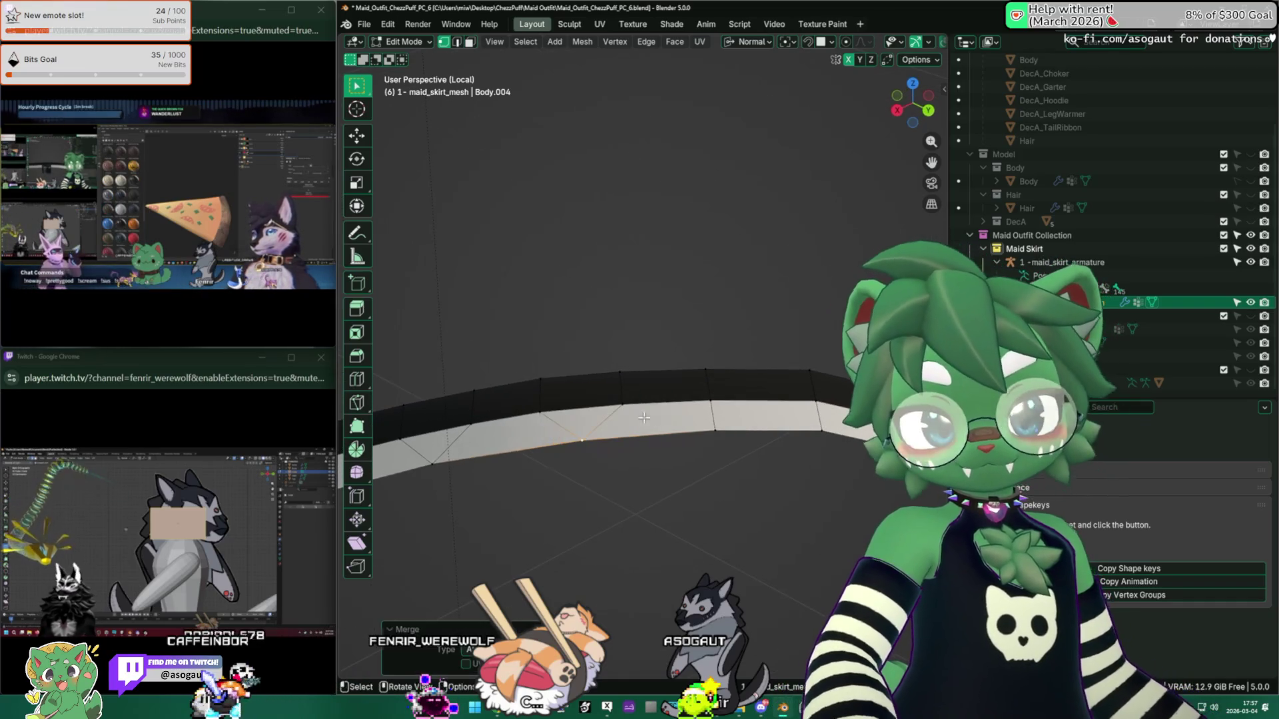
Step: Merge more doubled vertex pairs on the waist band At Center
click(715, 427)
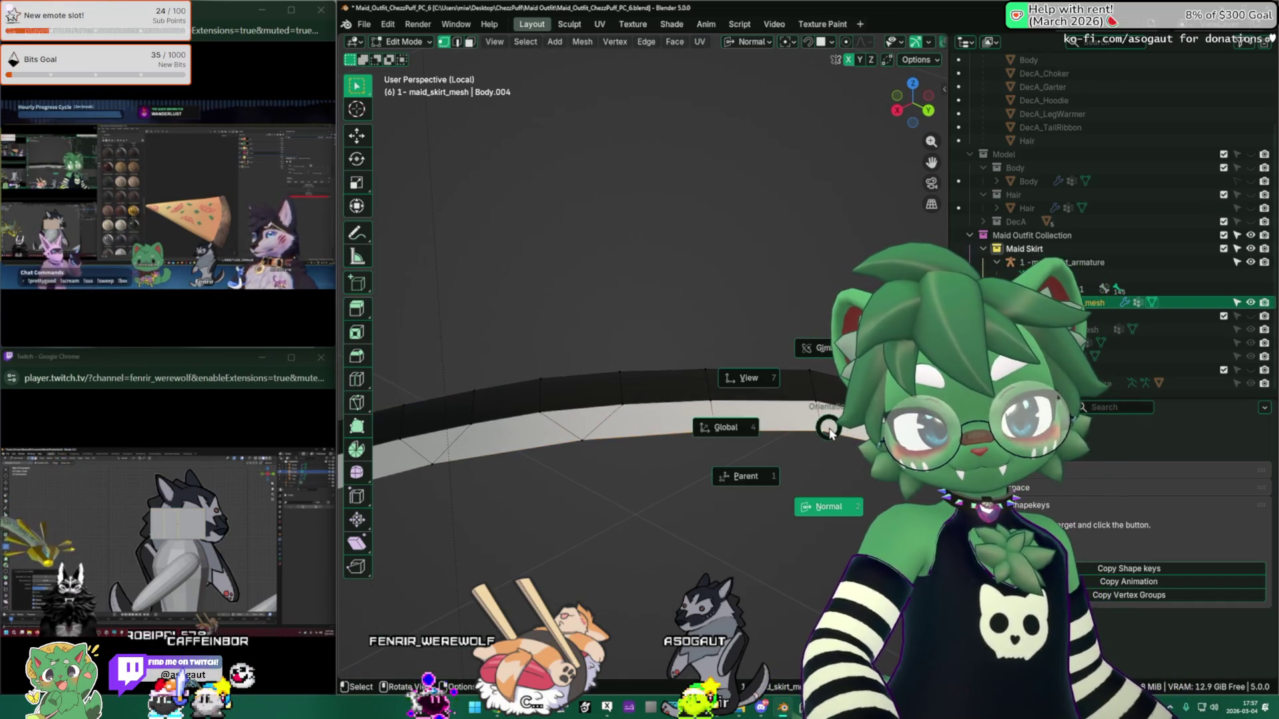
key(m)
click(829, 426)
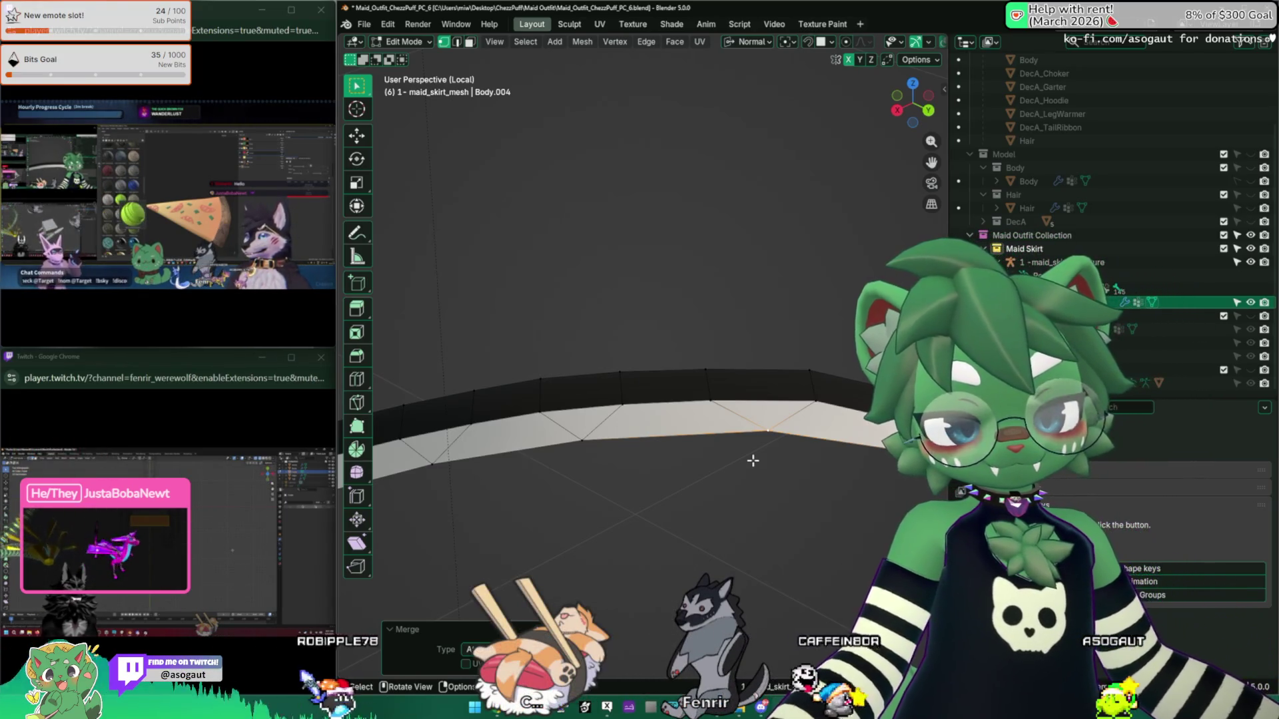
mouse_move(744, 445)
middle_down()
mouse_move(537, 408)
mouse_move(650, 388)
mouse_move(663, 402)
middle_up()
key(m)
click(664, 395)
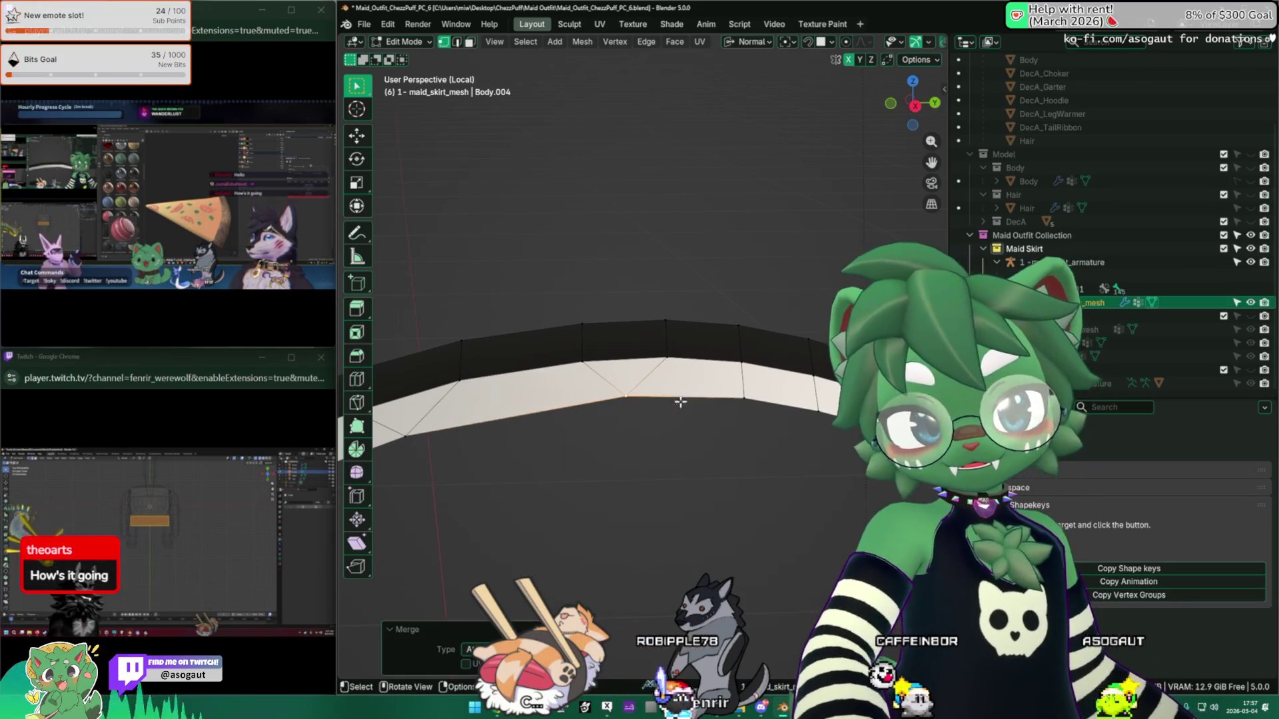
mouse_move(766, 419)
middle_down()
mouse_move(677, 417)
mouse_move(751, 418)
middle_up()
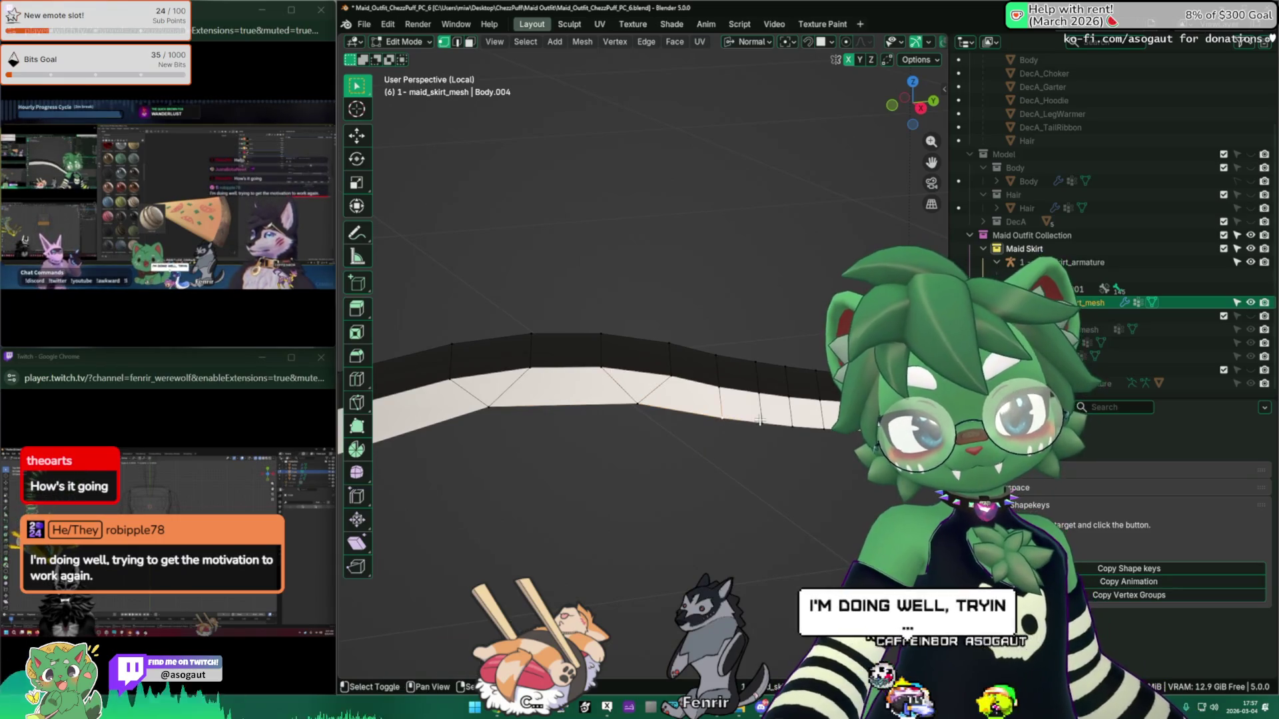
key(comma)
key(Escape)
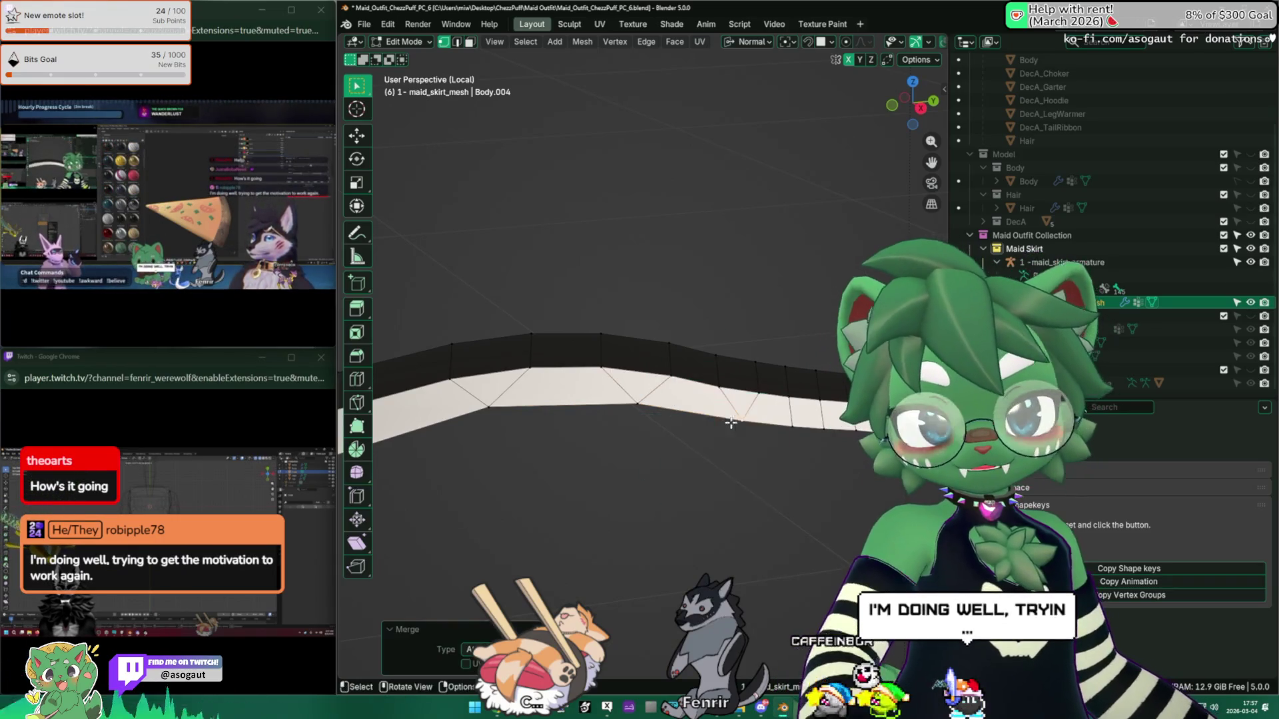
mouse_move(753, 423)
middle_down()
mouse_move(702, 432)
mouse_move(784, 437)
mouse_move(673, 434)
middle_up()
key(m)
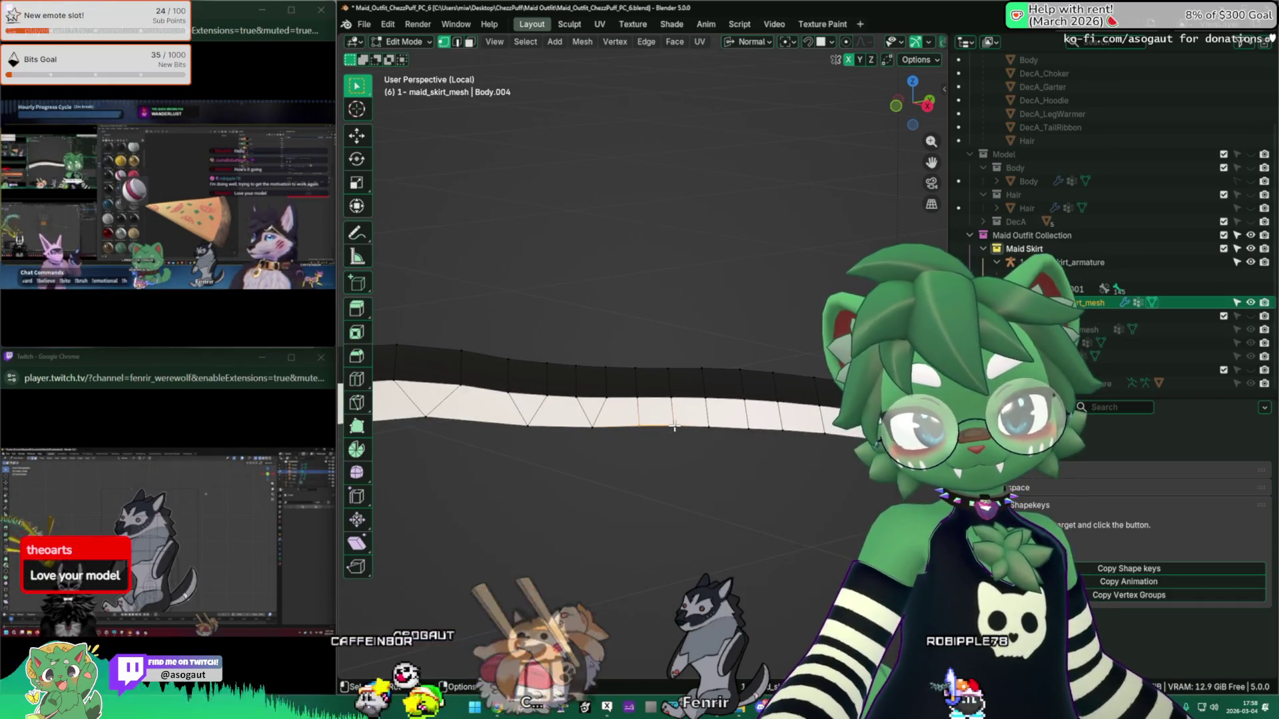
middle_drag(668, 429, 699, 423)
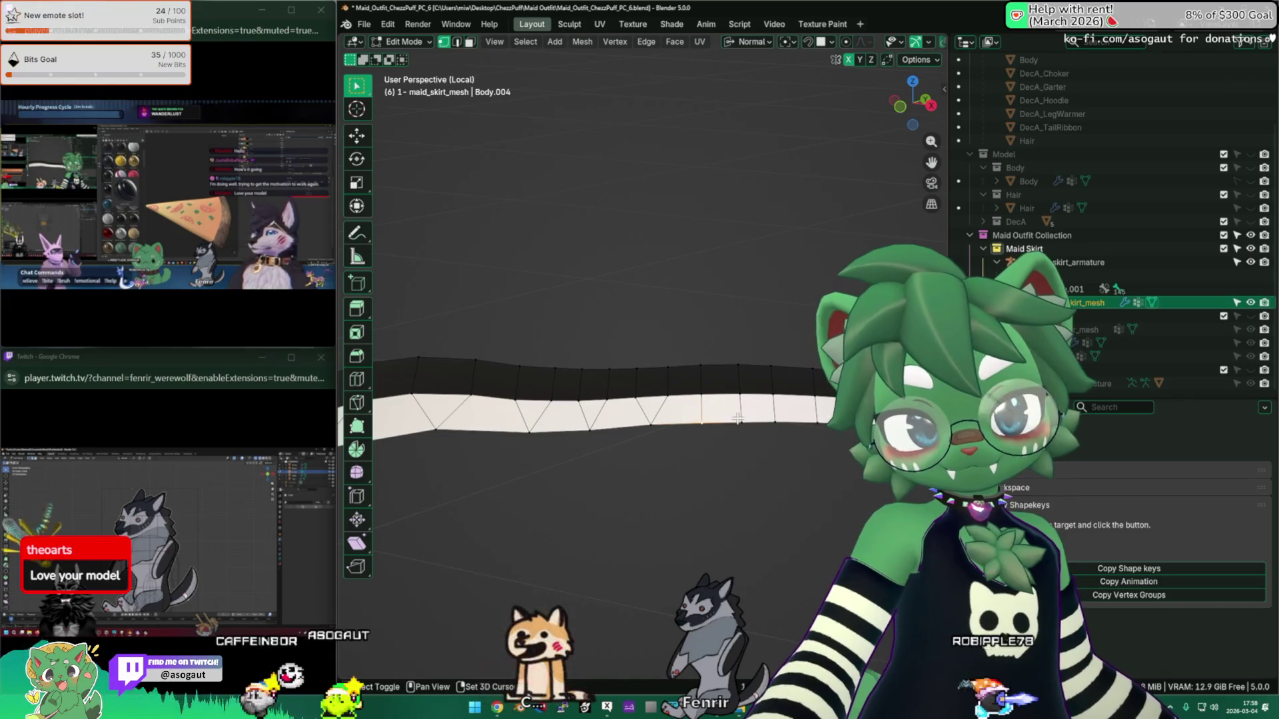
key(m)
click(739, 417)
Step: Merge the last vertex pairs, inspect the whole ring, and reveal the hidden skirt mesh
middle_drag(778, 418, 659, 413)
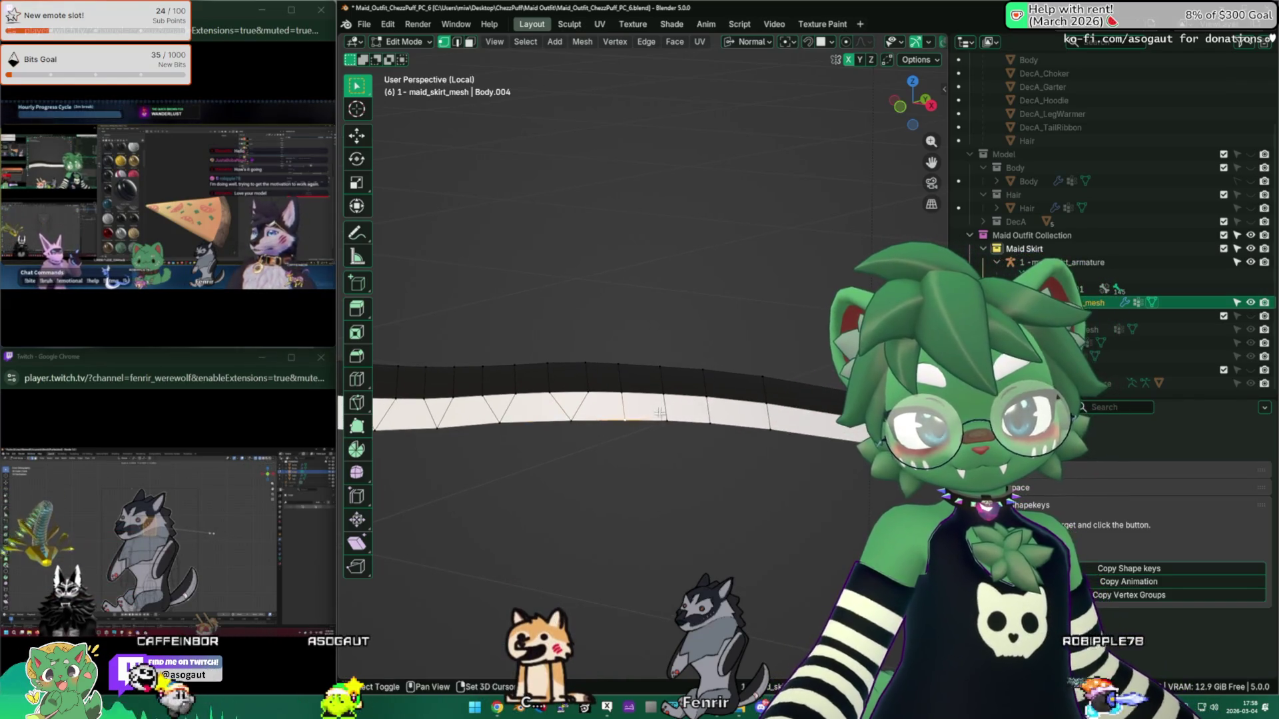
key(m)
click(669, 421)
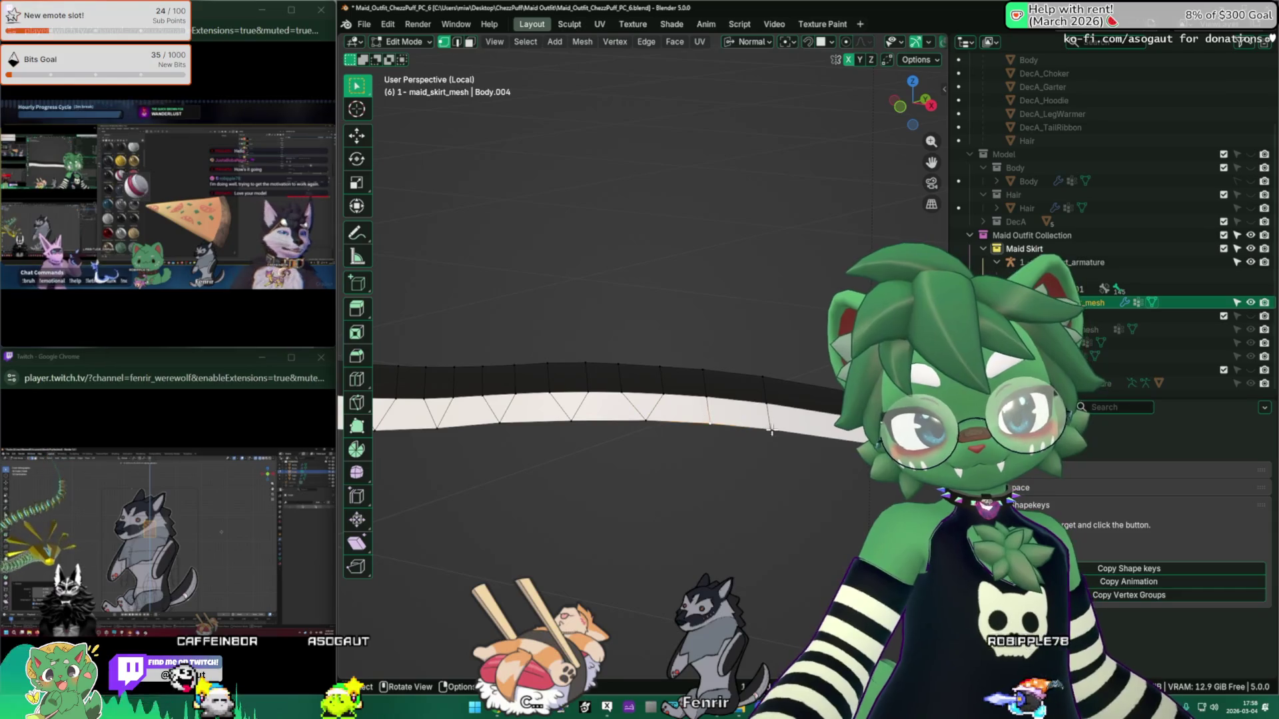
middle_drag(766, 426, 643, 436)
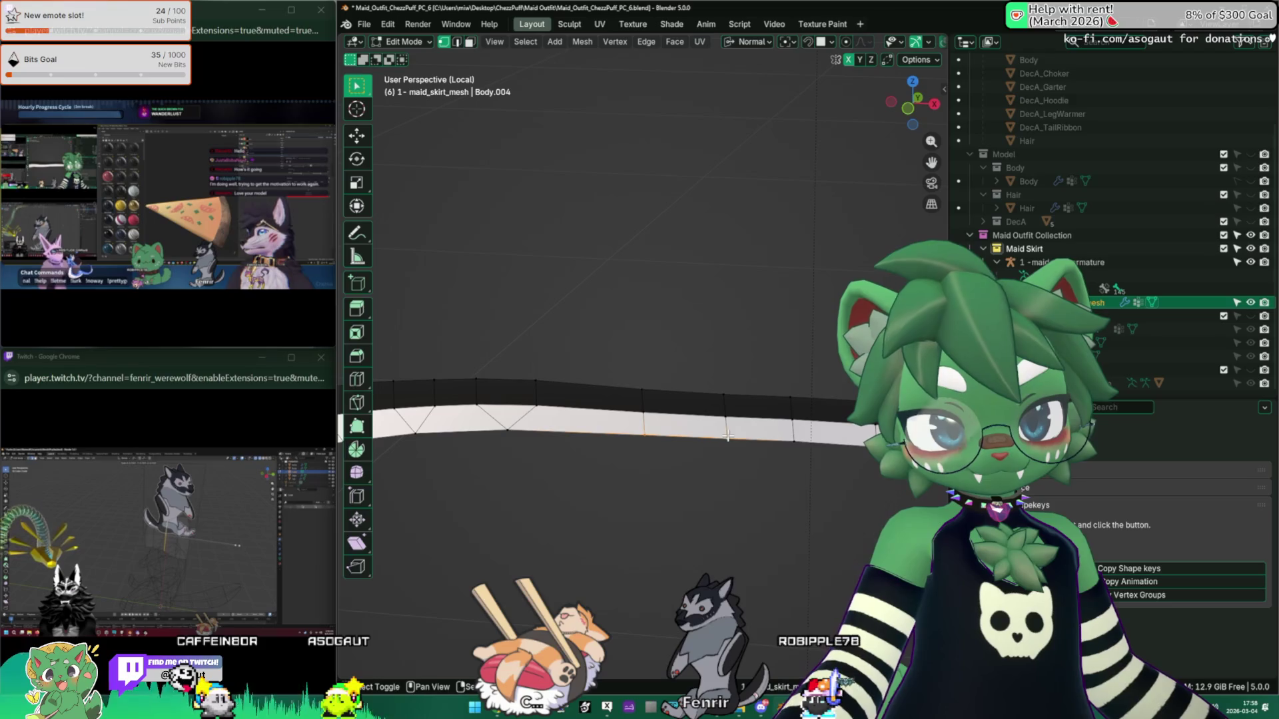
middle_drag(688, 433, 701, 434)
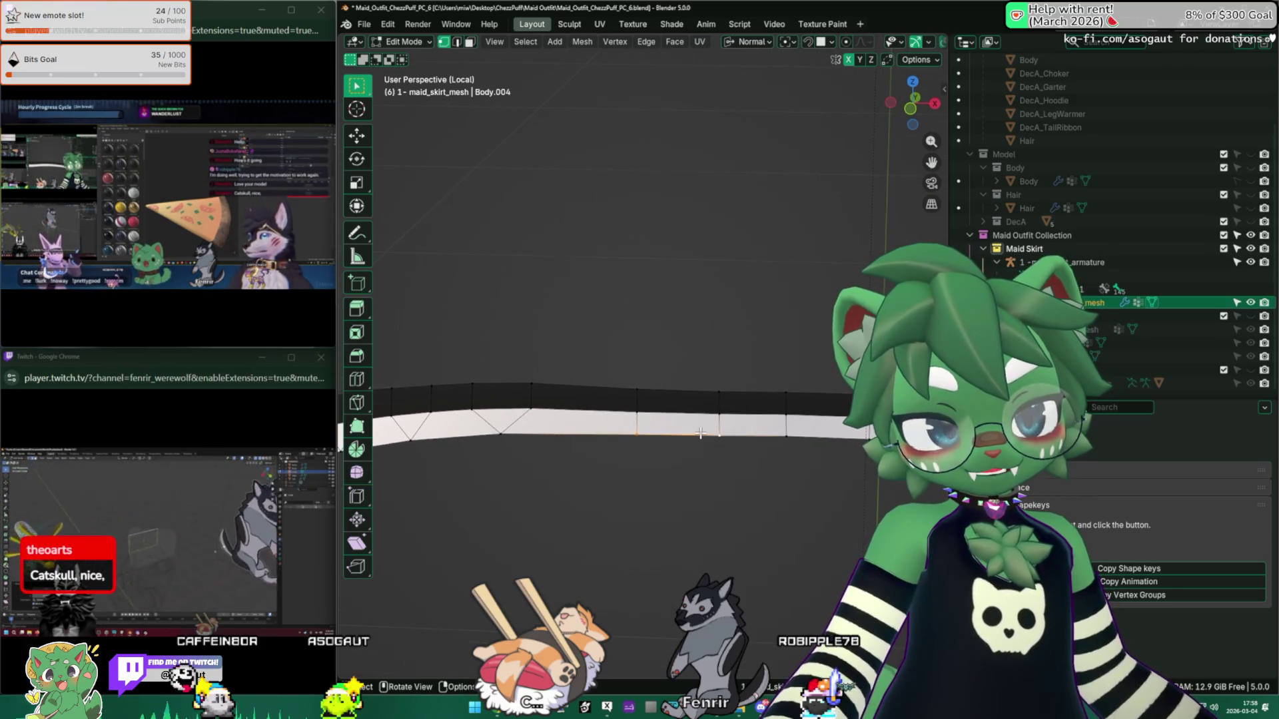
key(m)
click(700, 433)
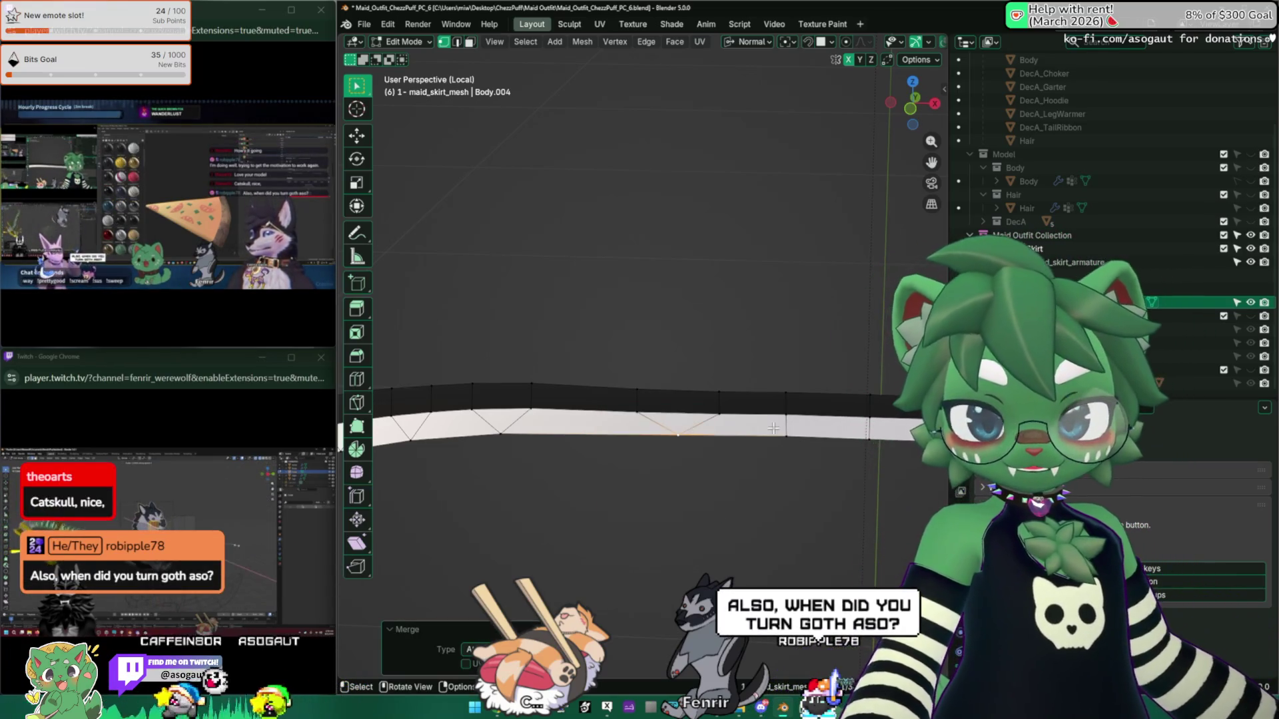
mouse_move(774, 428)
middle_down()
mouse_move(706, 426)
mouse_move(733, 428)
mouse_move(634, 451)
mouse_move(617, 470)
mouse_move(428, 442)
middle_up()
key(m)
click(719, 421)
mouse_move(493, 374)
middle_down()
mouse_move(576, 448)
mouse_move(780, 383)
mouse_move(662, 442)
mouse_move(656, 405)
middle_up()
scroll(656, 400, up, 5)
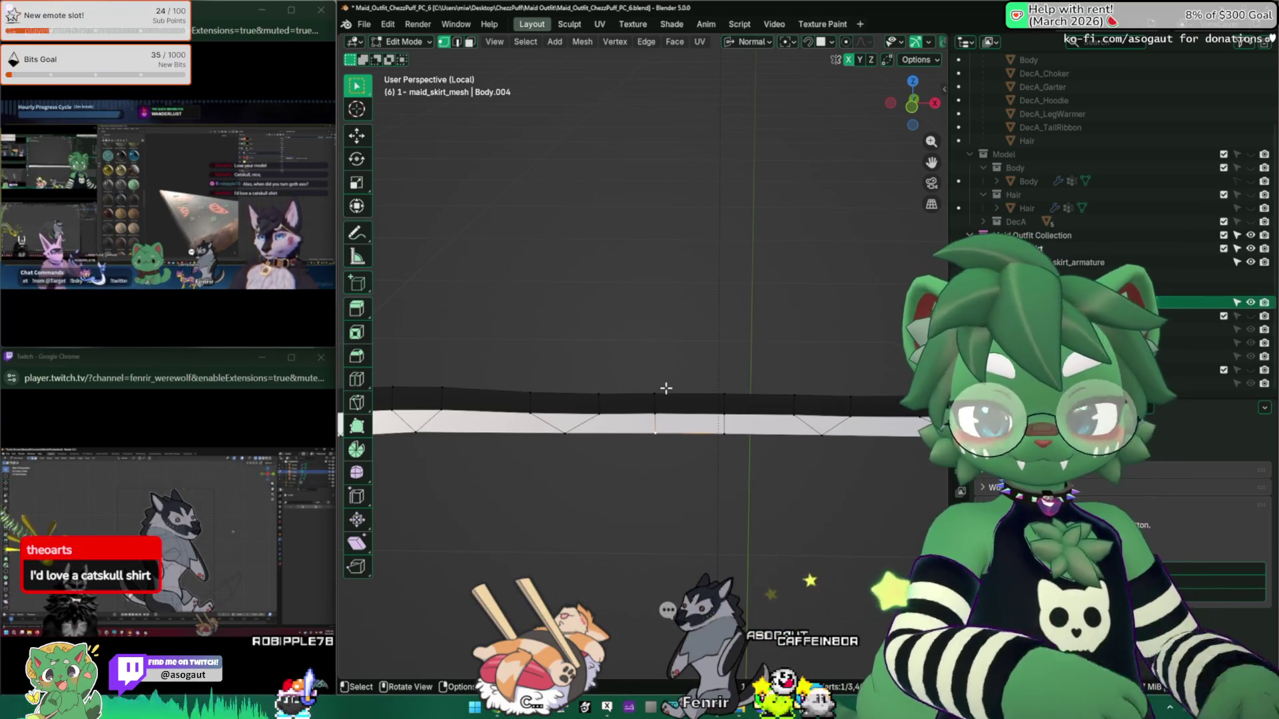
mouse_move(712, 352)
middle_down()
mouse_move(557, 380)
mouse_move(690, 339)
middle_up()
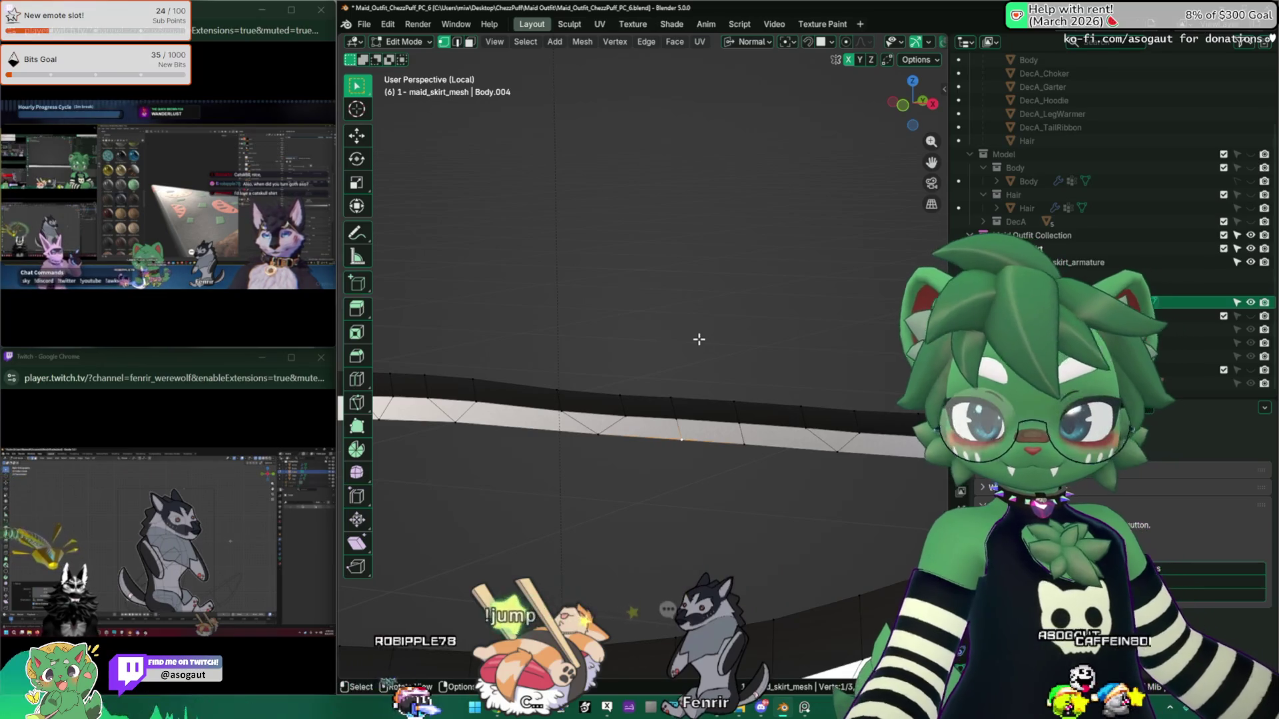
mouse_move(699, 339)
middle_down()
mouse_move(586, 353)
mouse_move(523, 342)
mouse_move(748, 382)
mouse_move(655, 363)
mouse_move(708, 369)
mouse_move(618, 329)
middle_up()
scroll(709, 366, down, 2)
key(alt+h)
Step: Select the whole skirt mesh and apply Poke Faces to the waist cap, checking from top view
key(alt+a)
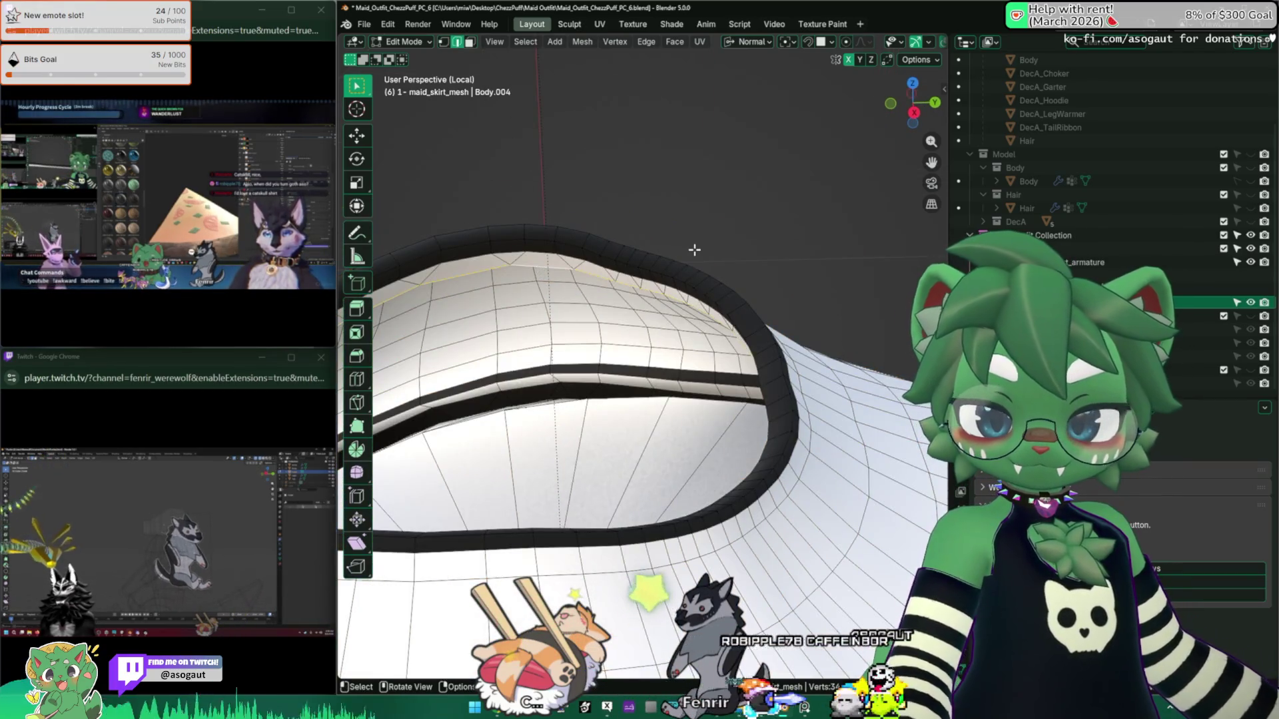
key(a)
key(F3)
click(652, 391)
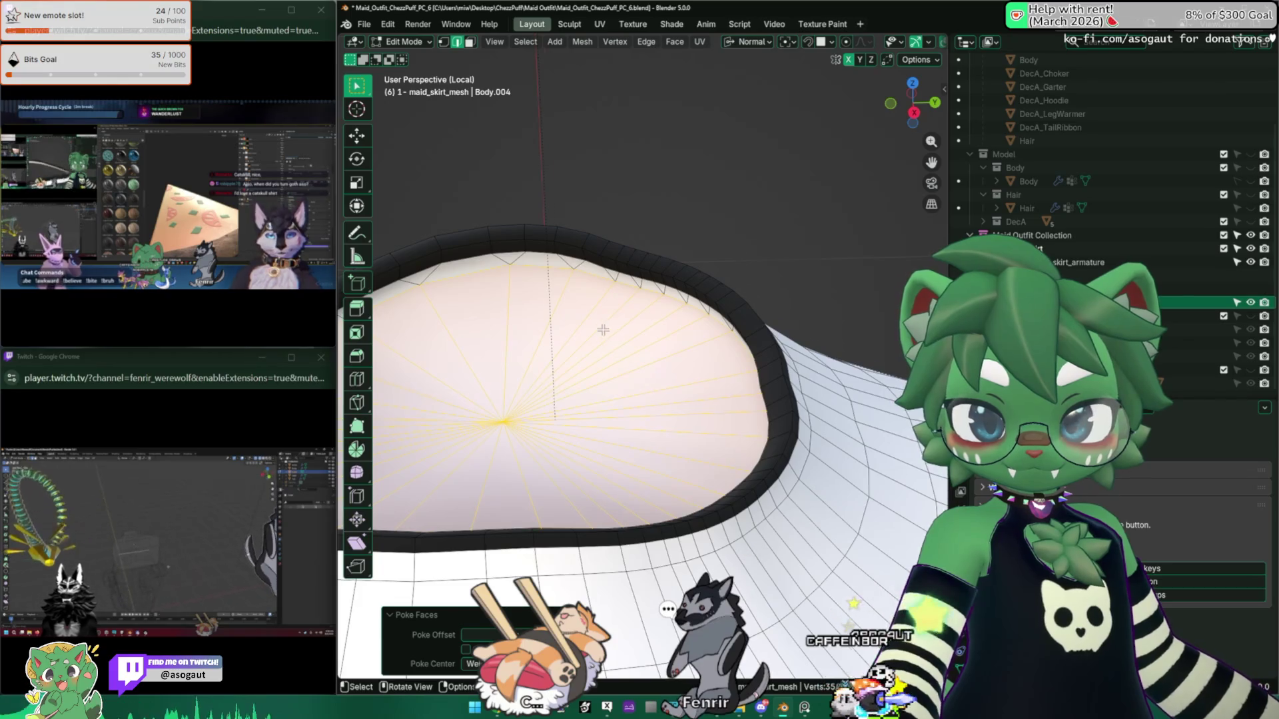
middle_drag(652, 391, 548, 342)
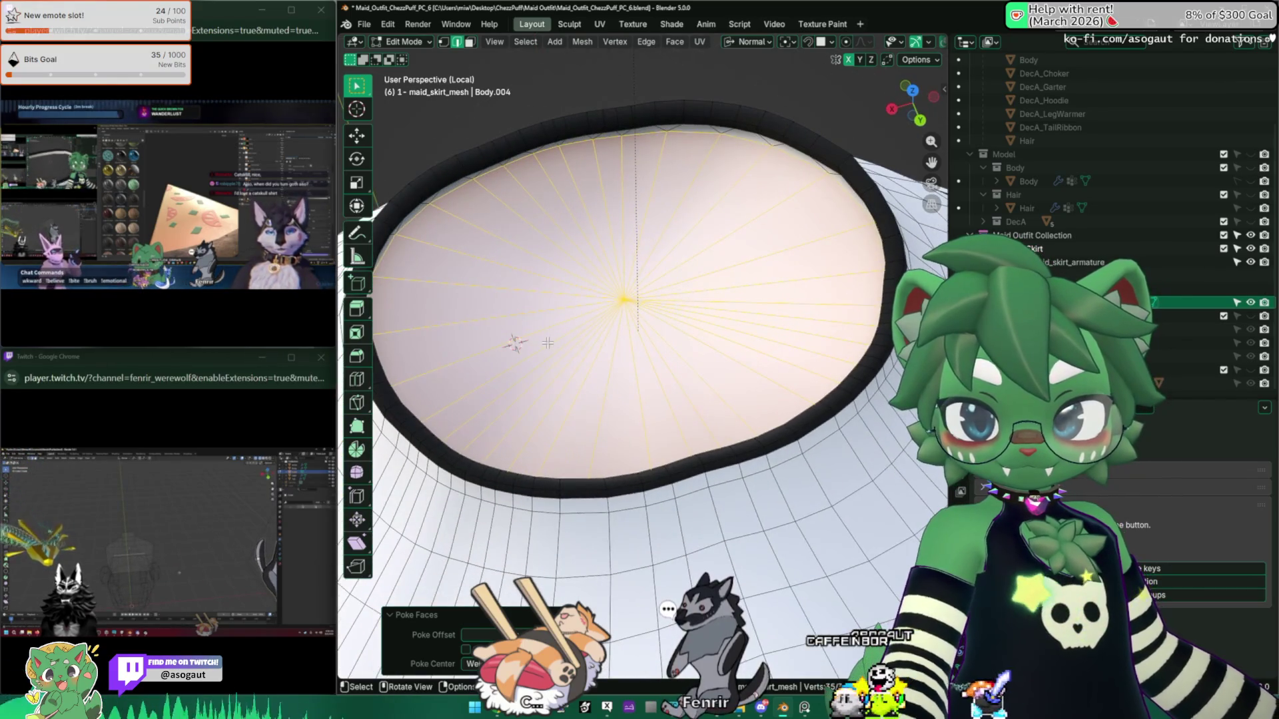
key(KP_7)
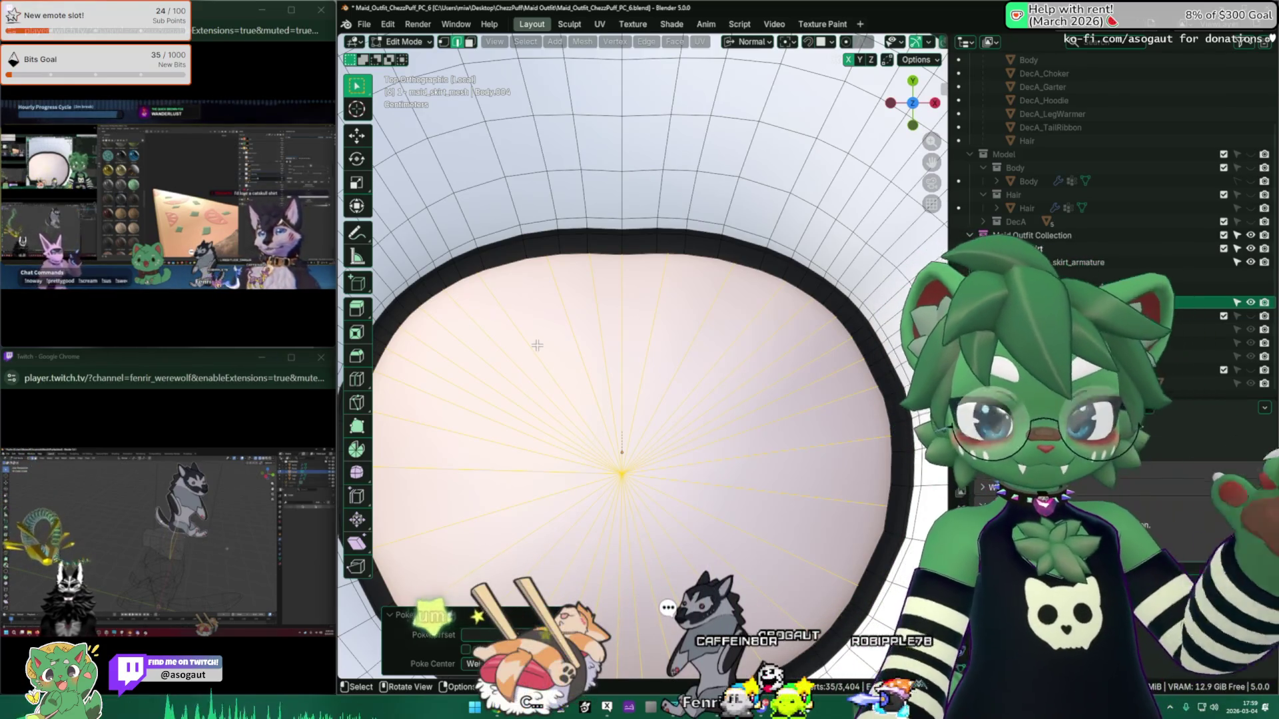
mouse_move(622, 387)
middle_down()
mouse_move(588, 283)
mouse_move(617, 283)
mouse_move(697, 409)
middle_up()
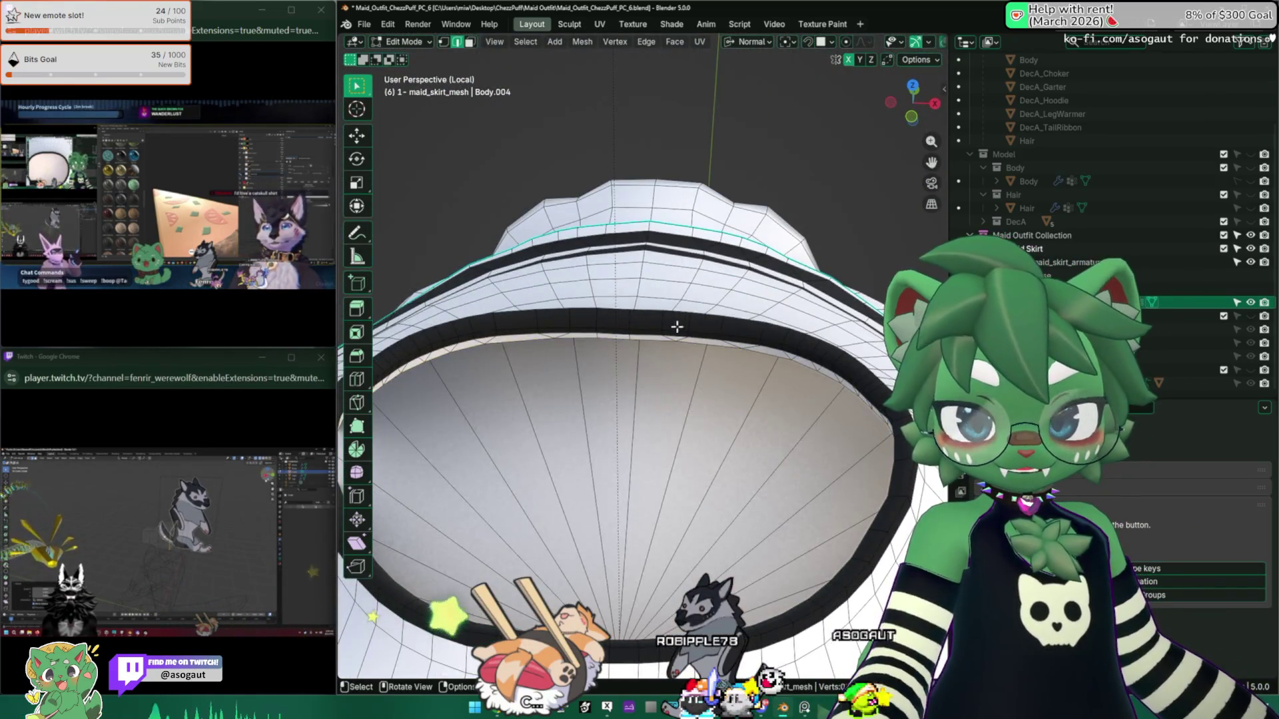
key(shift+h)
mouse_move(623, 257)
middle_down()
mouse_move(665, 277)
mouse_move(593, 282)
middle_up()
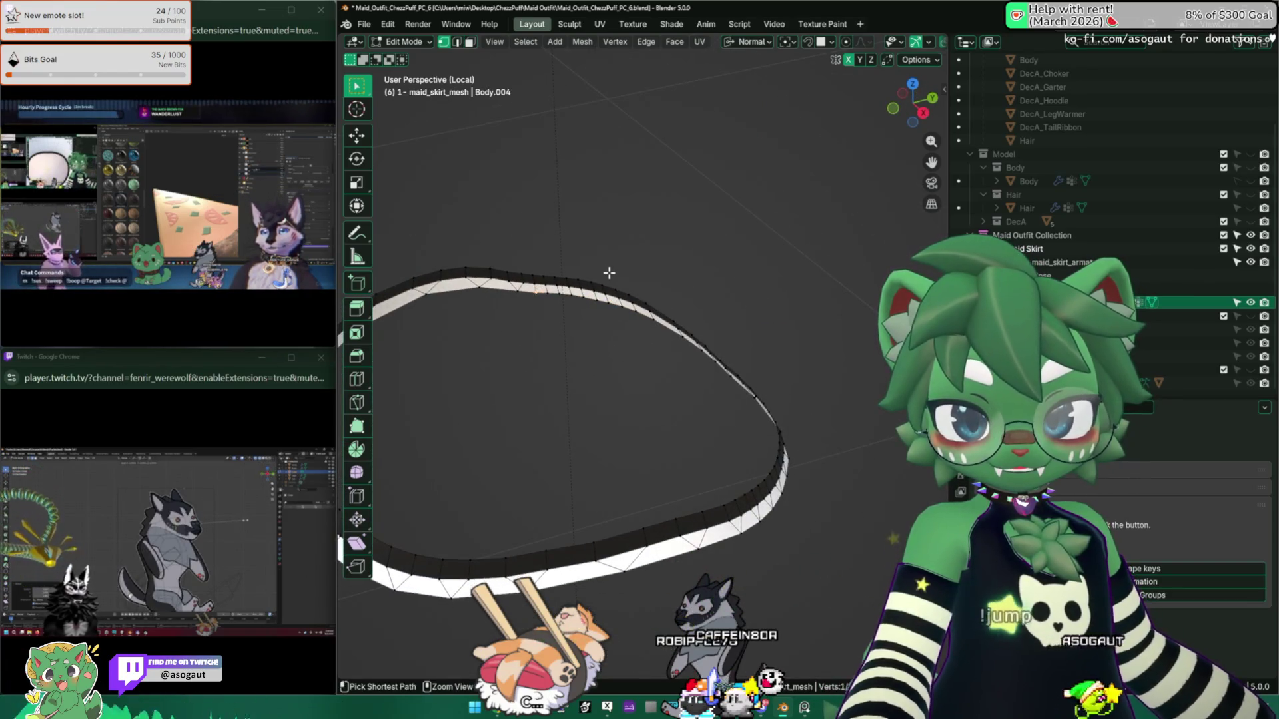
middle_drag(609, 273, 518, 240)
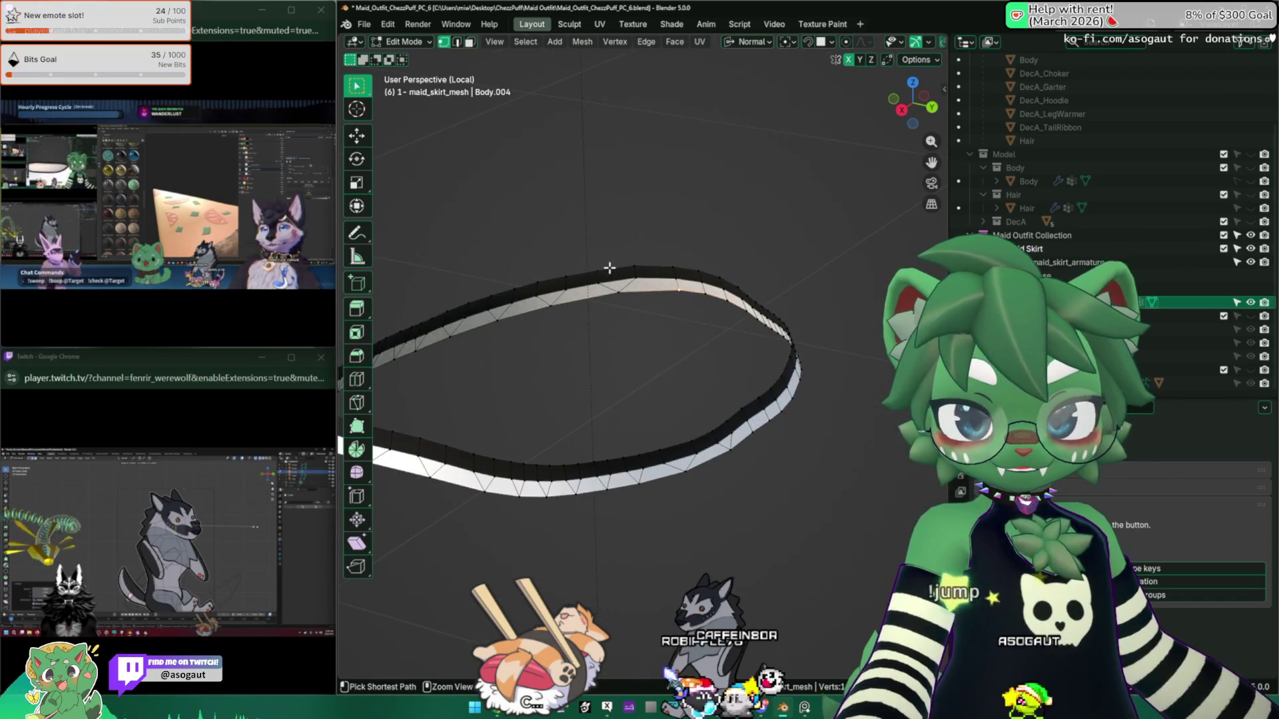
mouse_move(623, 273)
middle_down()
mouse_move(602, 228)
mouse_move(547, 232)
mouse_move(538, 217)
mouse_move(577, 209)
middle_up()
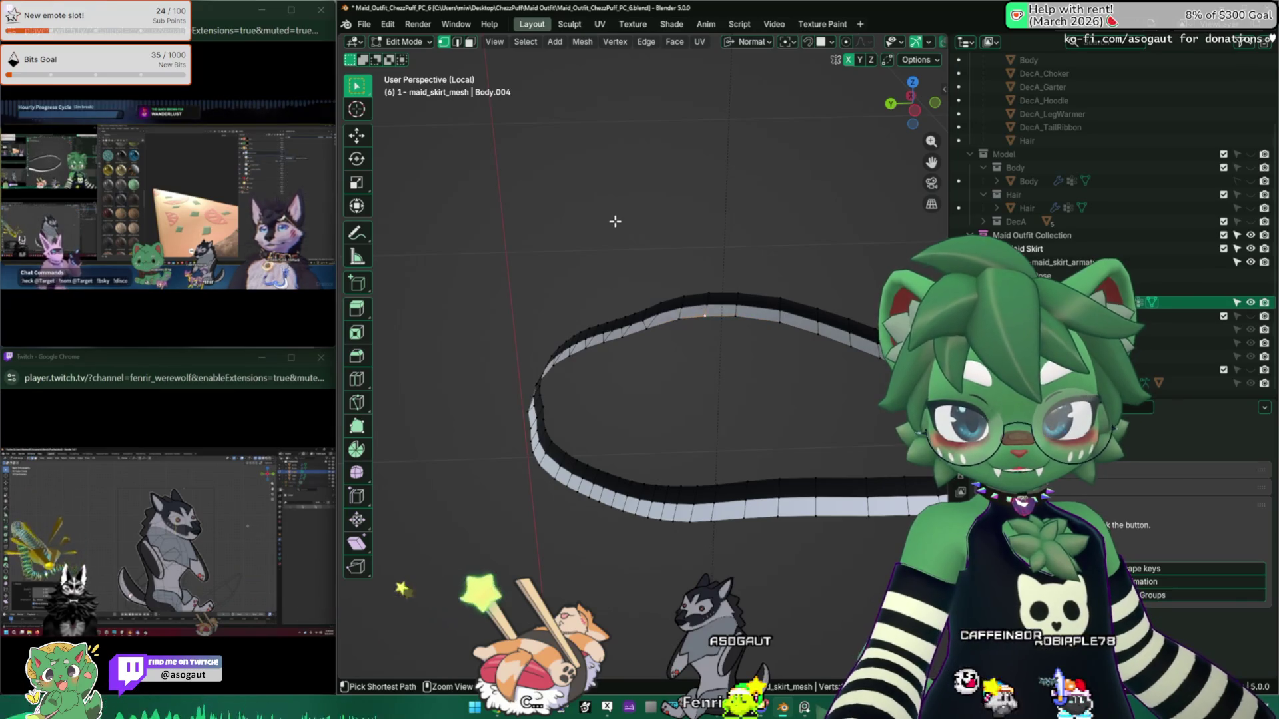
middle_drag(642, 197, 579, 200)
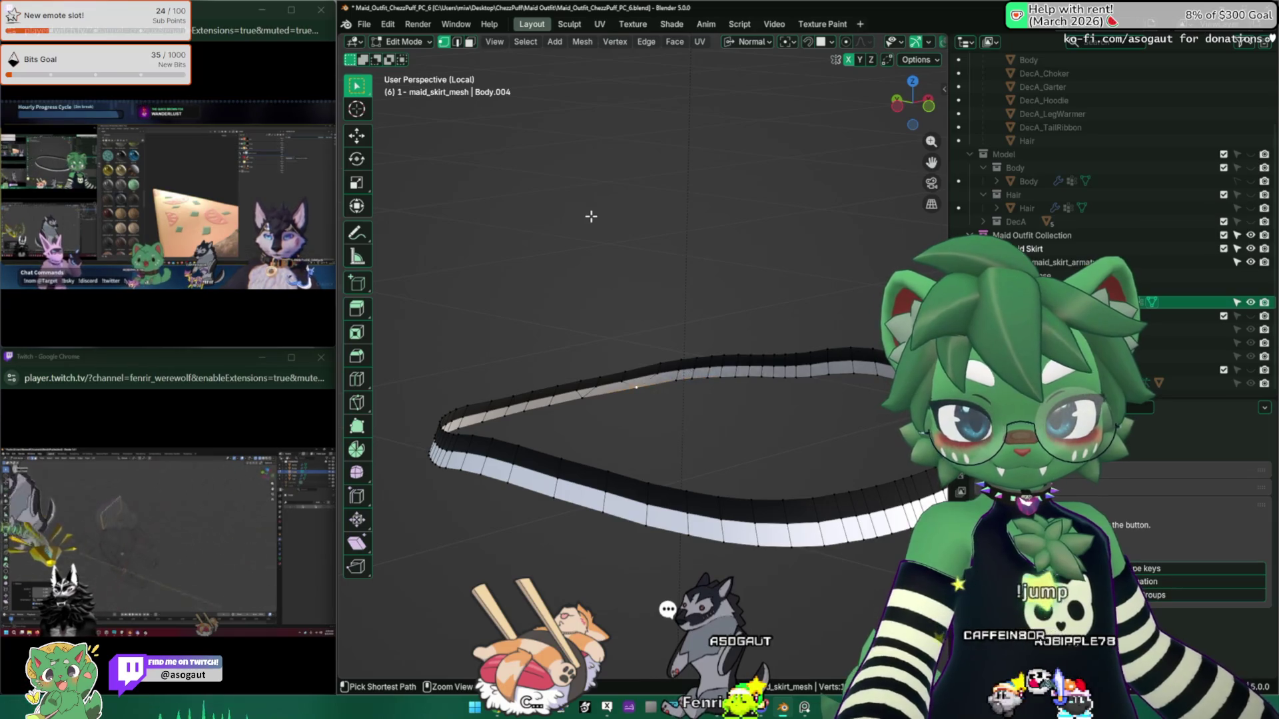
mouse_move(592, 224)
middle_down()
mouse_move(542, 251)
mouse_move(728, 261)
mouse_move(684, 330)
mouse_move(680, 320)
mouse_move(662, 358)
mouse_move(675, 357)
mouse_move(667, 294)
mouse_move(619, 303)
mouse_move(603, 286)
mouse_move(607, 353)
mouse_move(764, 389)
mouse_move(759, 217)
middle_up()
key(alt+h)
key(alt+a)
key(2)
Step: Inset the waist opening, apply Set Flow to its edges, and space the rim vertices with LoopTools
key(F3)
key(Return)
key(i)
click(768, 391)
right_click(753, 207)
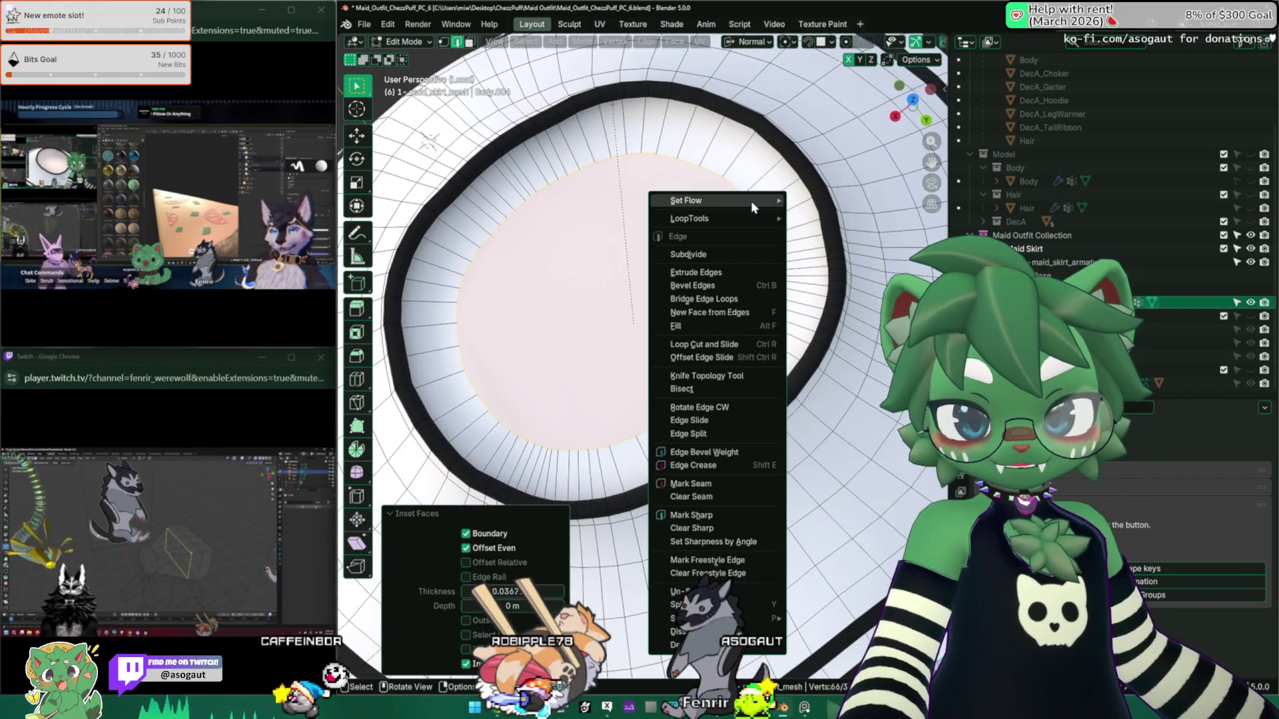
click(840, 204)
right_click(753, 235)
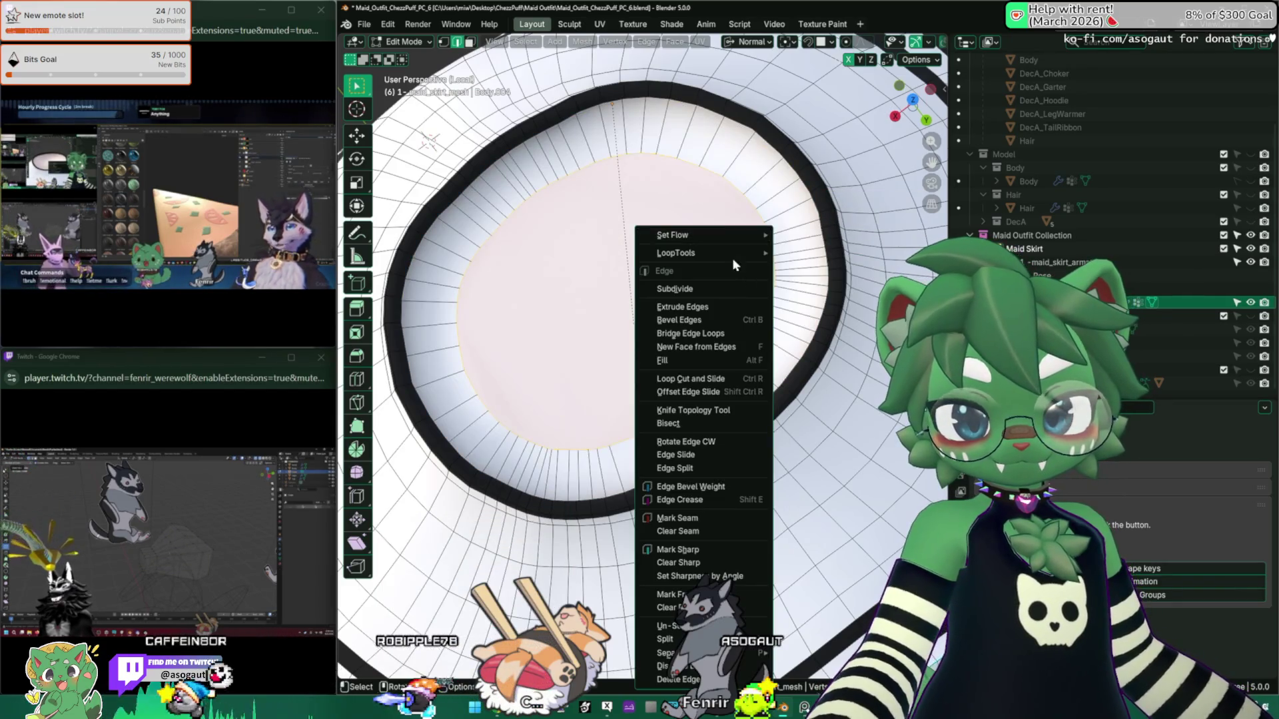
mouse_move(728, 257)
click(831, 344)
mouse_move(831, 343)
middle_down()
mouse_move(695, 301)
mouse_move(729, 288)
middle_up()
Step: Grid Fill the waist hole and Poke Faces the new cap into a centred fan
key(F3)
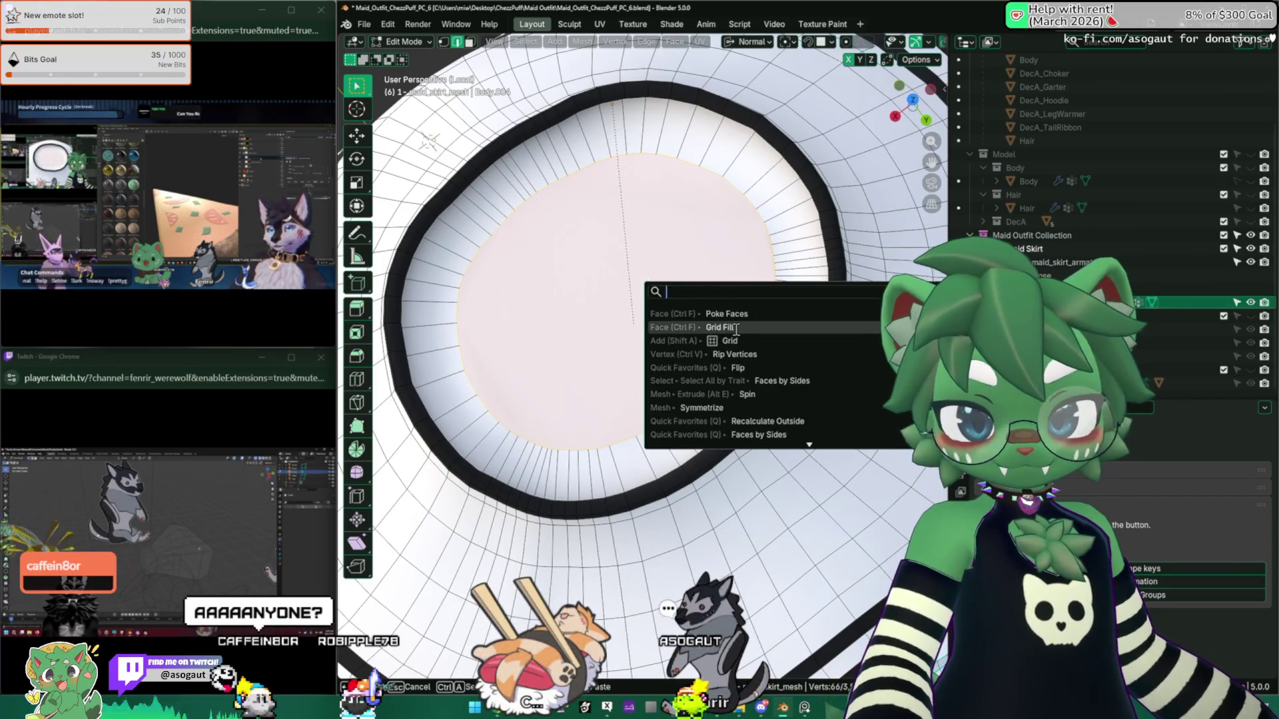
click(736, 328)
key(F3)
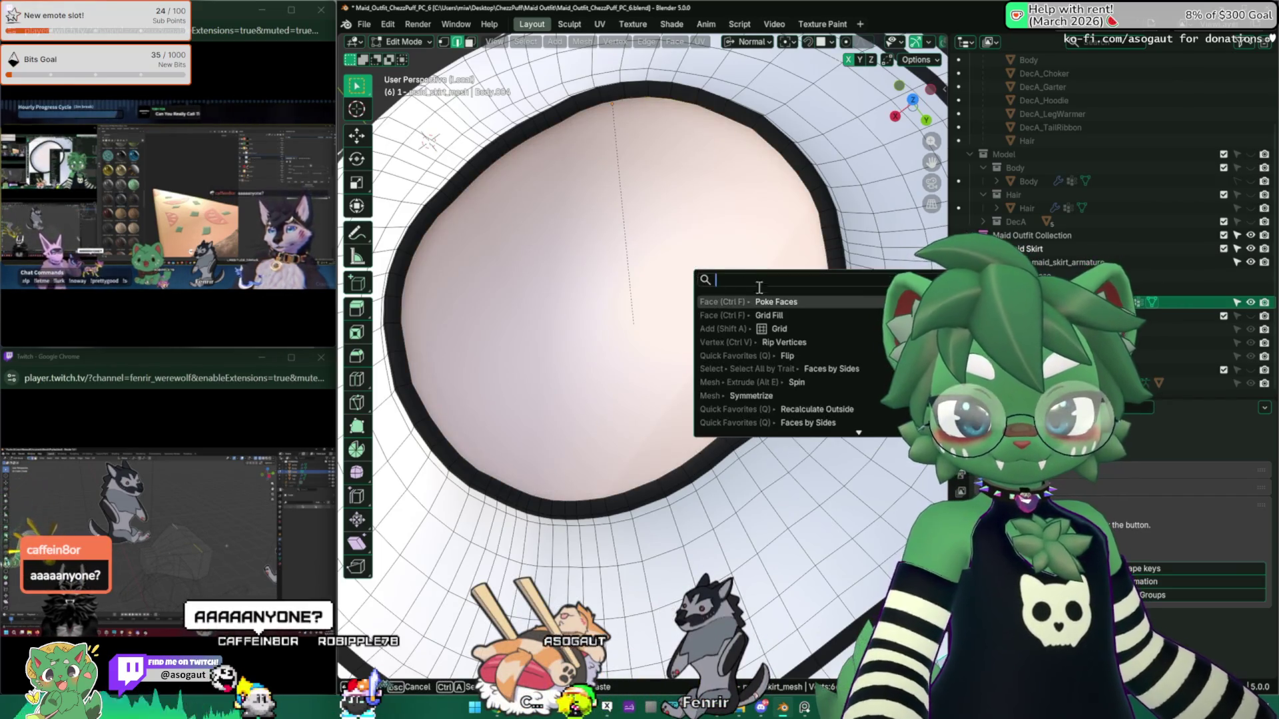
click(770, 302)
middle_drag(770, 301, 566, 223)
scroll(612, 278, down, 3)
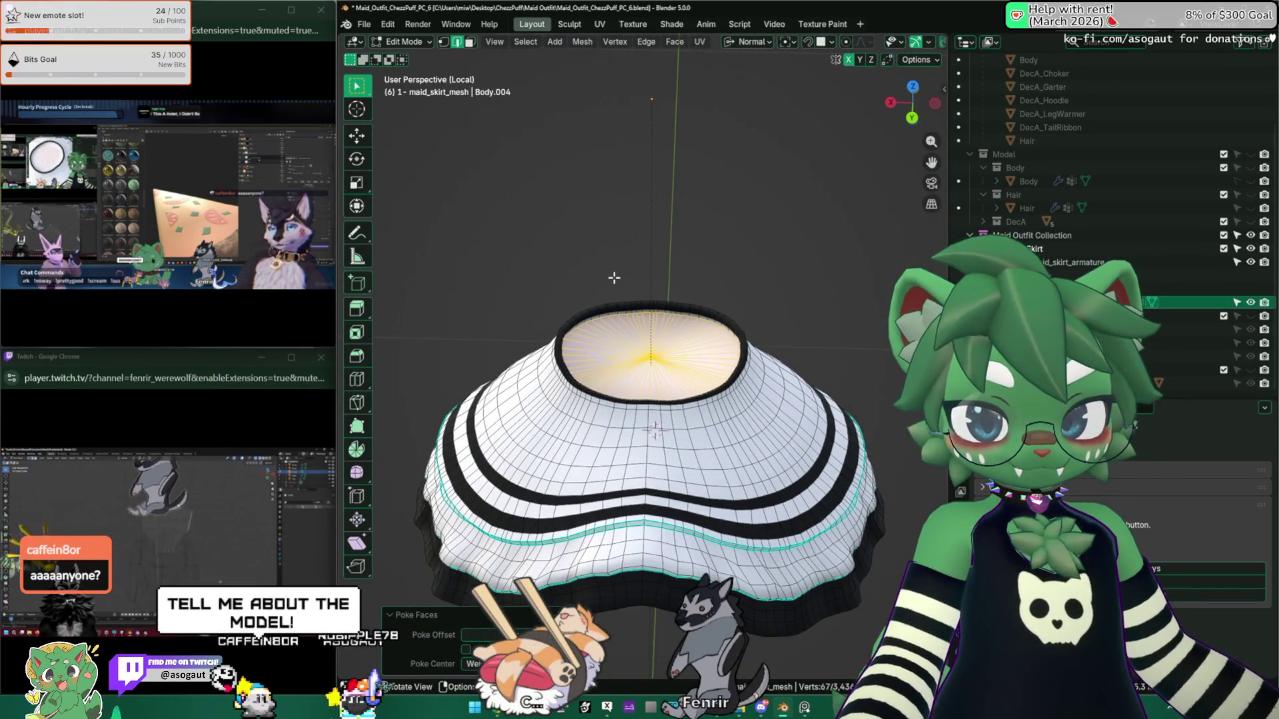
Step: Return to Object Mode, exit local view to show the bones, and unhide the bodice mesh
key(Tab)
scroll(614, 278, down, 4)
mouse_move(621, 294)
middle_down()
mouse_move(616, 260)
mouse_move(646, 325)
mouse_move(556, 305)
middle_up()
key(KP_Divide)
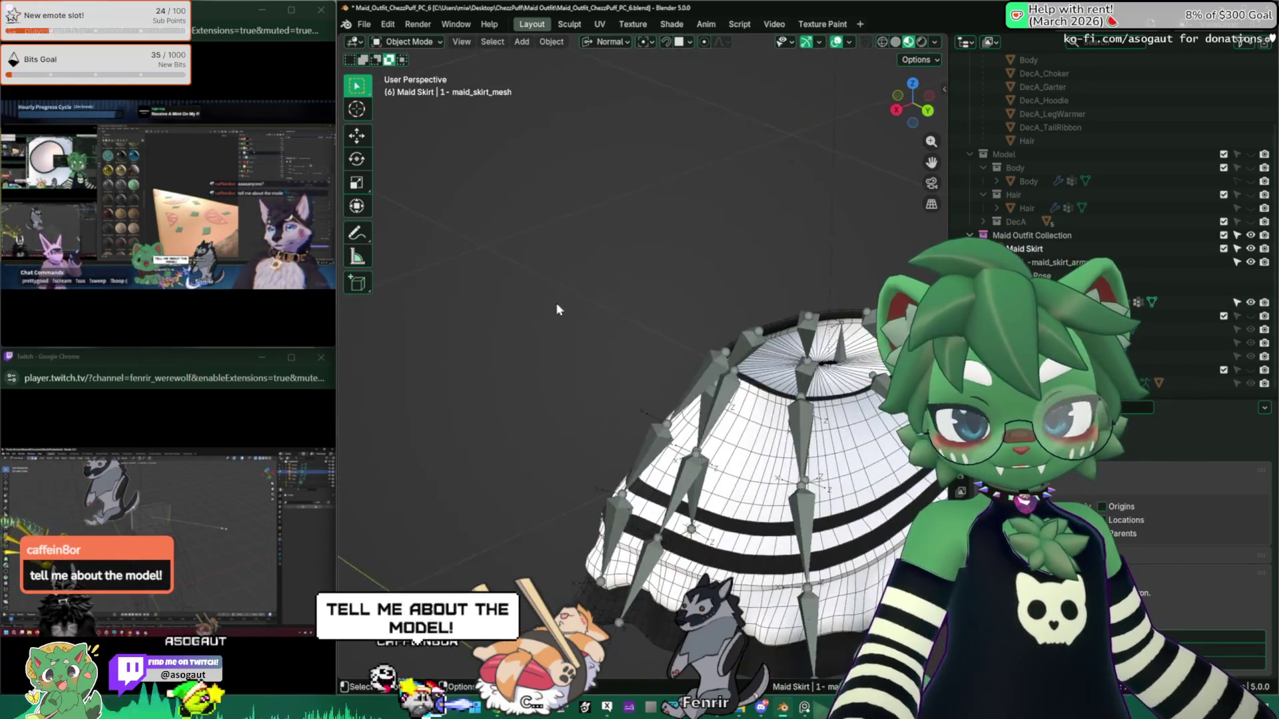
click(1250, 316)
Step: Check the bodice maid_upper_mesh, then select maid_skirt_armature and switch it to Pose Mode
mouse_move(677, 247)
middle_down()
mouse_move(633, 332)
mouse_move(441, 362)
mouse_move(586, 344)
mouse_move(672, 141)
mouse_move(623, 241)
mouse_move(857, 273)
middle_up()
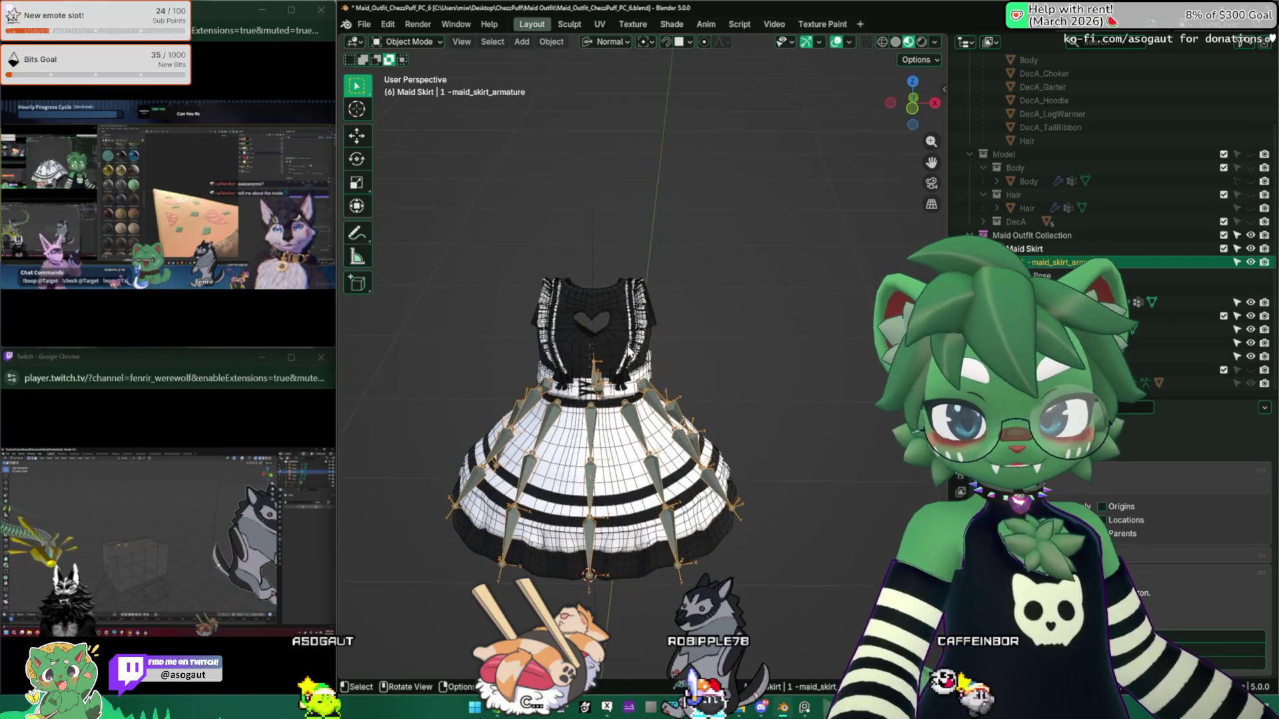
click(585, 408)
mouse_move(585, 408)
middle_down()
mouse_move(545, 438)
mouse_move(688, 313)
mouse_move(727, 338)
mouse_move(644, 400)
mouse_move(698, 363)
mouse_move(666, 360)
middle_up()
click(689, 313)
click(698, 363)
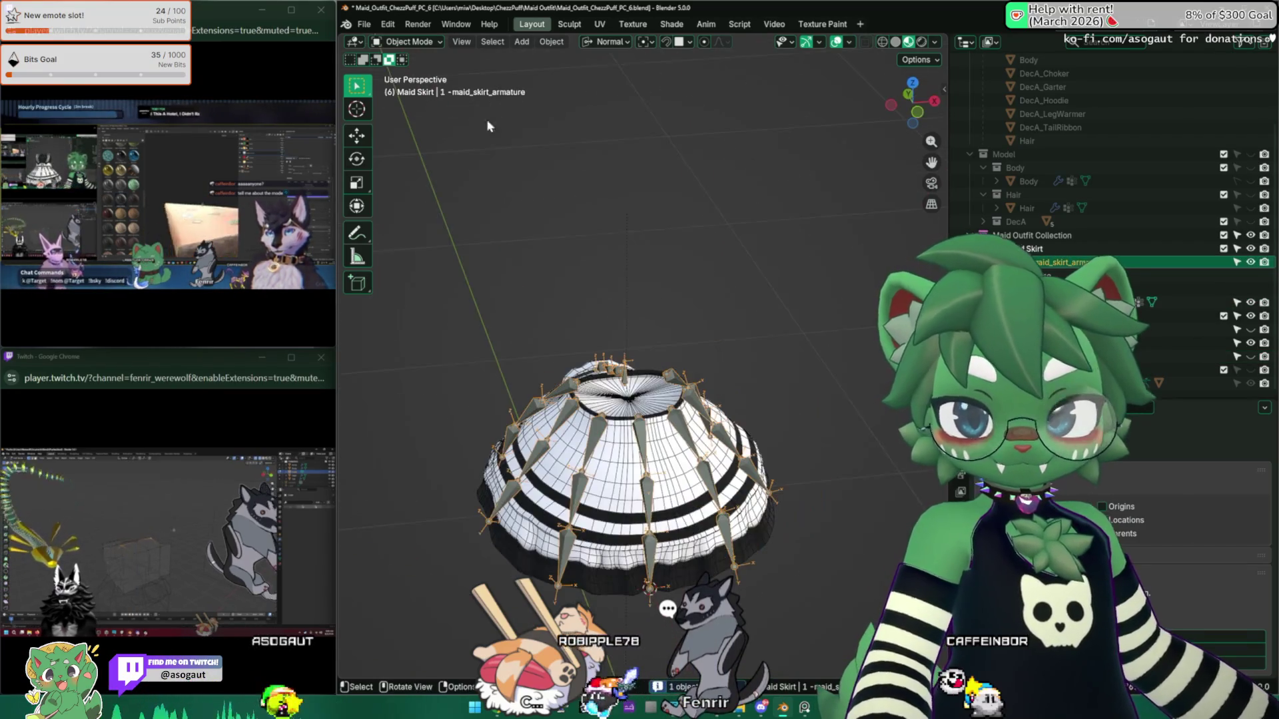
click(406, 42)
click(405, 86)
Step: Test-tilt the whole skirt from its root bone, switch to Material Preview shading, then undo the tilt
key(g)
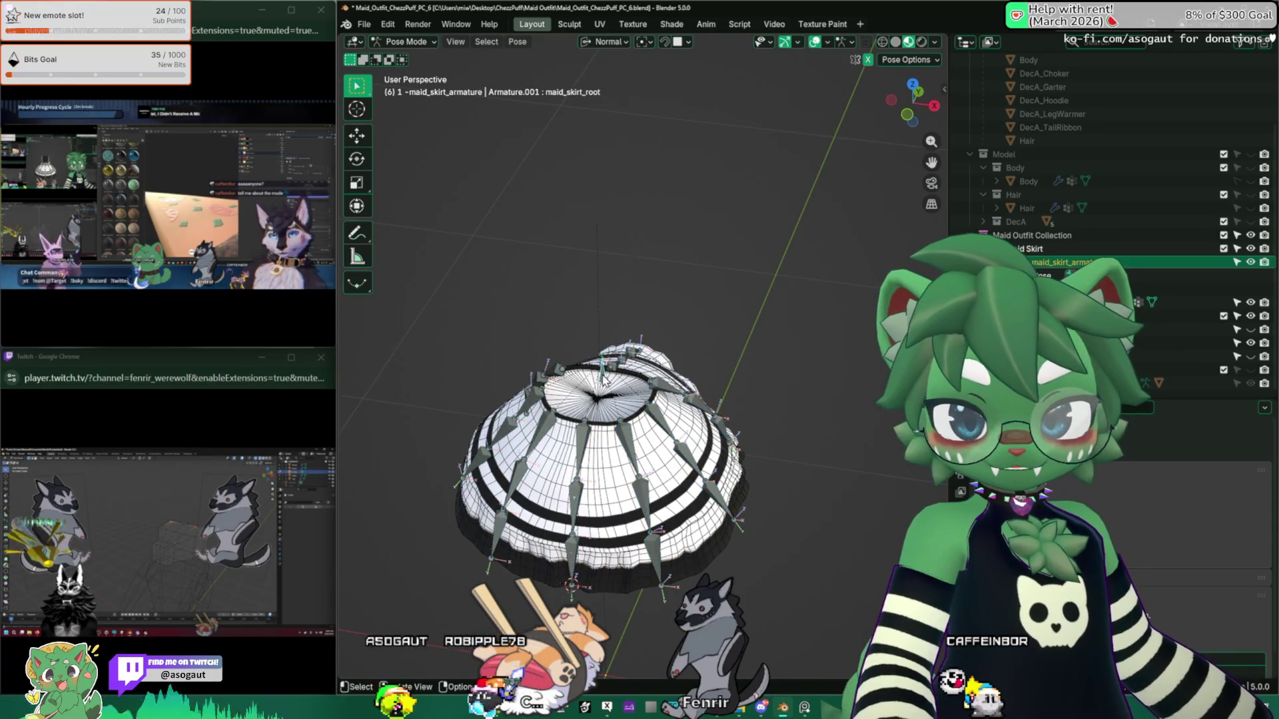
key(Escape)
click(568, 279)
mouse_move(568, 279)
middle_down()
mouse_move(523, 365)
mouse_move(604, 264)
mouse_move(553, 230)
mouse_move(654, 267)
mouse_move(618, 298)
middle_up()
key(r)
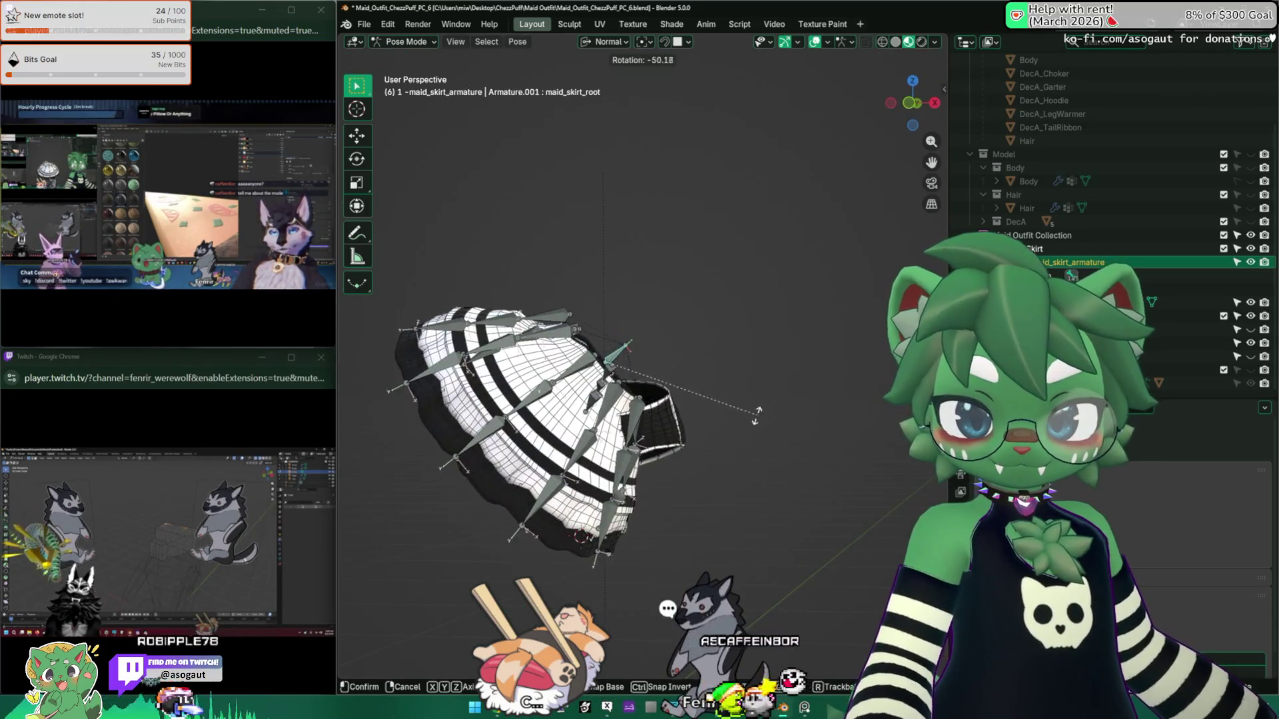
click(757, 413)
key(shift+z)
click(672, 330)
key(ctrl+z)
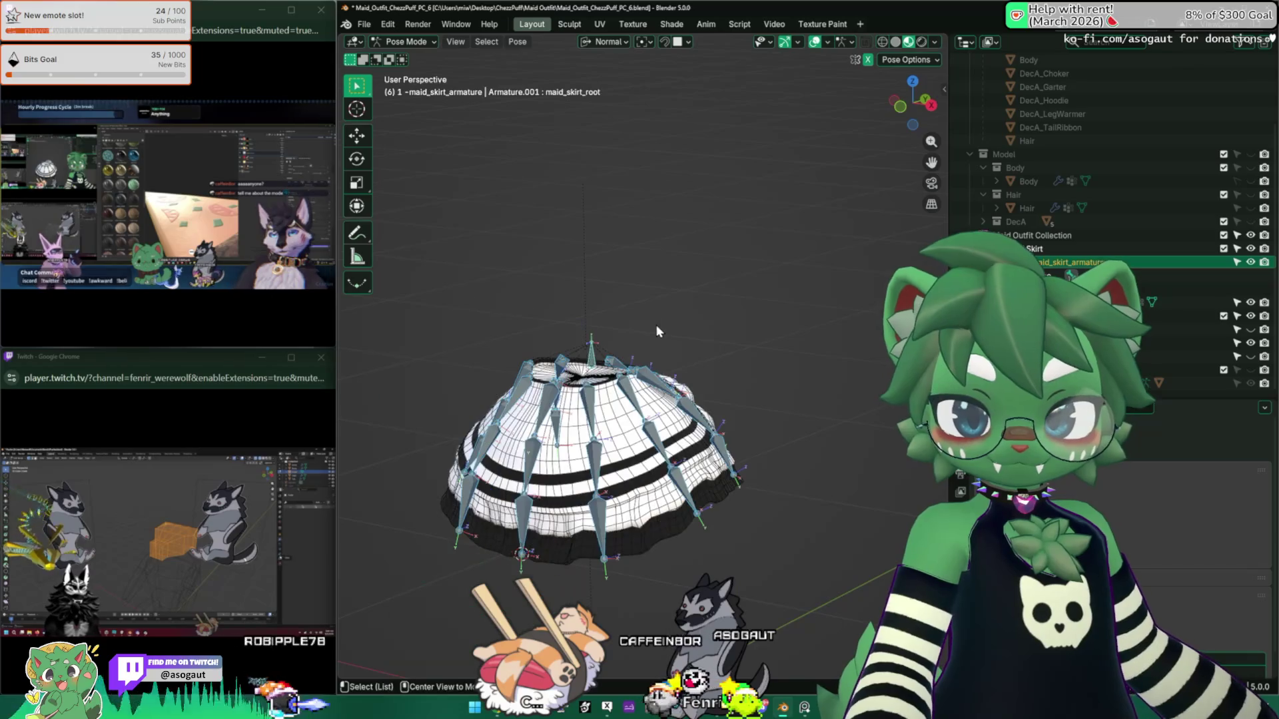
Step: Frame the bone maid_skirt_front_right.R.002 and rotate it to bend the front right of the skirt
click(547, 418)
mouse_move(547, 419)
middle_down()
mouse_move(687, 286)
mouse_move(614, 305)
middle_up()
key(r)
key(Escape)
middle_drag(513, 373, 549, 319)
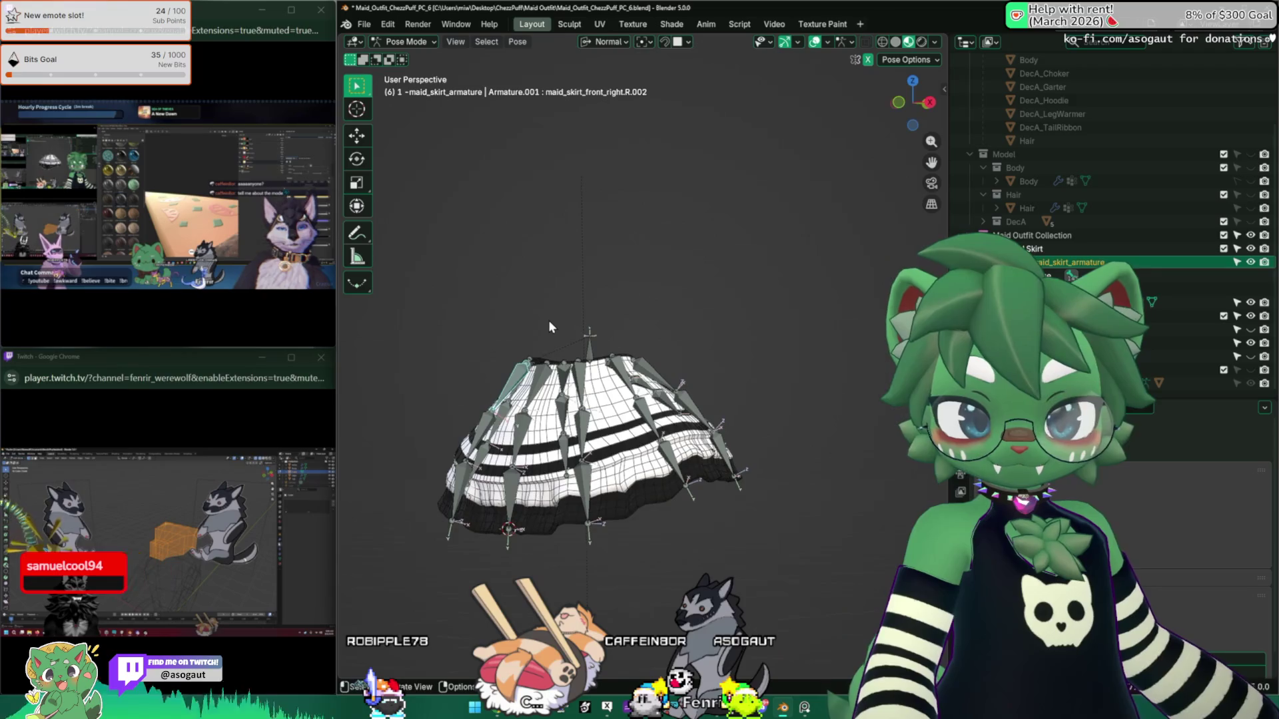
click(552, 320)
key(KP_Decimal)
scroll(568, 337, down, 10)
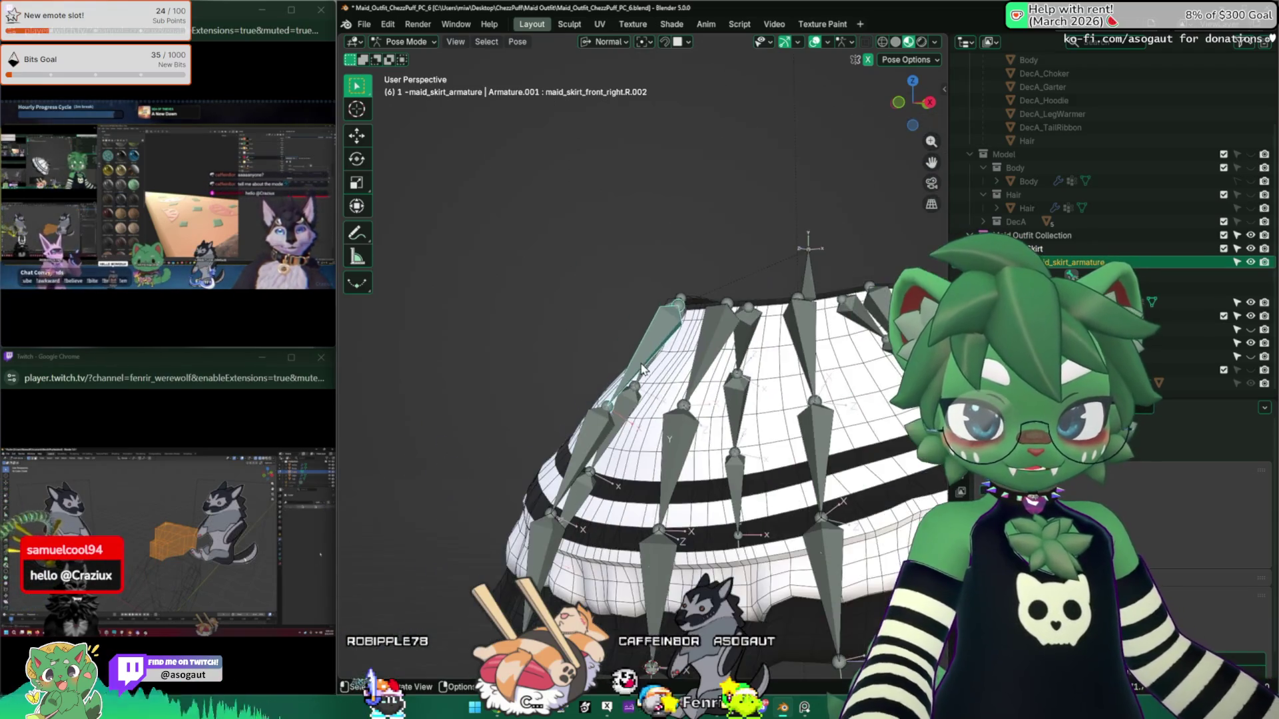
click(664, 345)
mouse_move(664, 344)
middle_down()
mouse_move(646, 353)
mouse_move(672, 339)
mouse_move(656, 346)
mouse_move(620, 300)
mouse_move(601, 309)
middle_up()
Step: Rotate maid_skirt_mid.R.002 and maid_skirt_right_back.R.002, inspecting the skirt's deformation from several angles
click(623, 291)
key(r)
click(583, 262)
click(577, 252)
middle_drag(577, 252, 645, 411)
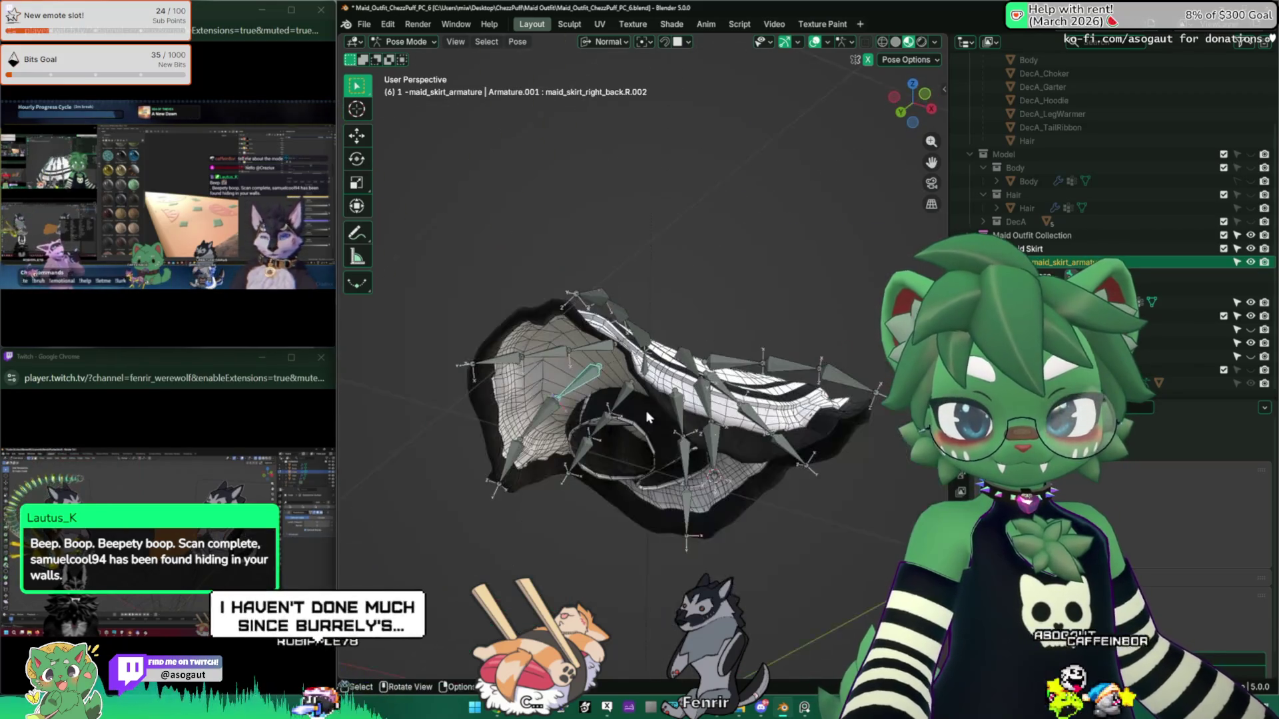
middle_drag(707, 345, 708, 372)
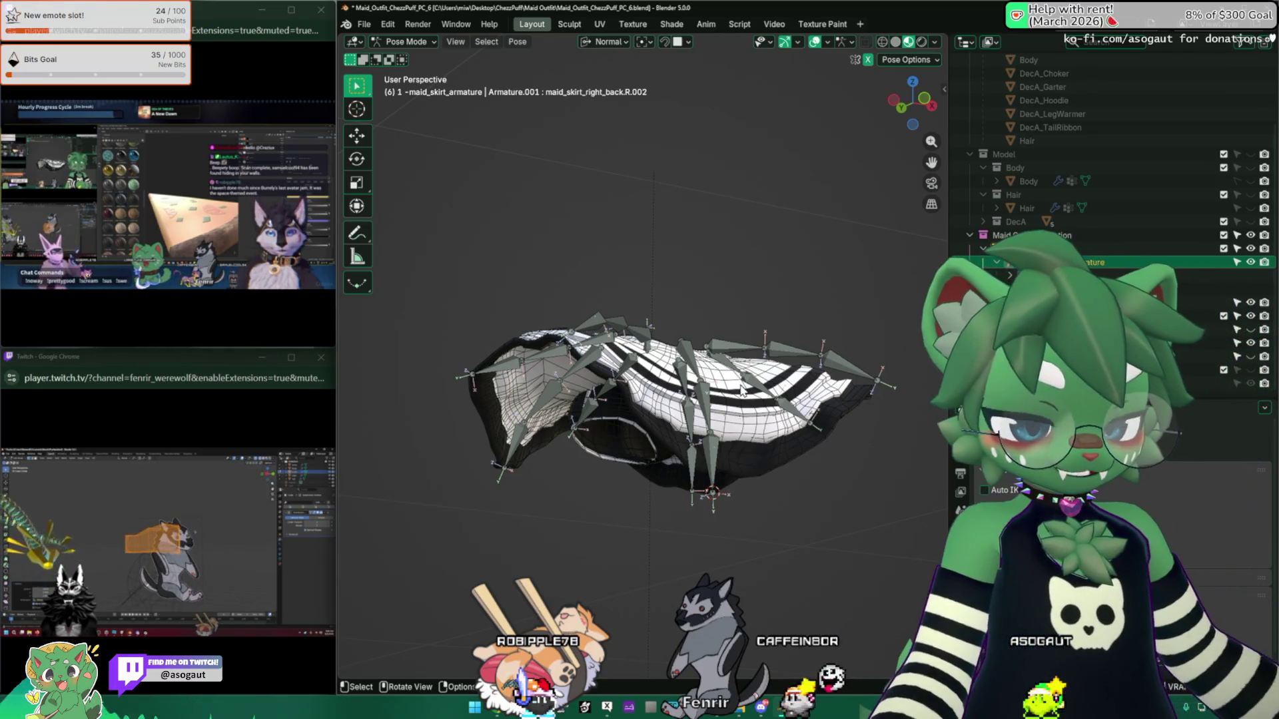
mouse_move(674, 286)
middle_down()
mouse_move(613, 381)
mouse_move(658, 363)
mouse_move(599, 340)
mouse_move(621, 397)
mouse_move(613, 457)
mouse_move(625, 420)
mouse_move(566, 419)
mouse_move(687, 426)
middle_up()
key(r)
click(621, 370)
Step: Rotate the left back and maid_skirt_mid.L.002 bones, then select maid_skirt_front_right.L.002
click(640, 371)
key(r)
click(544, 321)
click(625, 419)
key(r)
click(690, 427)
Step: Twist the left front skirt bone around Z twice to splay the front of the skirt
key(r)
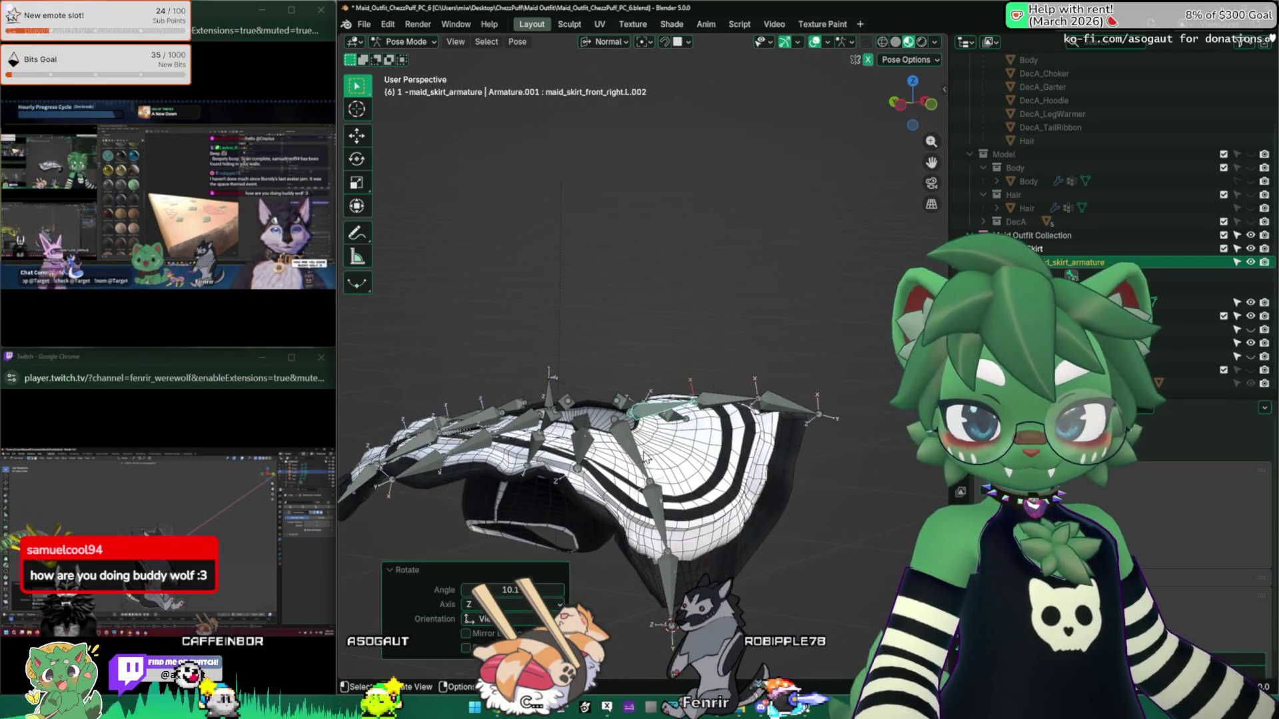
click(751, 351)
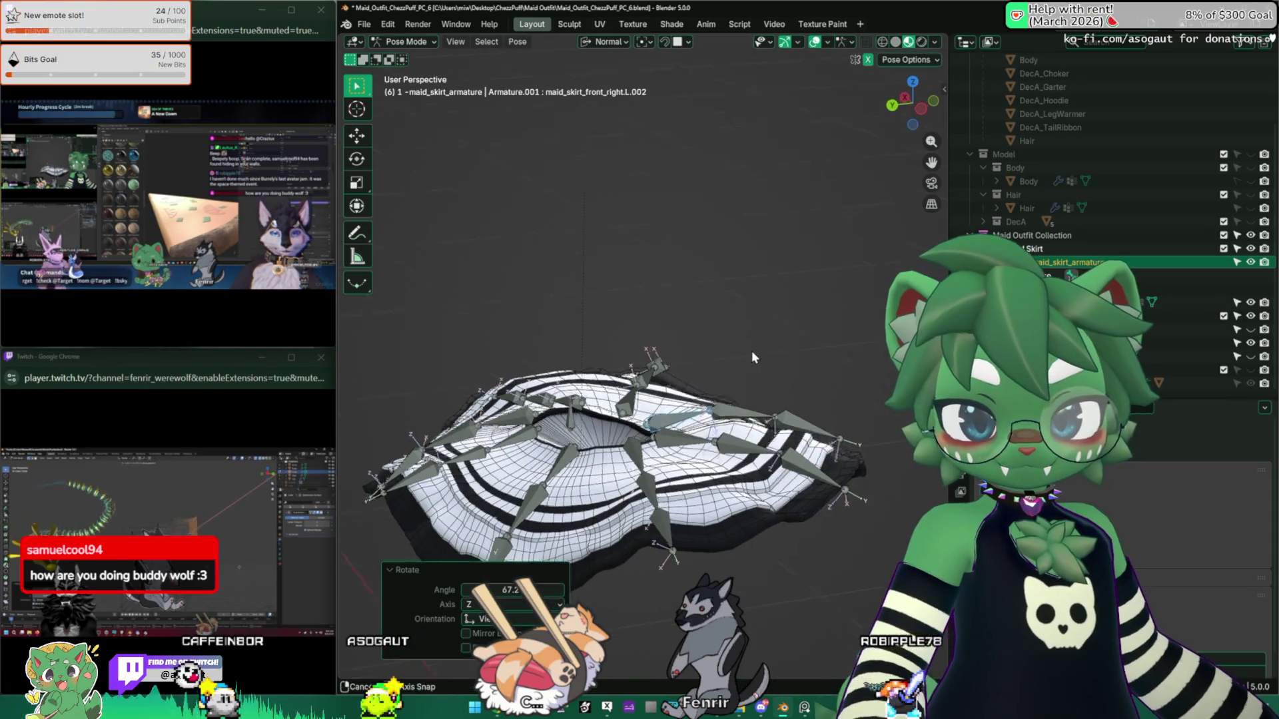
mouse_move(751, 351)
middle_down()
mouse_move(585, 410)
mouse_move(566, 393)
mouse_move(382, 377)
mouse_move(516, 419)
mouse_move(705, 418)
middle_up()
key(r)
click(545, 400)
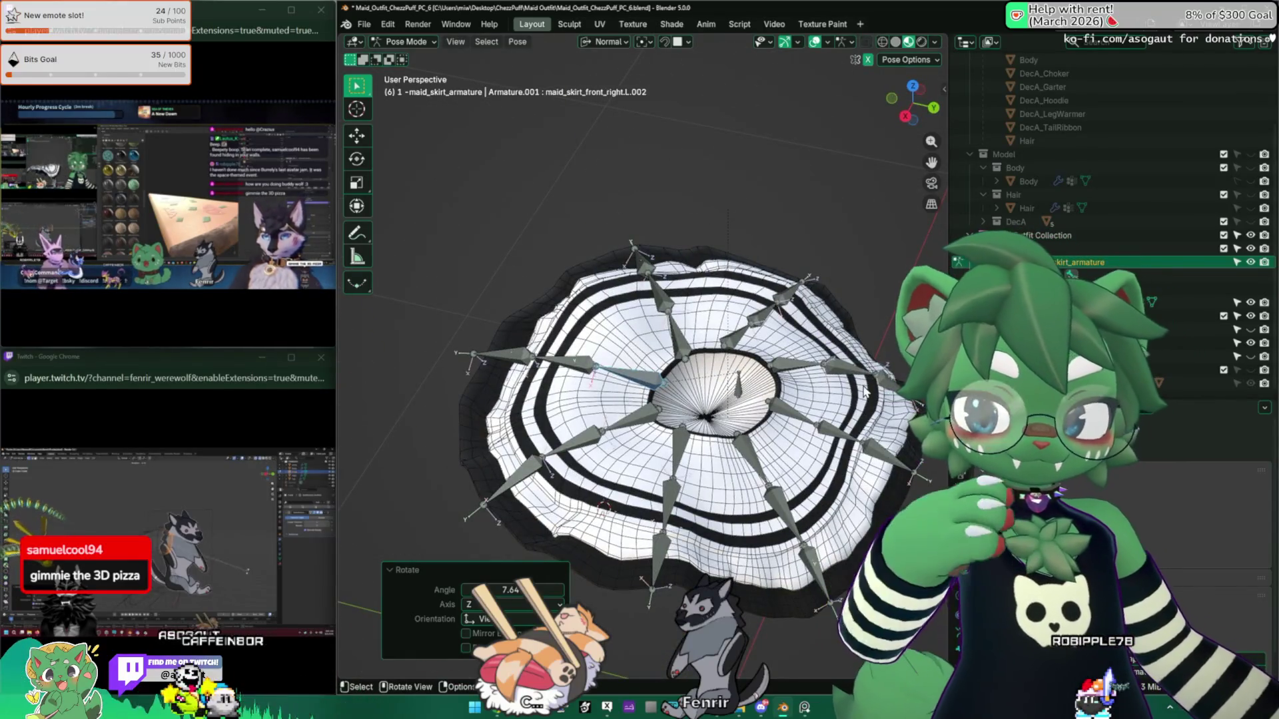
Step: Unhide the top and bodice mesh, then twist the back skirt bone around Z twice
click(1251, 329)
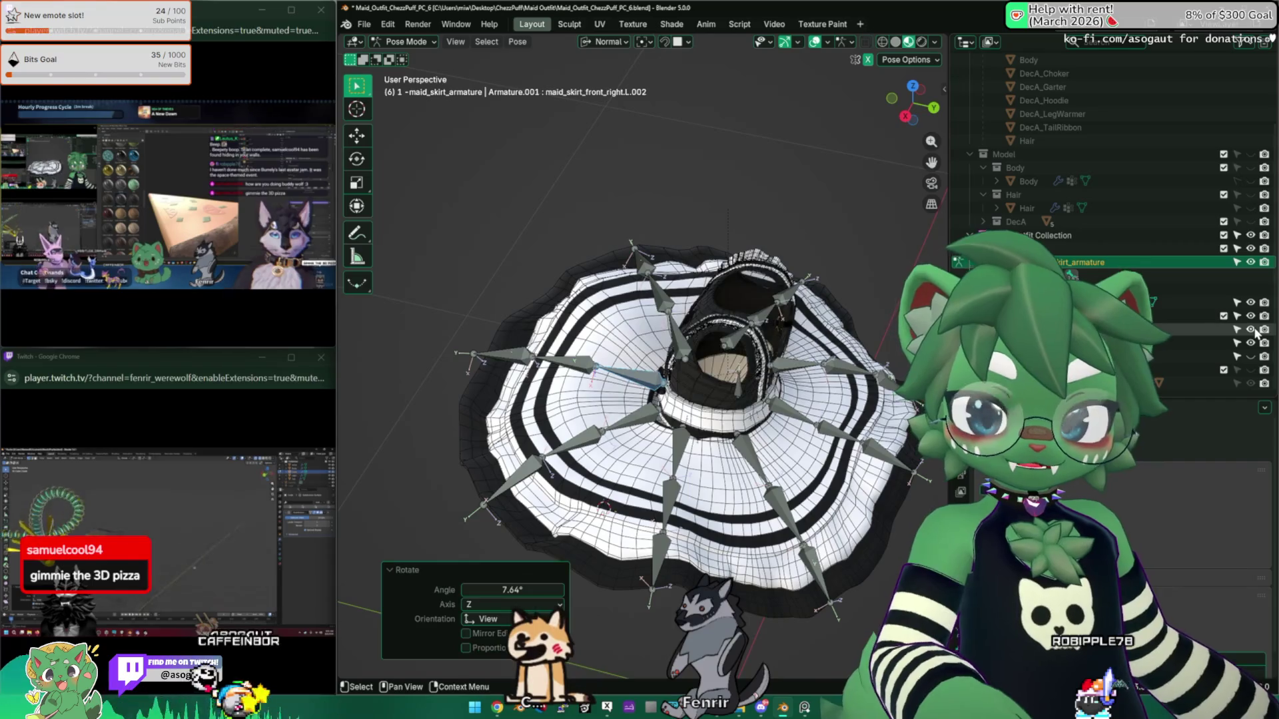
mouse_move(706, 346)
middle_down()
mouse_move(774, 381)
mouse_move(740, 334)
middle_up()
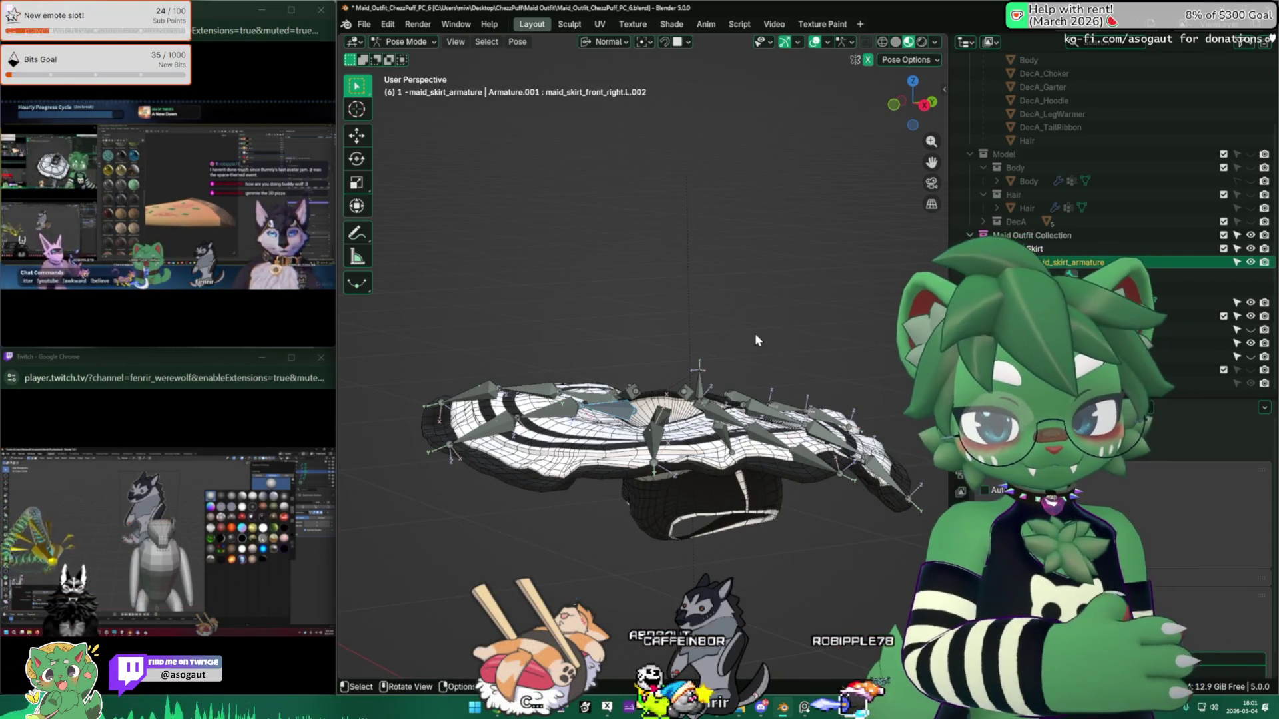
mouse_move(756, 339)
middle_down()
mouse_move(737, 332)
mouse_move(687, 378)
mouse_move(666, 427)
mouse_move(747, 372)
mouse_move(841, 410)
mouse_move(669, 526)
middle_up()
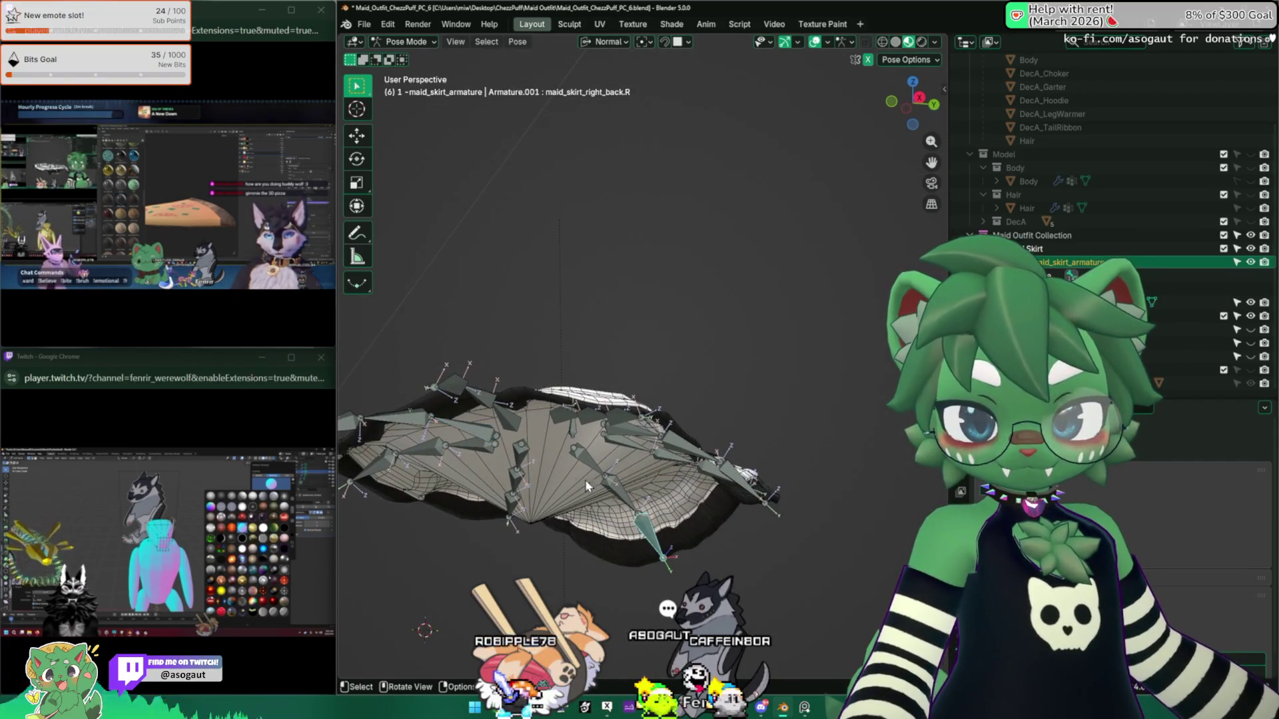
mouse_move(623, 459)
middle_down()
mouse_move(680, 408)
mouse_move(607, 358)
mouse_move(663, 362)
mouse_move(666, 346)
middle_up()
key(r)
click(642, 441)
key(r)
click(650, 384)
Step: Select the maid_skirt_root bone and move it along the Z axis
click(663, 362)
key(g)
key(z)
key(z)
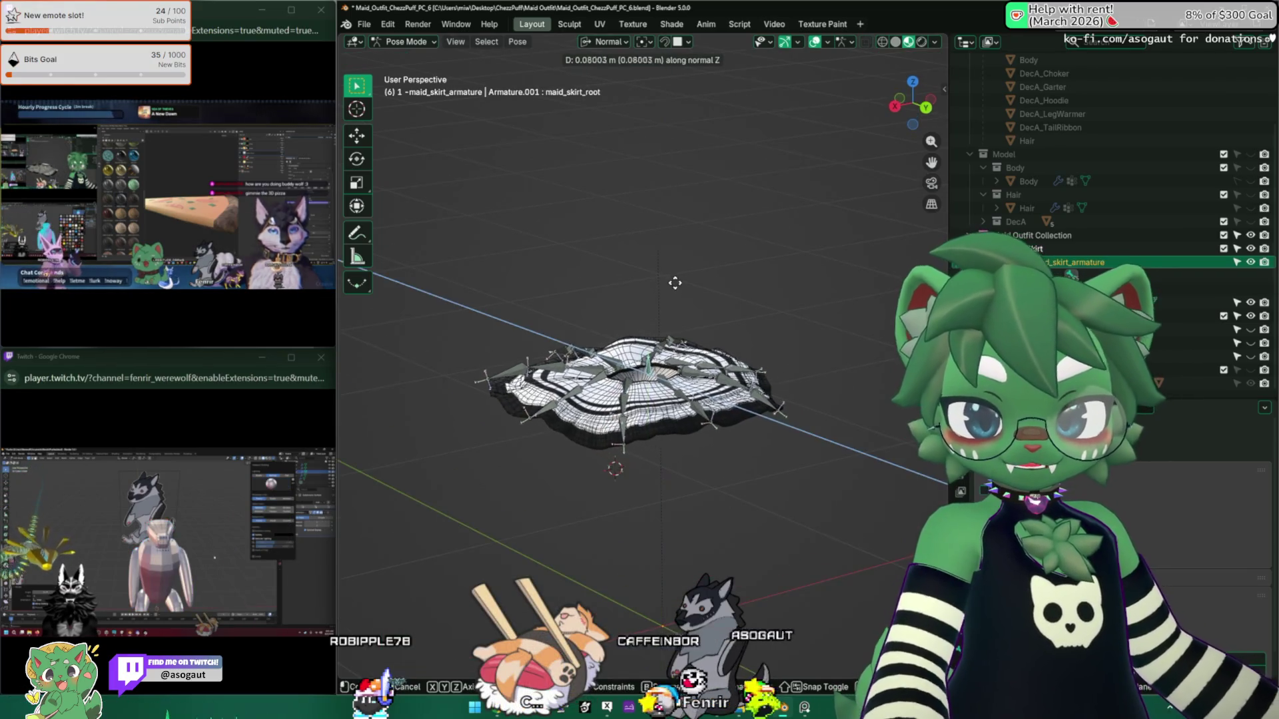
click(676, 293)
mouse_move(676, 294)
middle_down()
mouse_move(513, 322)
mouse_move(629, 343)
middle_up()
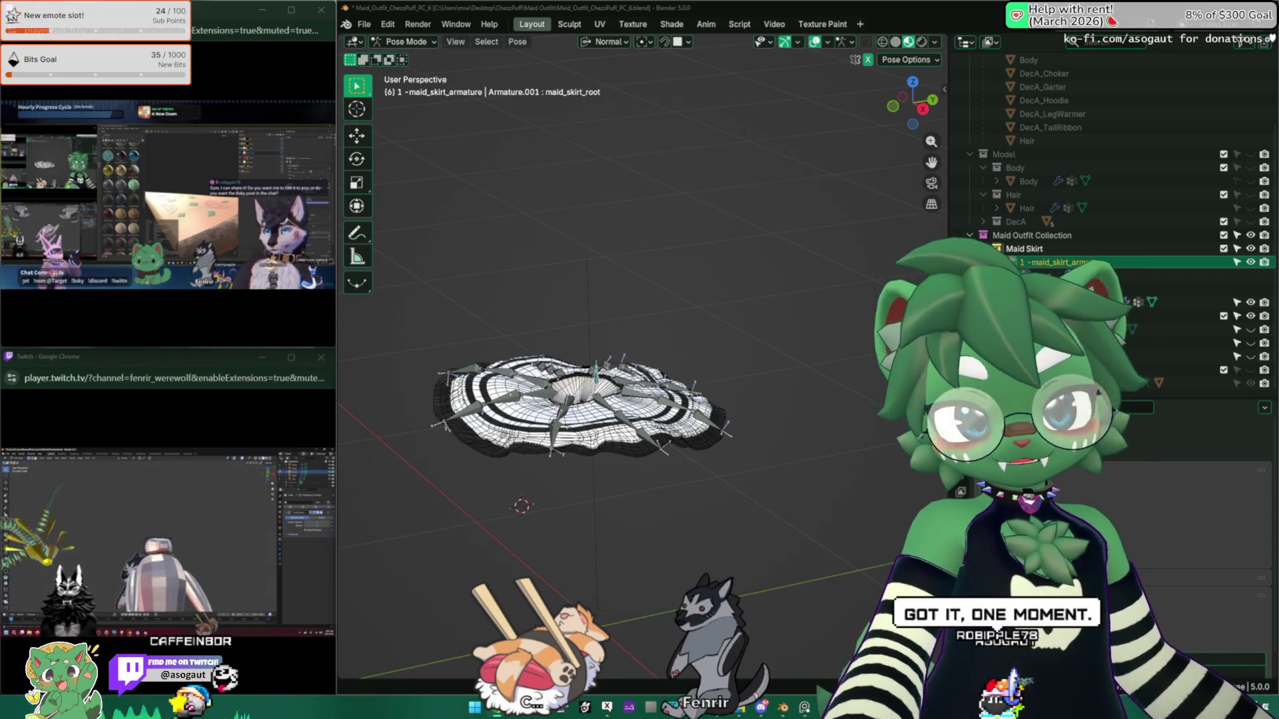
Step: Bring the Chrome window onto the screen and maximize it
mouse_move(1278, 40)
mouse_down()
mouse_move(1278, 64)
mouse_move(470, 144)
mouse_up()
double_click(634, 140)
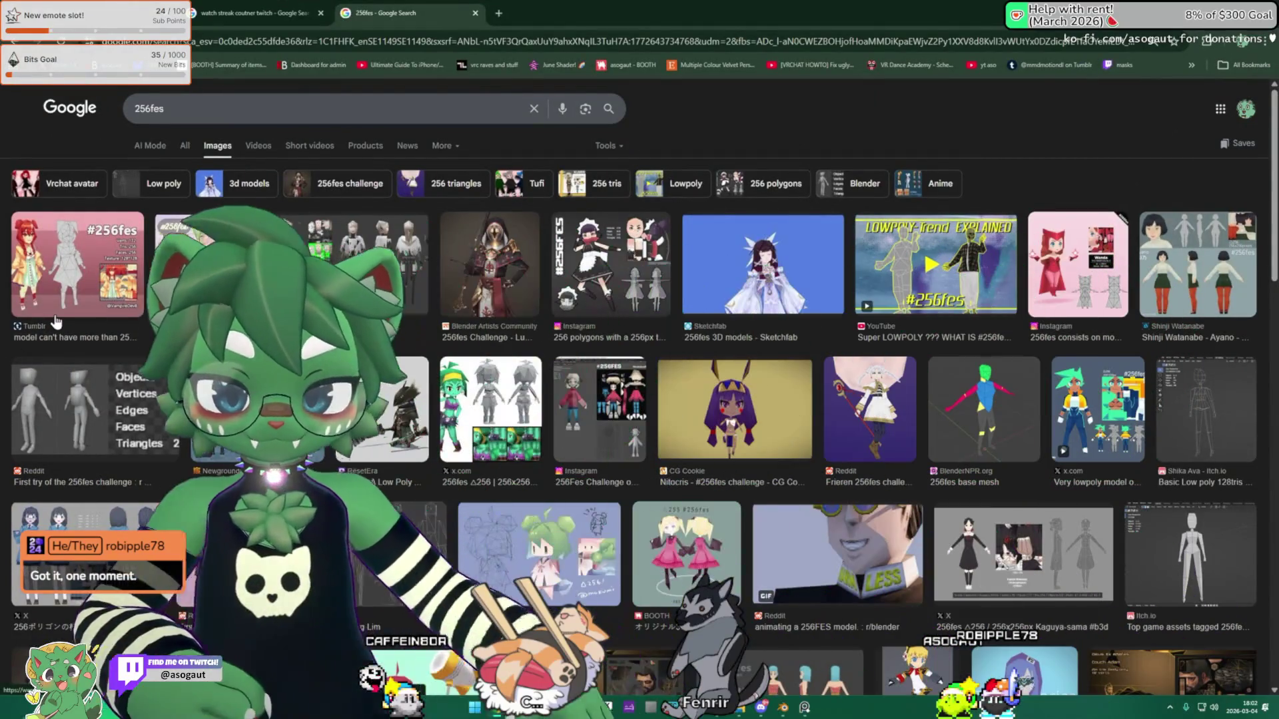
Step: Browse the 256fes image results, previewing the LOWPOLY Trend EXPLAINED video and an x.com model sheet
click(77, 266)
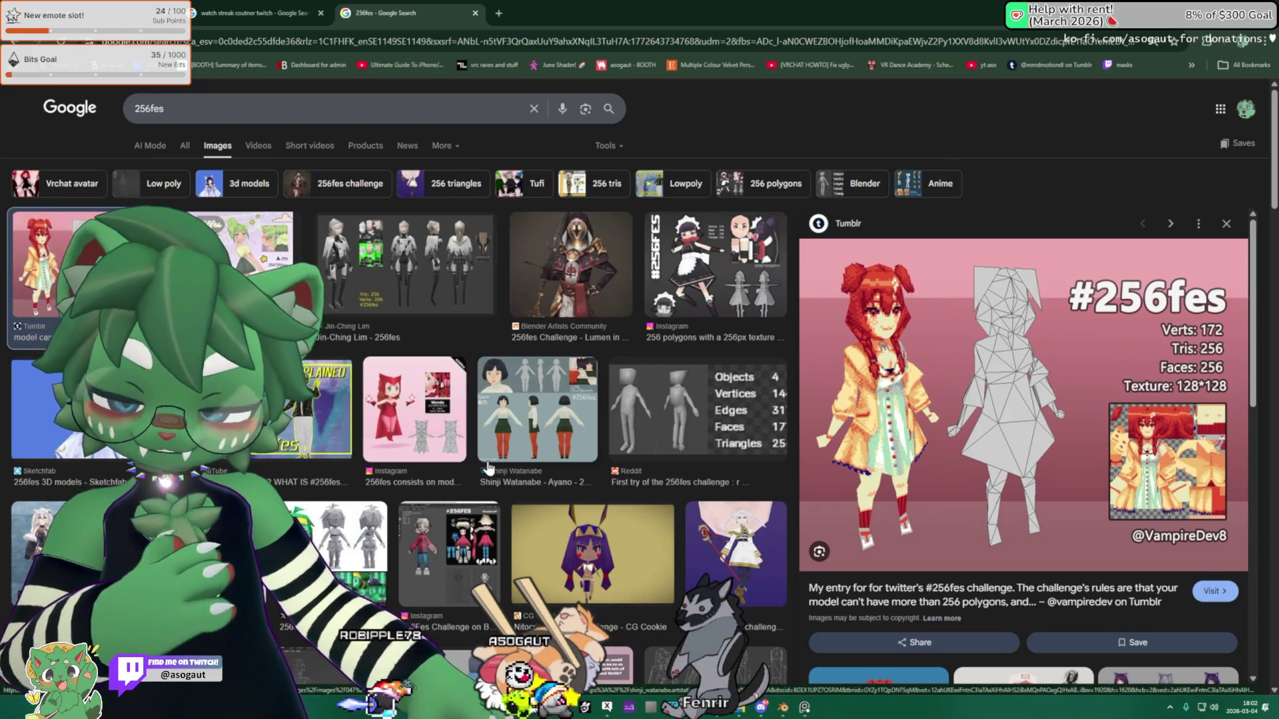
key(Right)
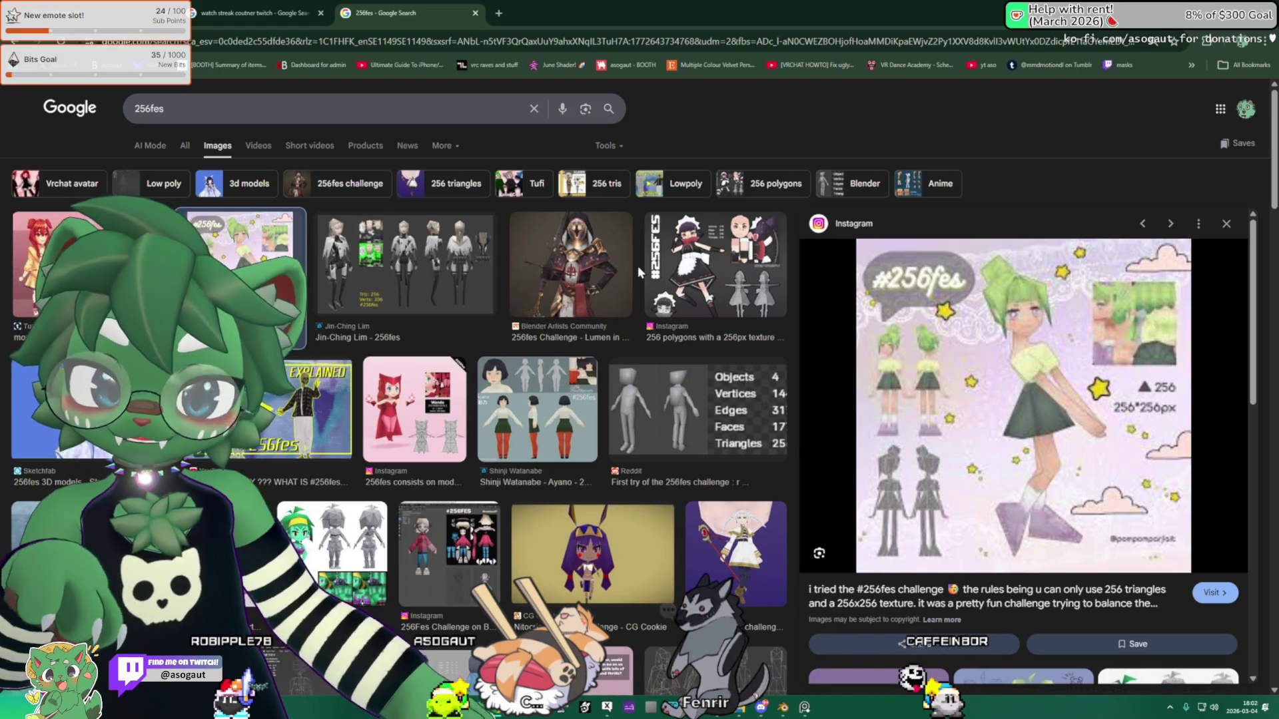
click(280, 402)
scroll(313, 398, down, 3)
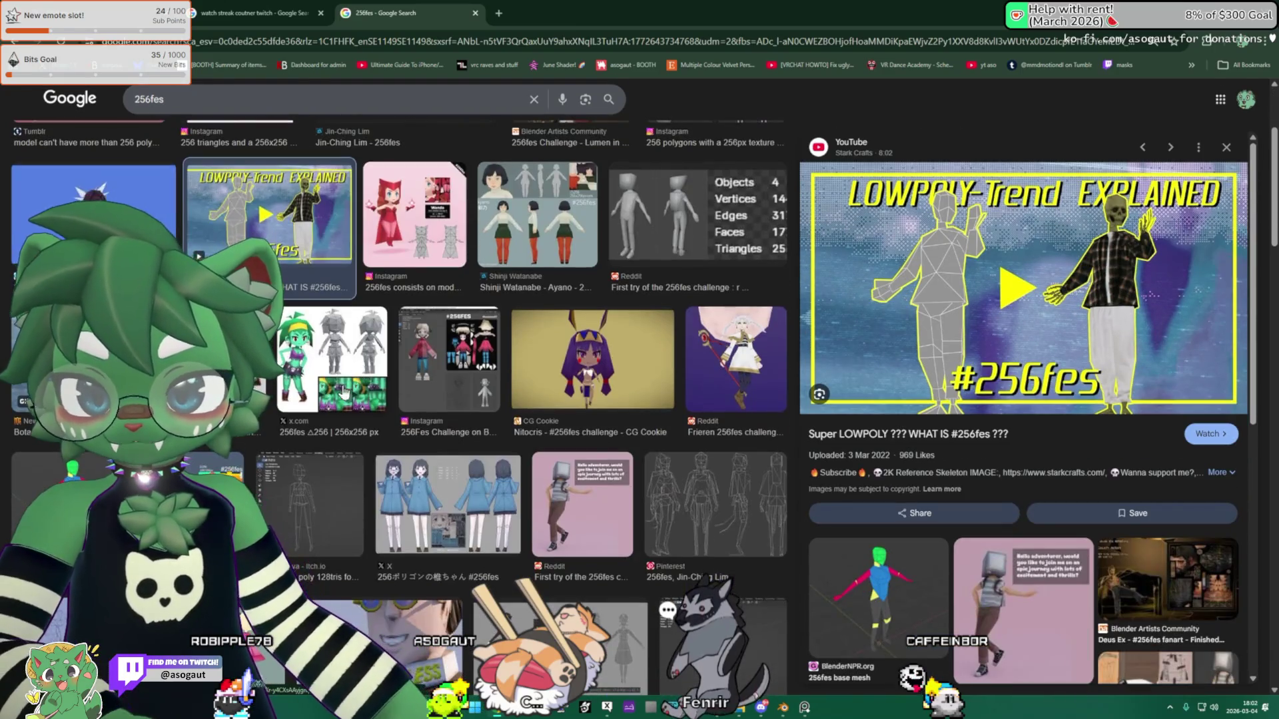
click(346, 351)
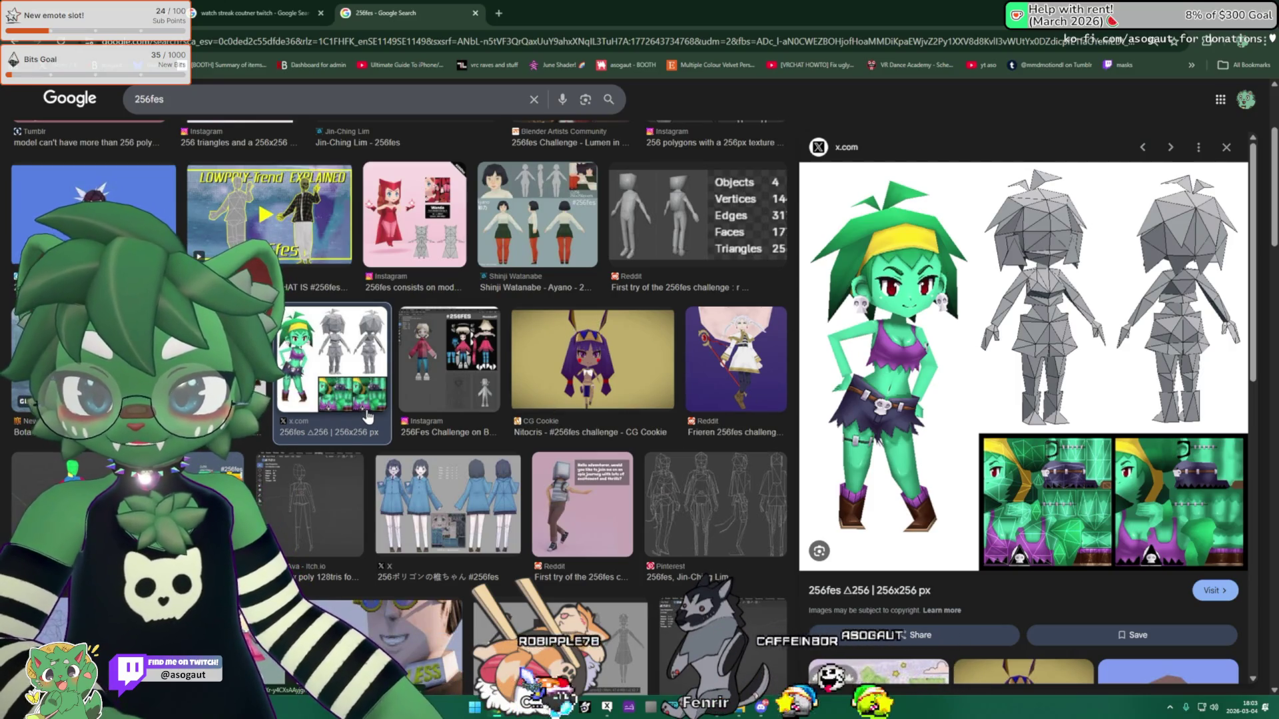
scroll(405, 410, down, 2)
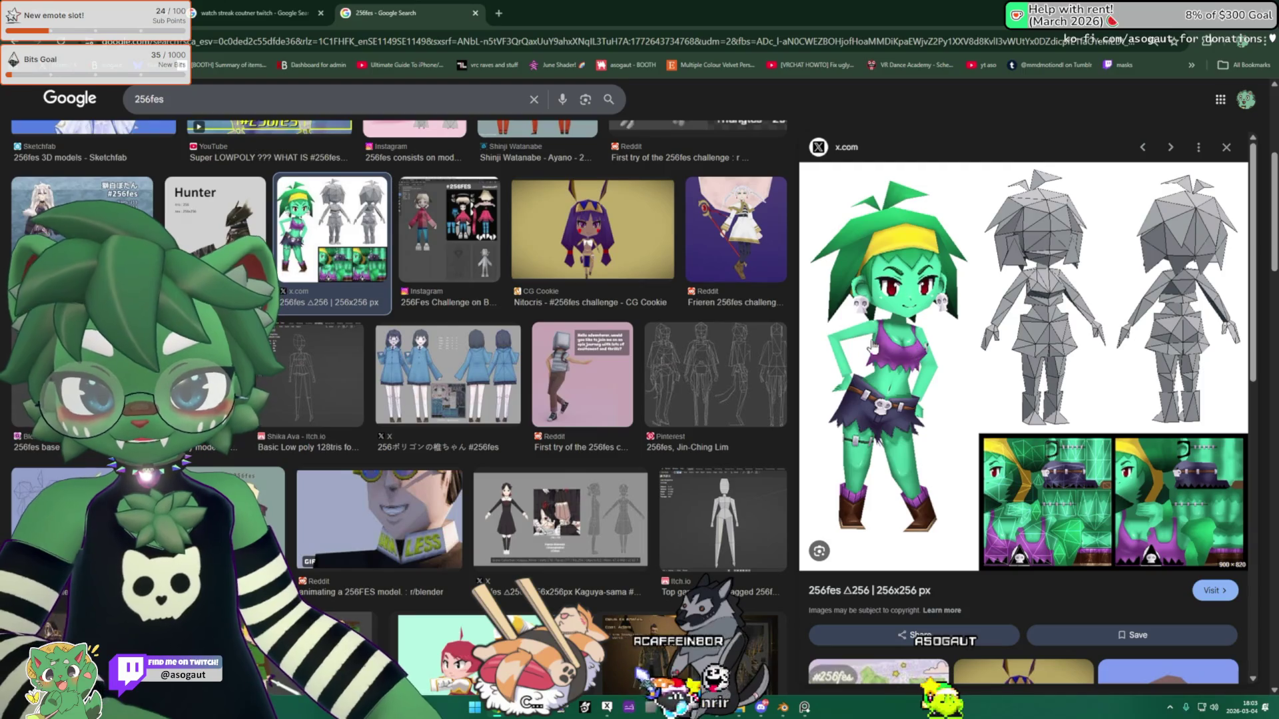
Step: Preview the Pinterest sketch, low-poly Link, Studio Kingmo sheet and fox model, then close the 256fes tab
click(60, 506)
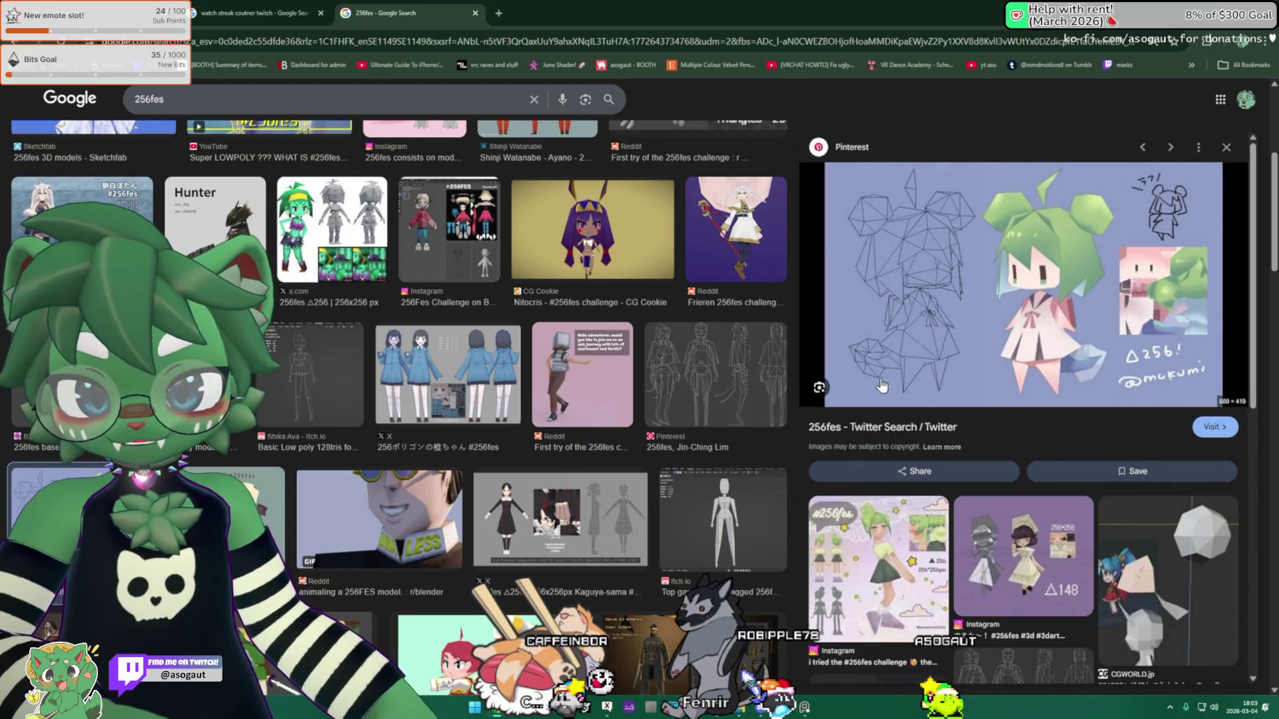
scroll(333, 411, down, 4)
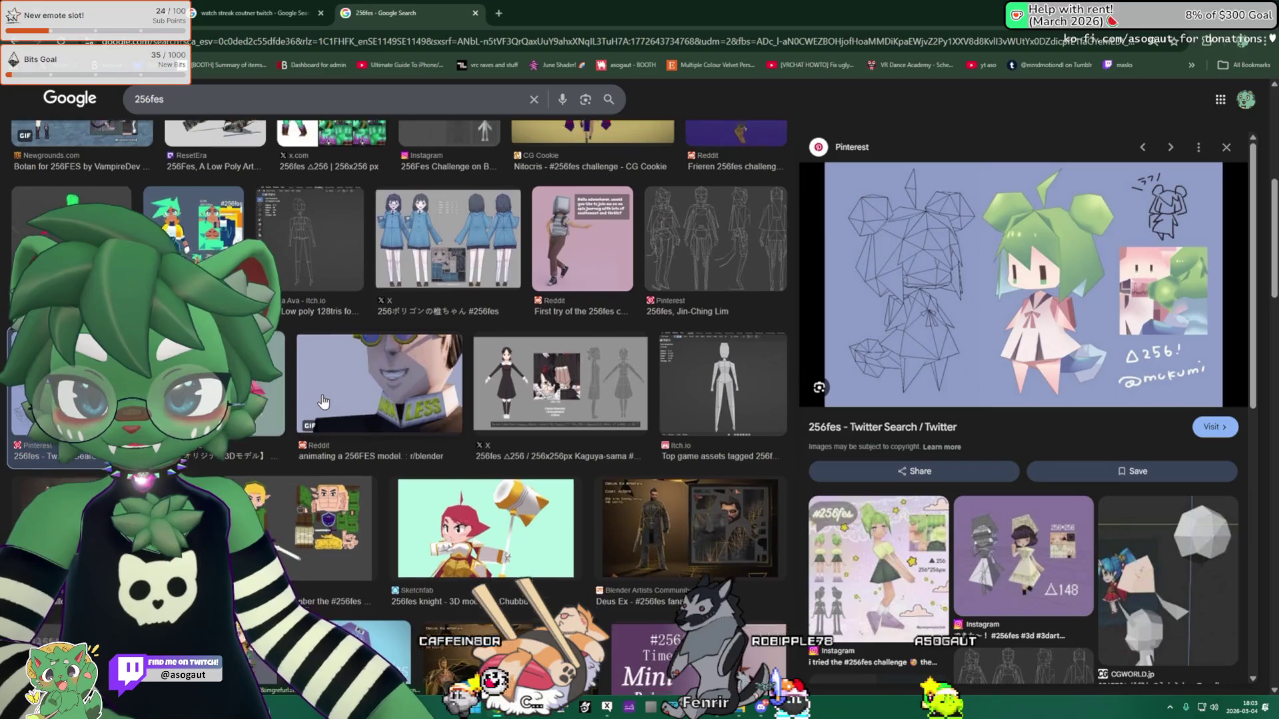
click(333, 411)
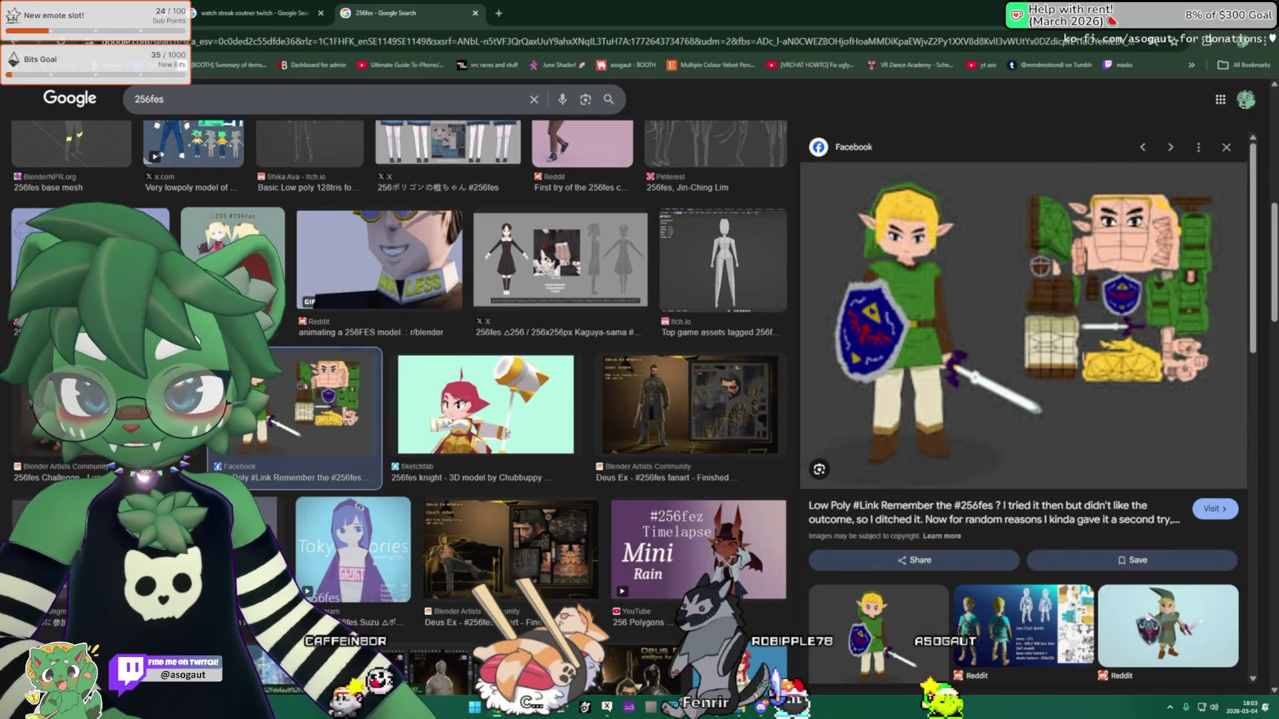
scroll(333, 411, down, 2)
click(100, 426)
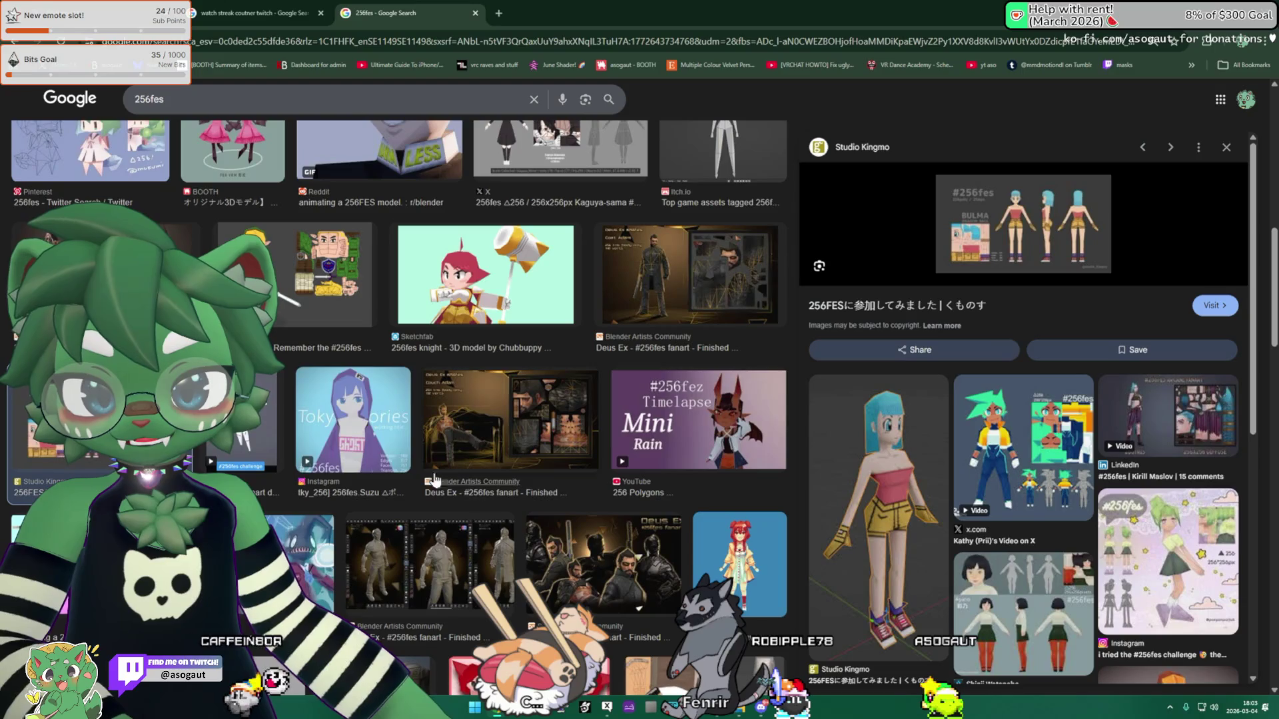
scroll(379, 382, down, 4)
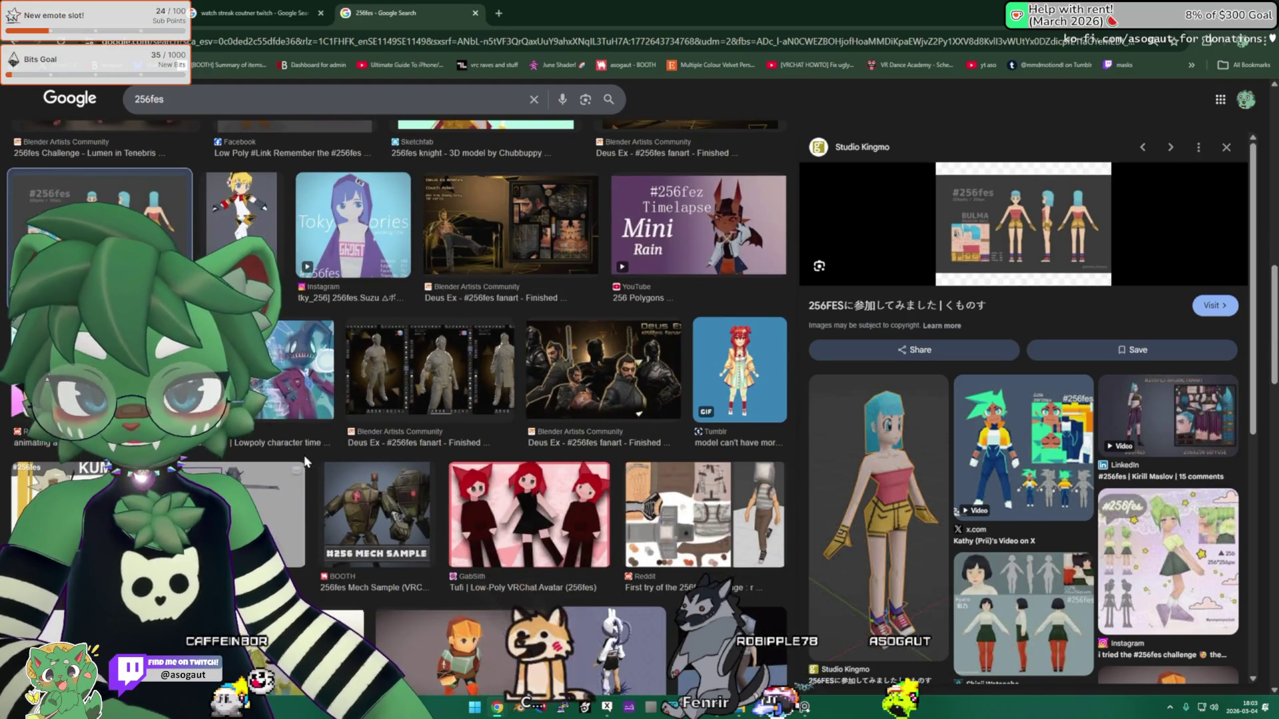
scroll(291, 458, down, 2)
scroll(292, 459, down, 4)
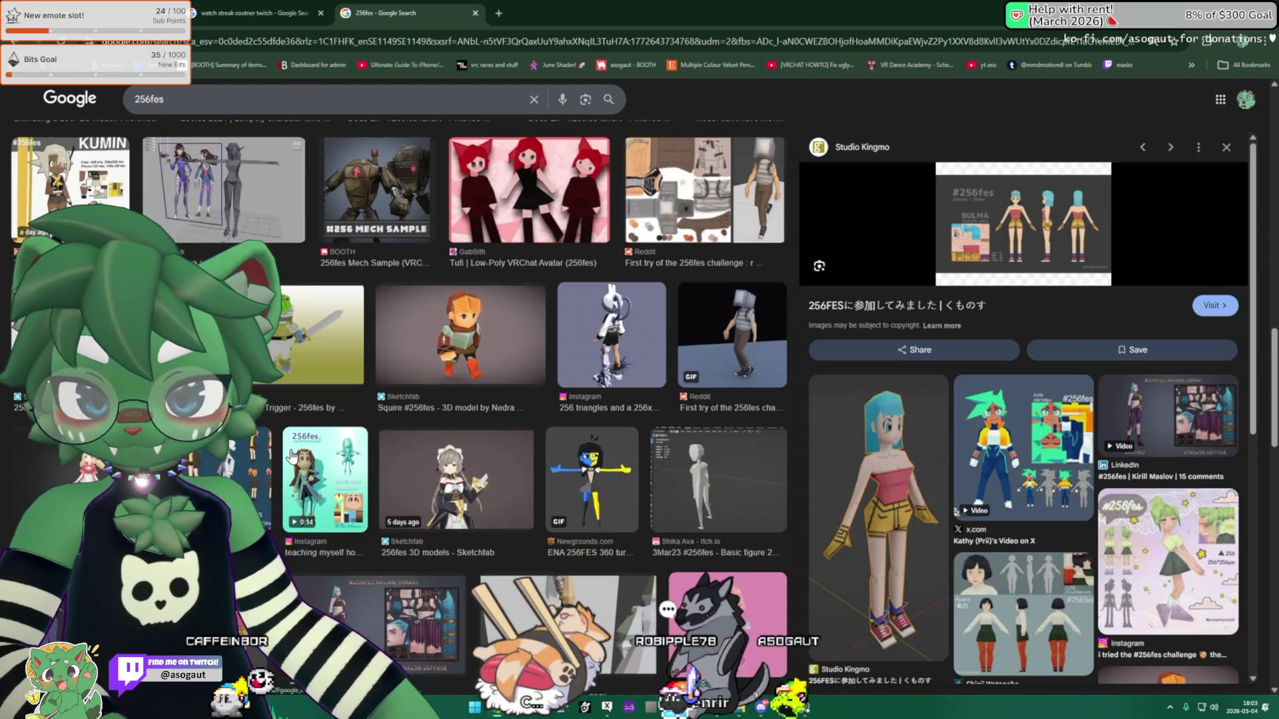
scroll(292, 457, down, 3)
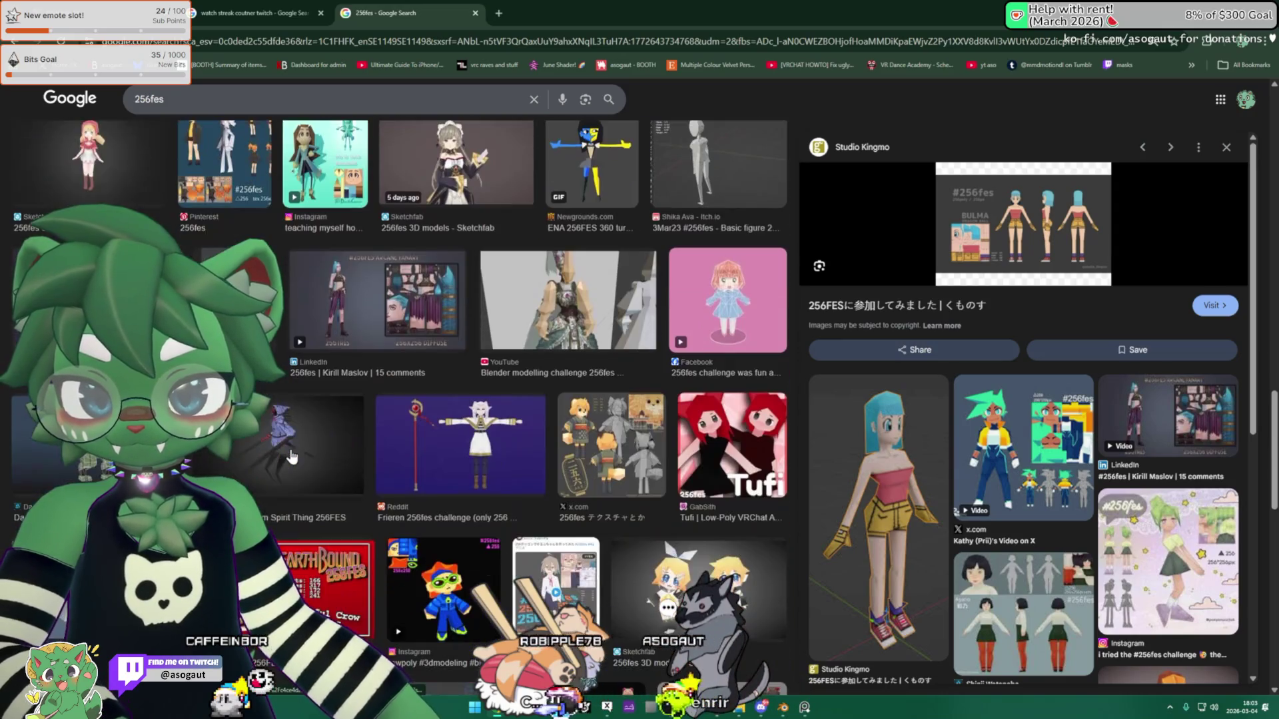
click(560, 452)
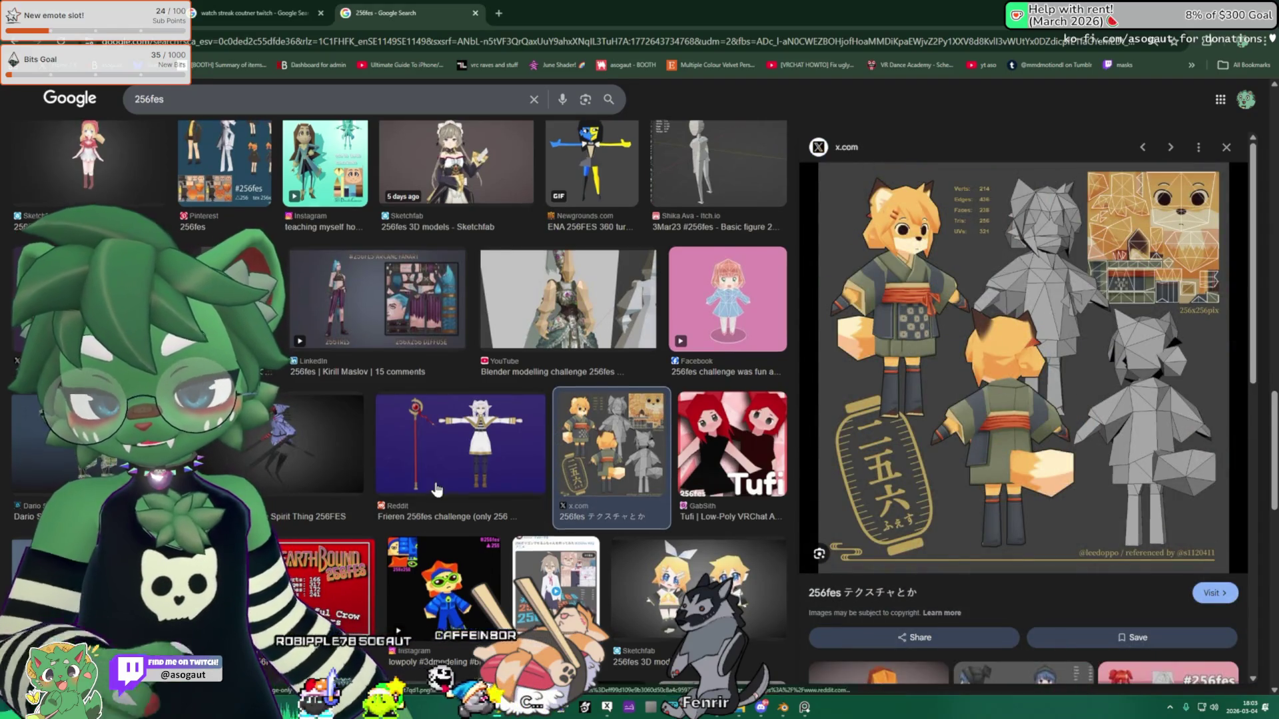
scroll(526, 473, down, 2)
scroll(580, 452, down, 2)
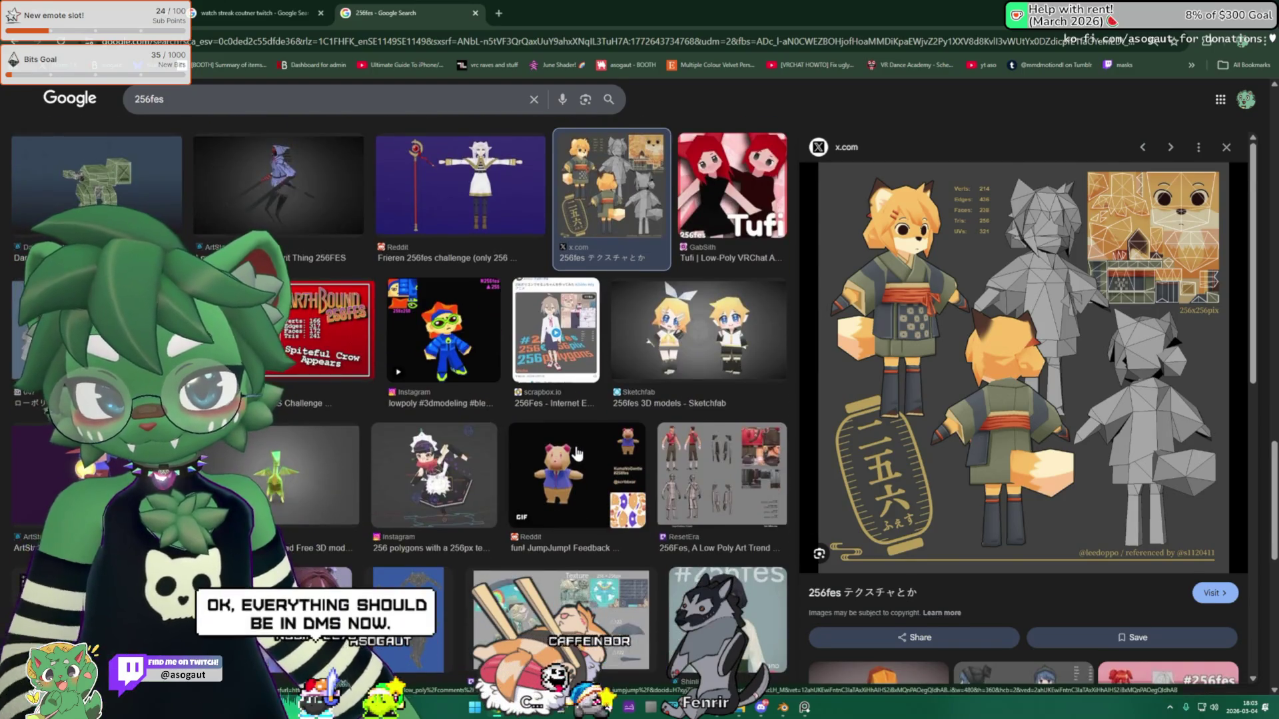
scroll(577, 453, up, 10)
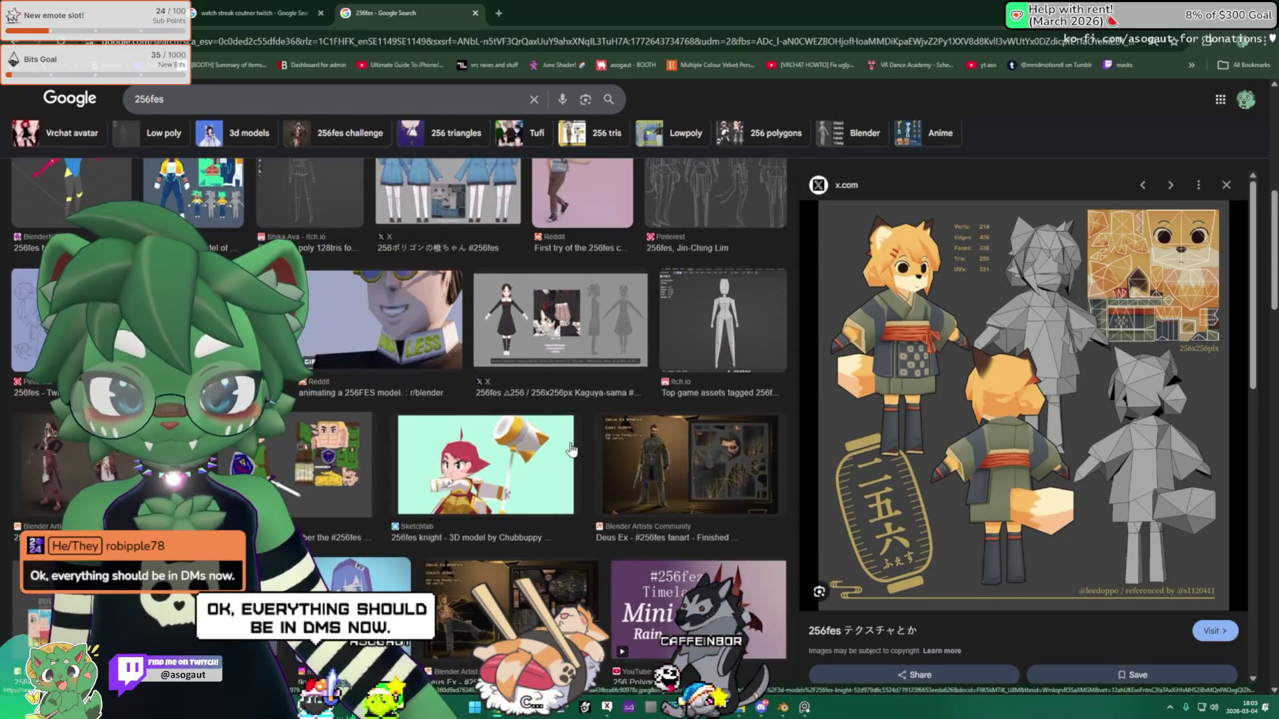
key(ctrl+w)
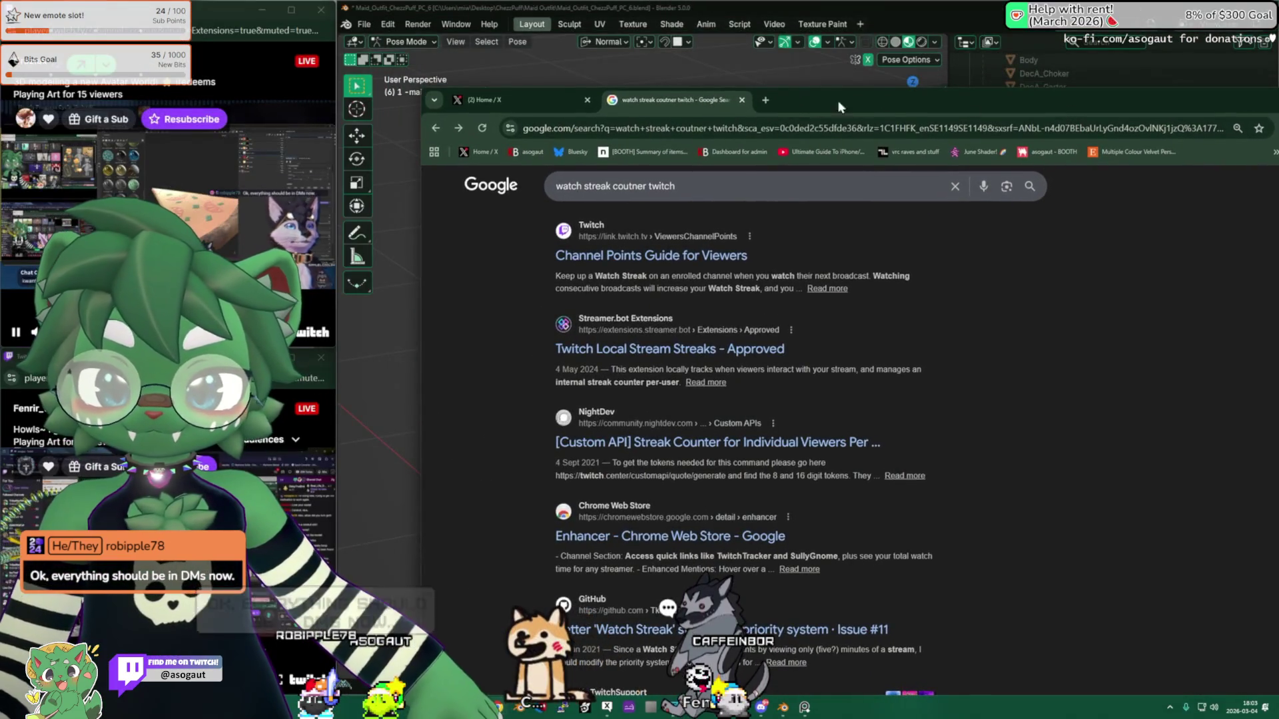
Step: Switch back to Blender and zoom in on the splayed skirt in orthographic front view
key(alt+Tab)
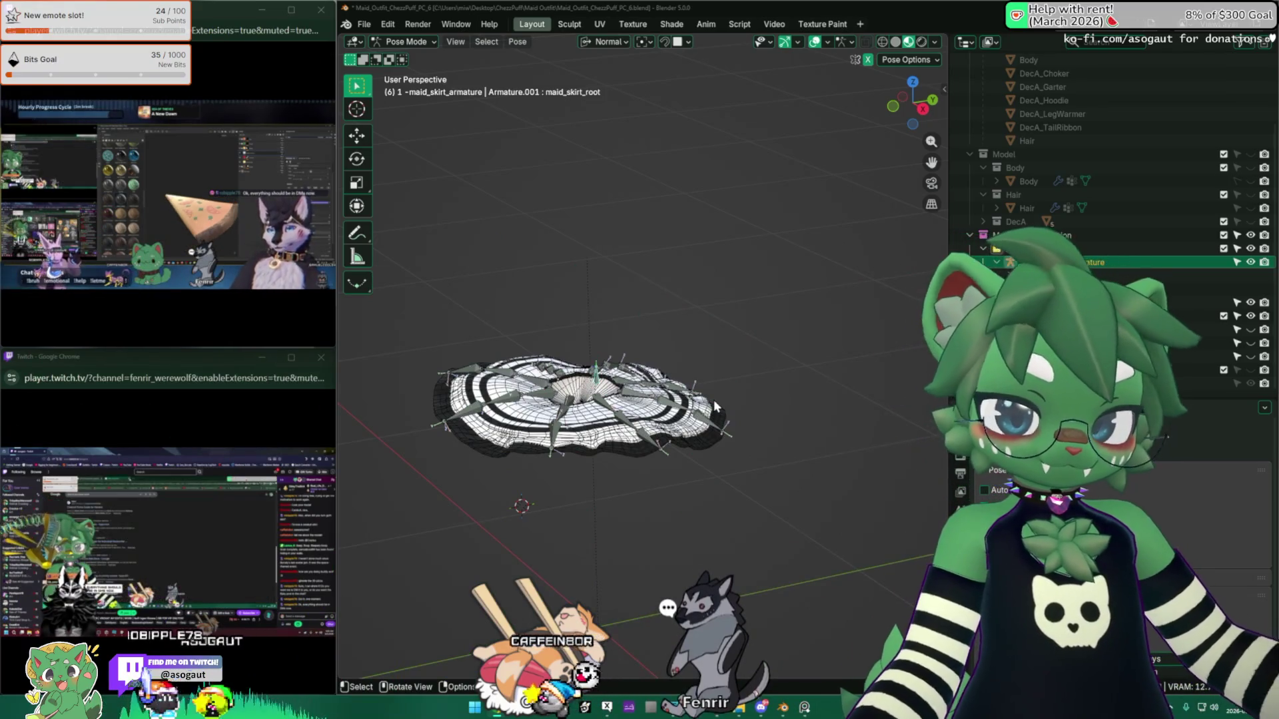
mouse_move(454, 453)
middle_down()
mouse_move(381, 438)
mouse_move(589, 434)
middle_up()
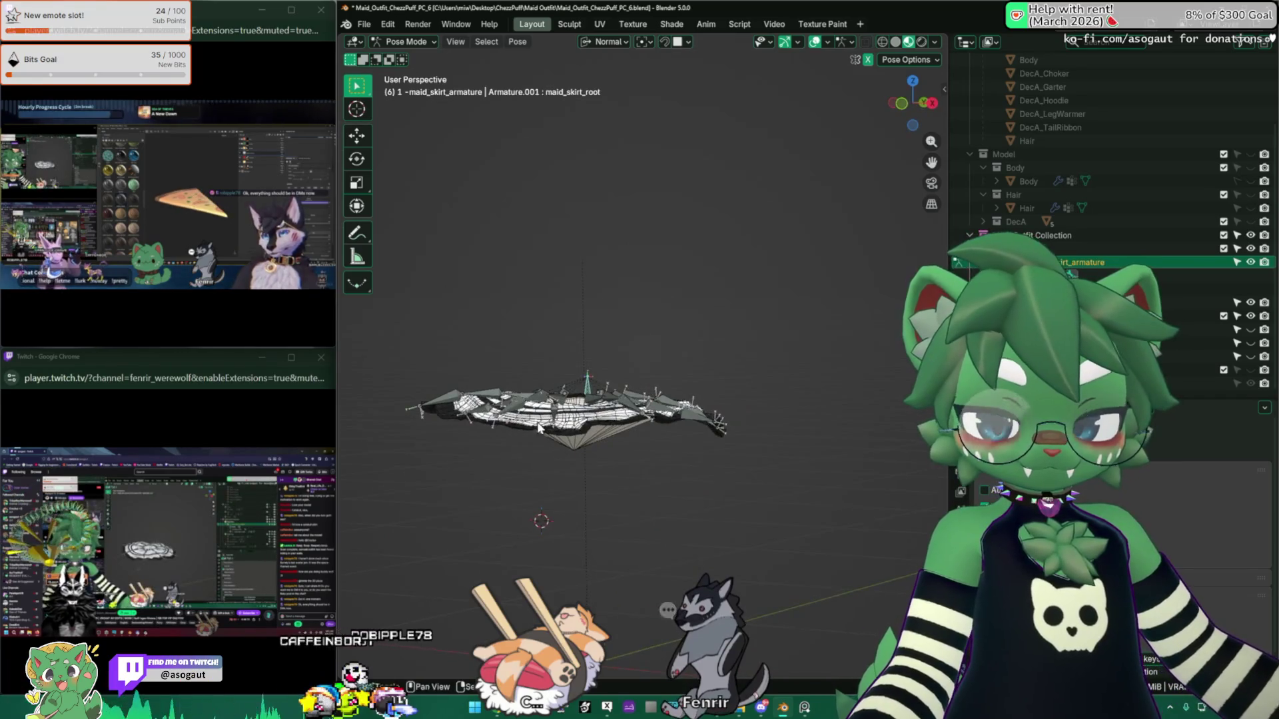
key(KP_5)
key(KP_1)
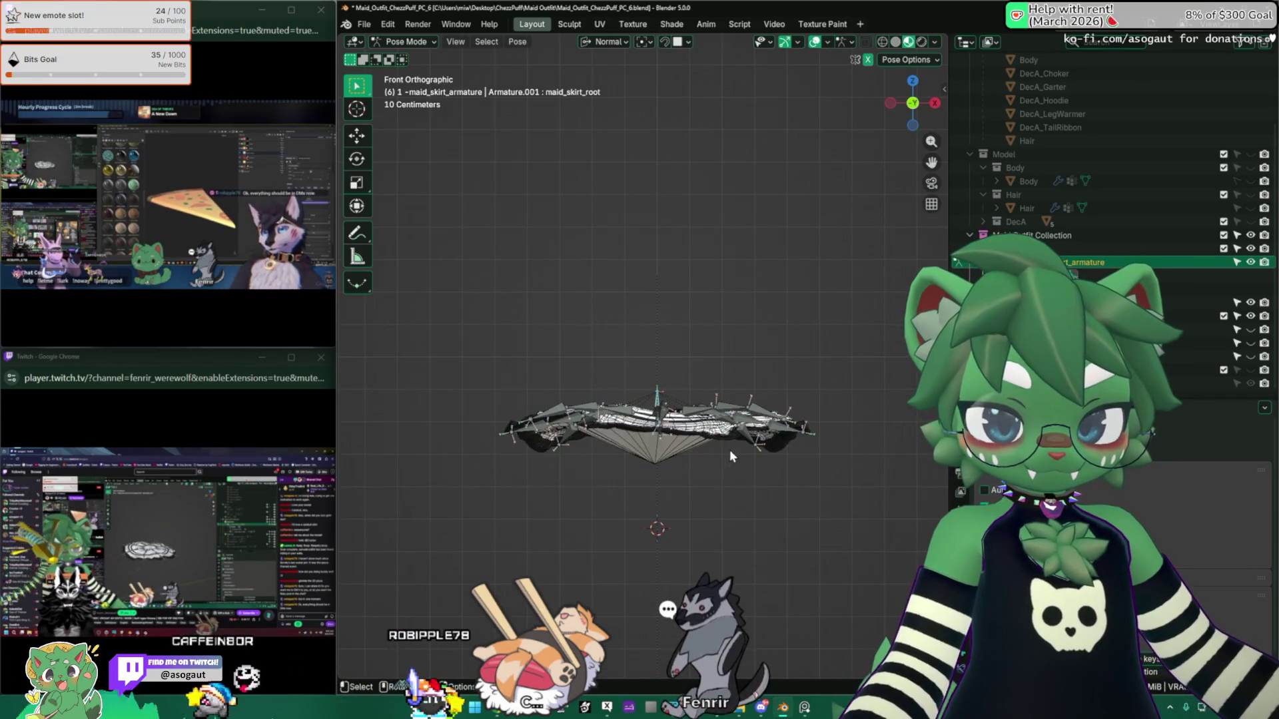
scroll(732, 453, up, 2)
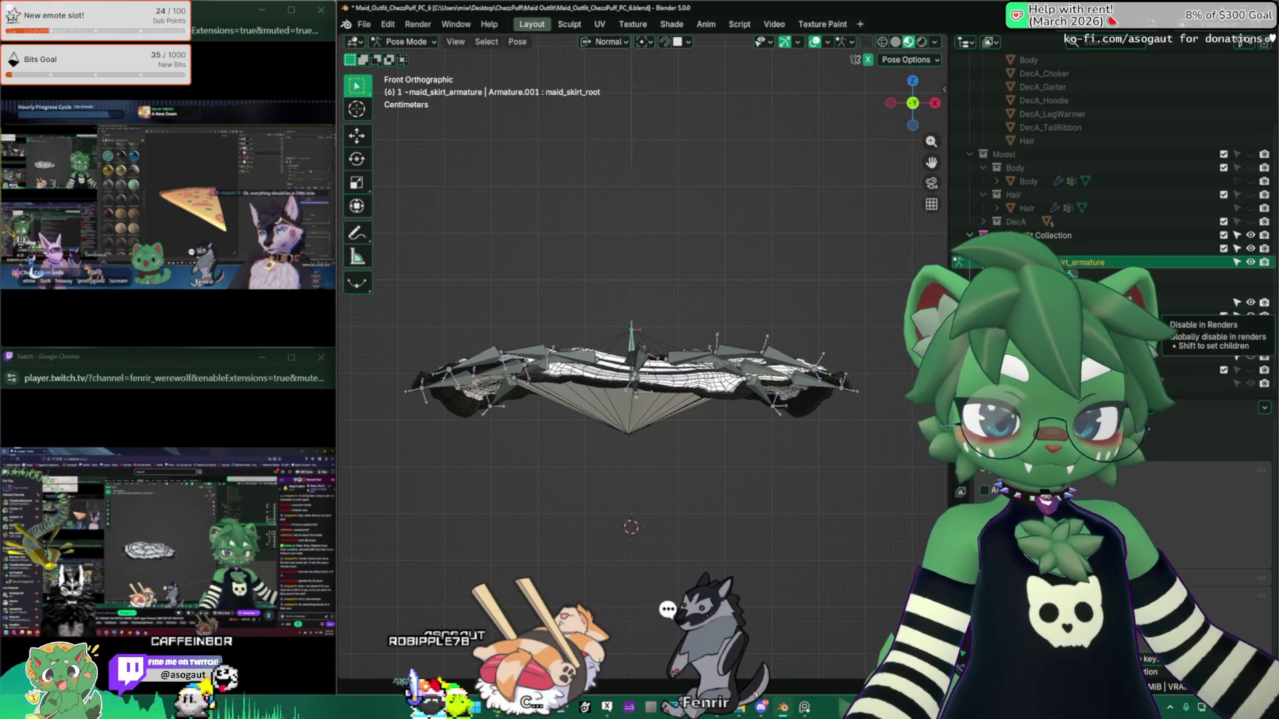
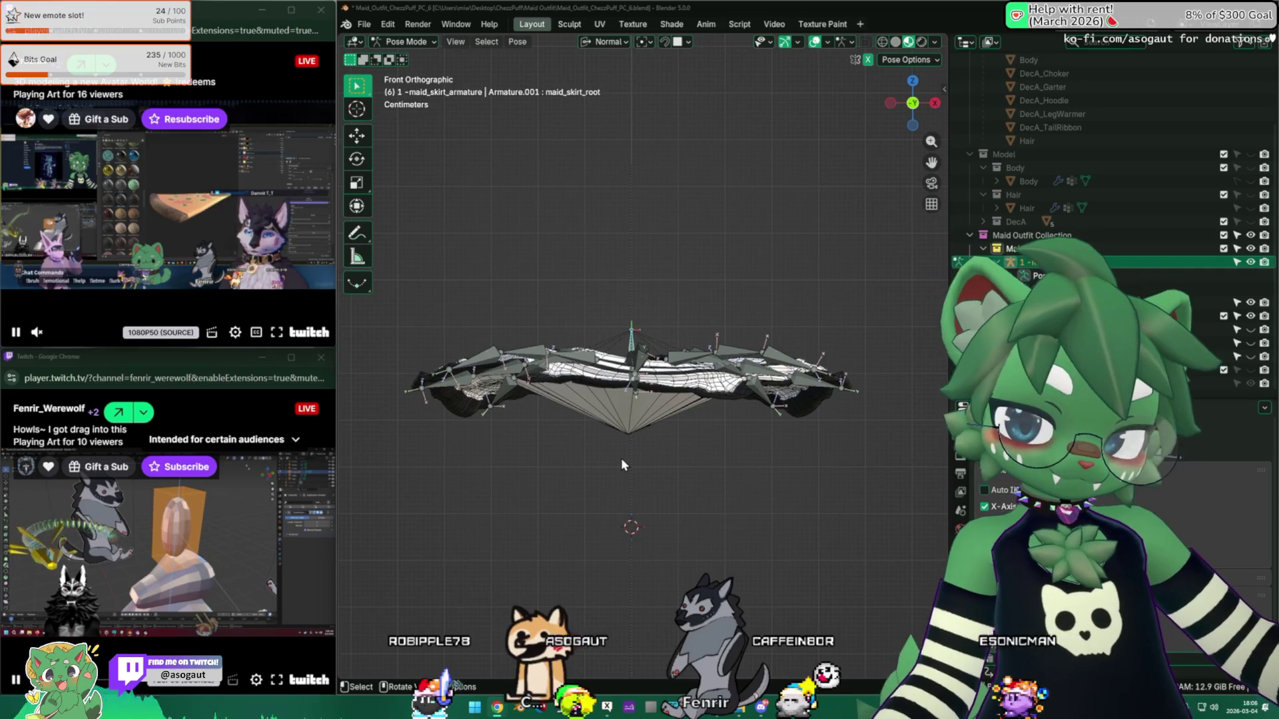
Step: Return the armature to Object Mode, select maid_skirt_mesh and enter Weight Paint mode
mouse_move(619, 459)
middle_down()
mouse_move(660, 473)
mouse_move(733, 571)
mouse_move(693, 506)
middle_up()
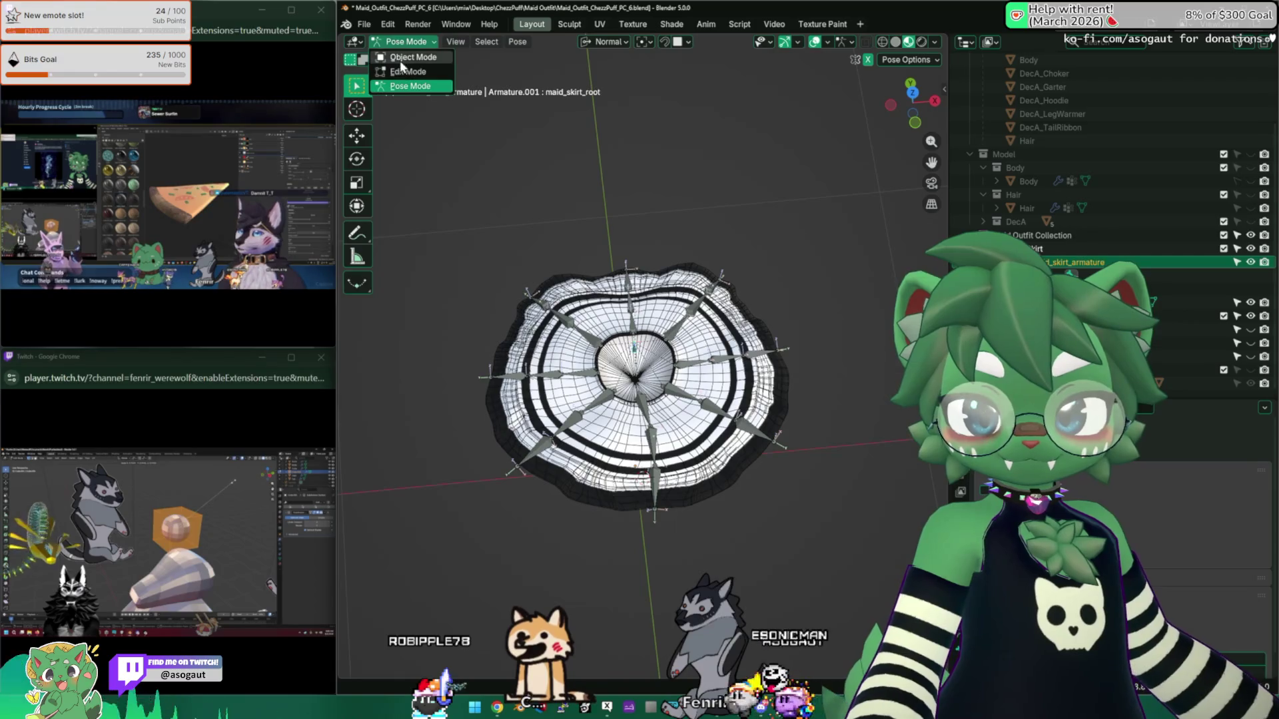
click(402, 58)
middle_drag(505, 297, 526, 373)
click(527, 373)
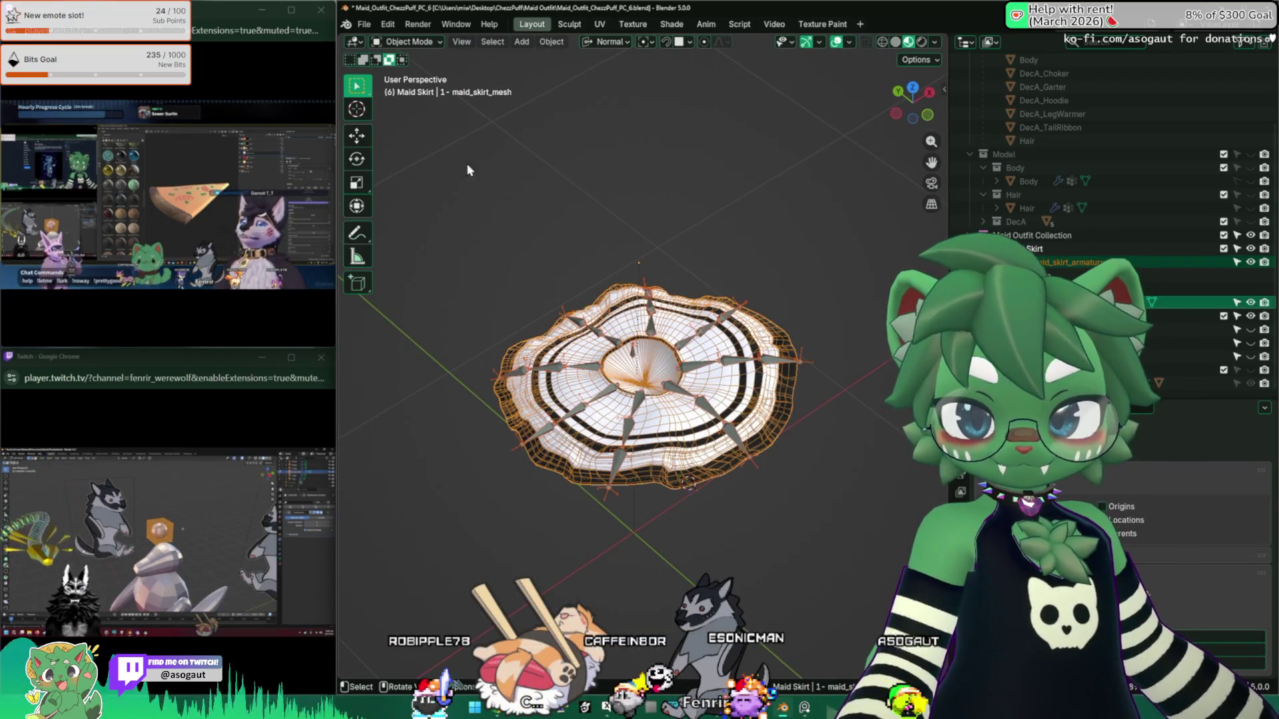
click(430, 120)
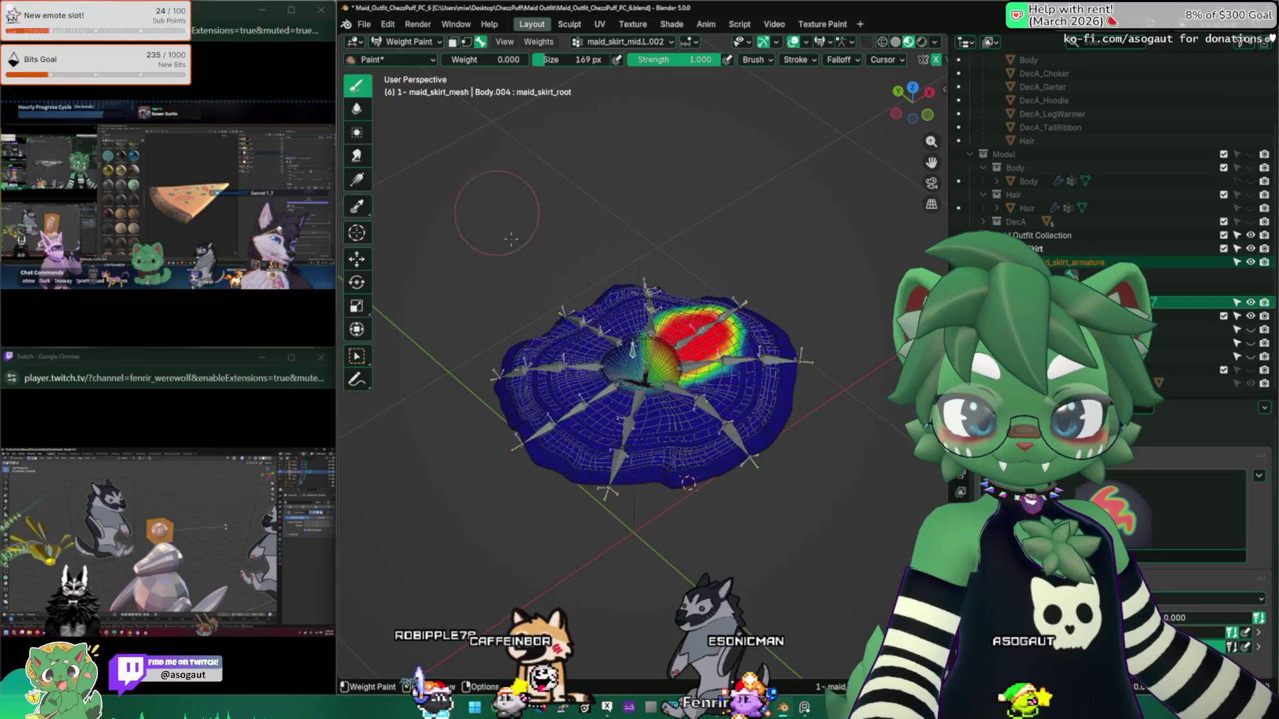
Step: Display the maid_skirt_mid.L bone's weights on the skirt's front-left section
middle_drag(600, 333, 666, 400)
scroll(632, 353, up, 3)
middle_drag(786, 466, 840, 539)
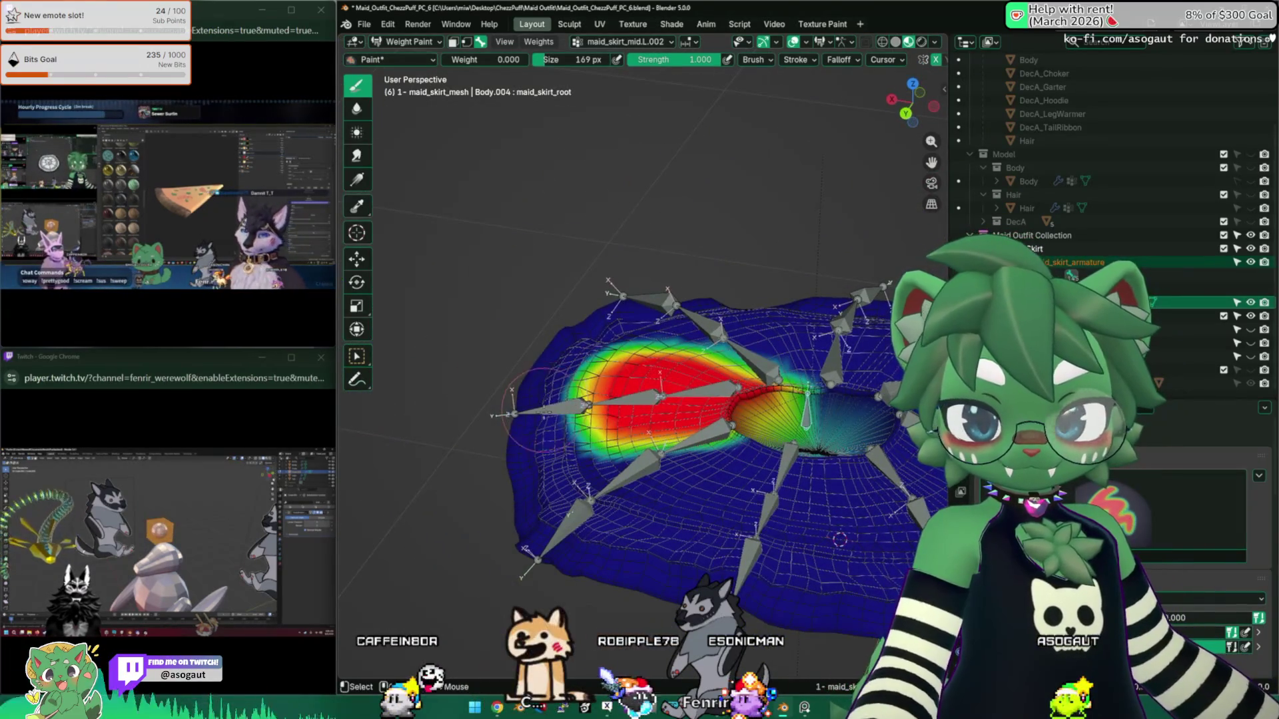
middle_drag(540, 406, 606, 378)
ctrl+click(606, 378)
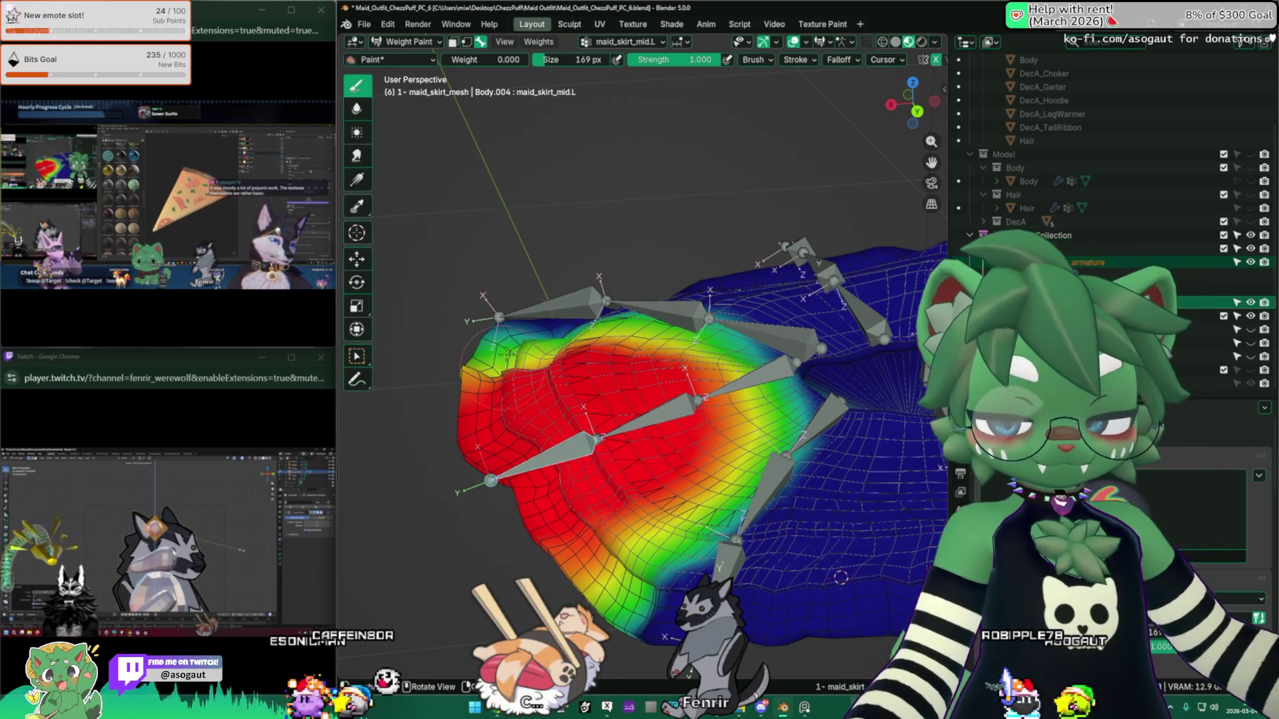
Step: Launch Blender 5.0 from Windows search and start a General scene
key(super)
text(blender 5.0)
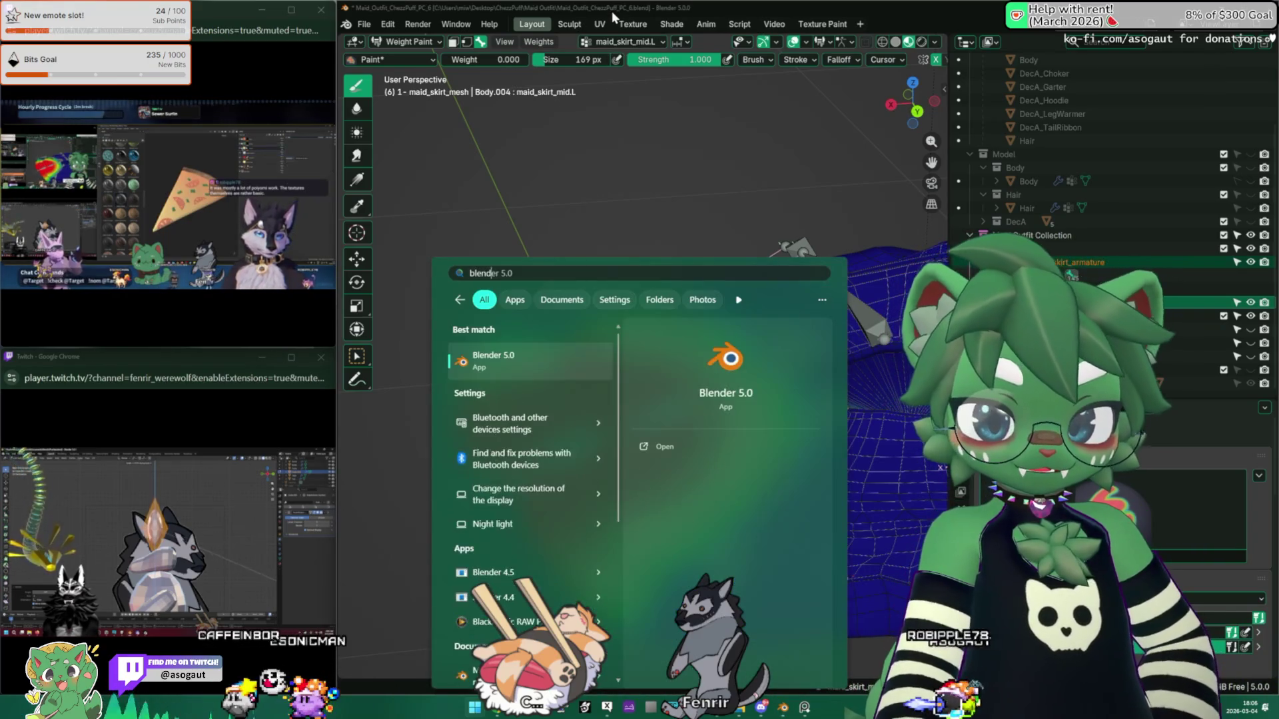
key(Return)
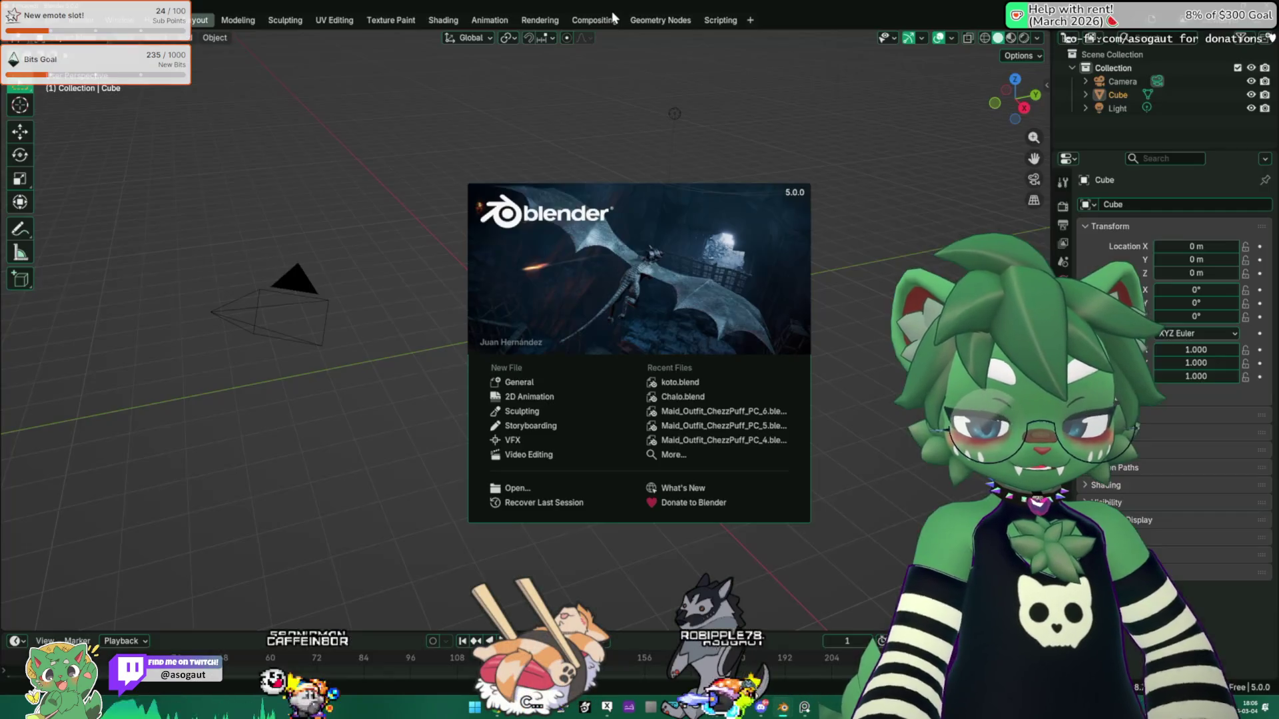
click(548, 131)
Step: Delete all default objects and add a UV Sphere at the origin
key(a)
key(Delete)
middle_drag(543, 271, 570, 263)
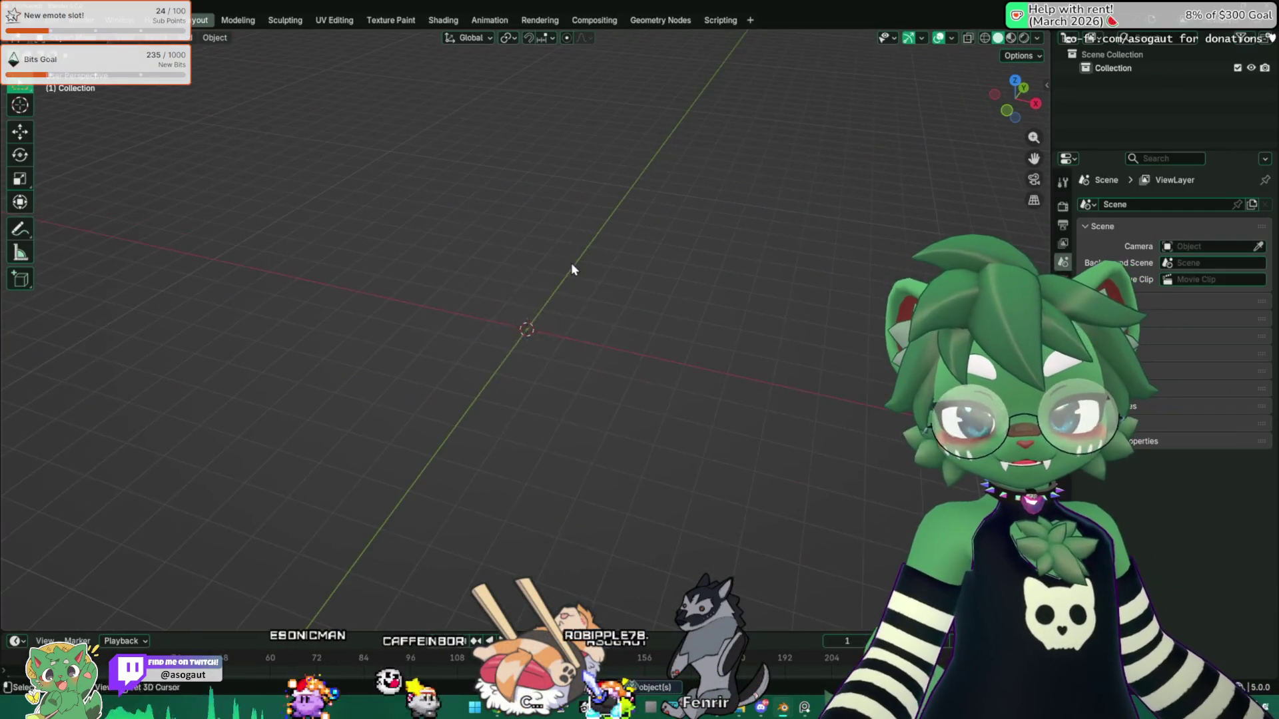
key(shift+a)
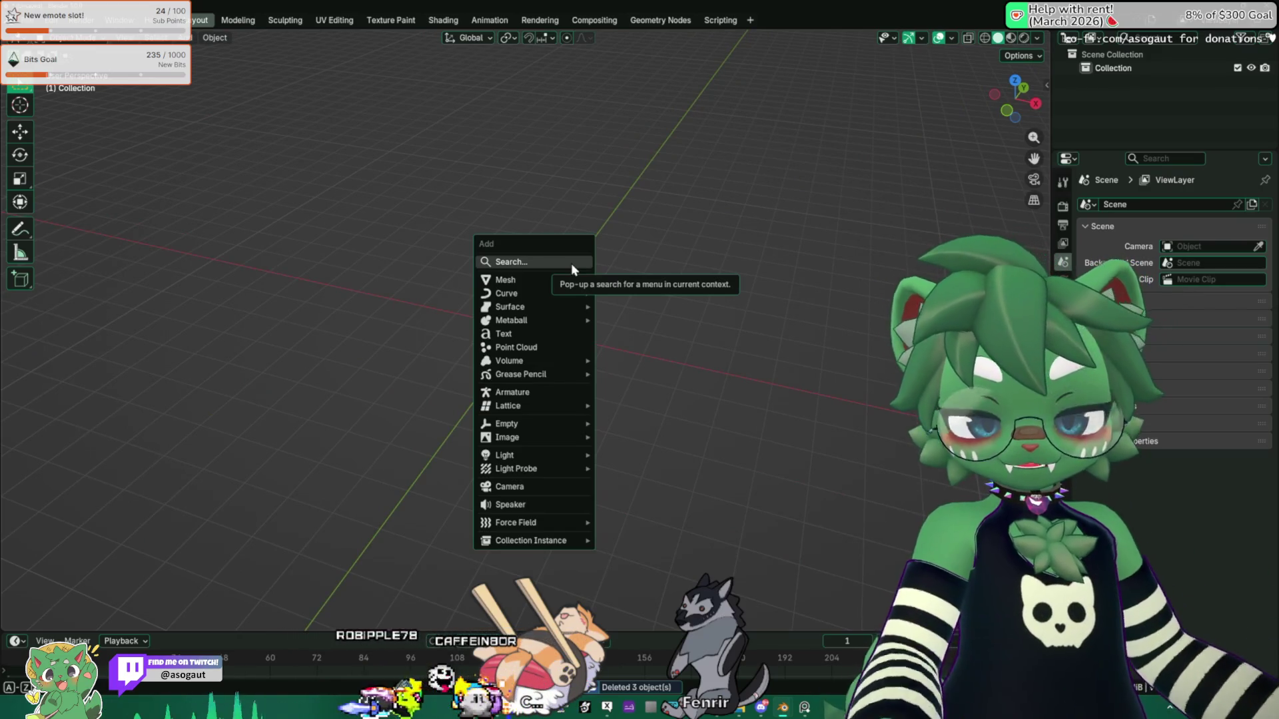
mouse_move(559, 280)
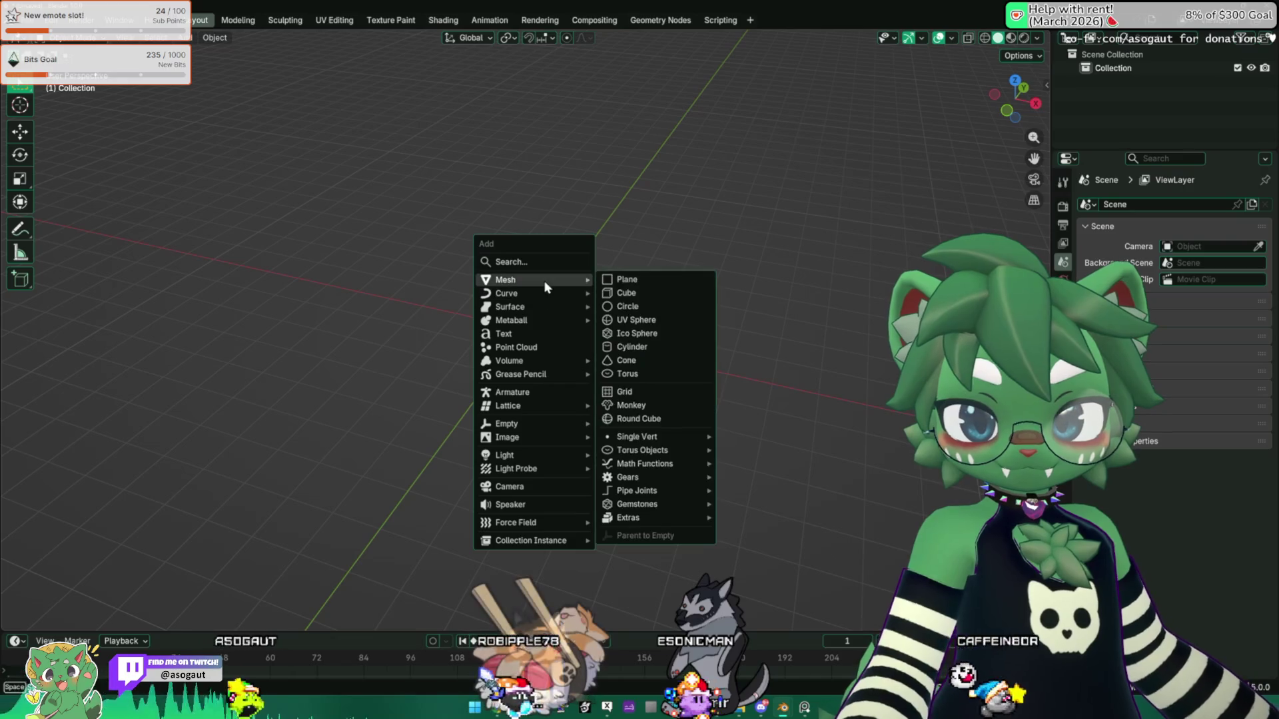
click(644, 318)
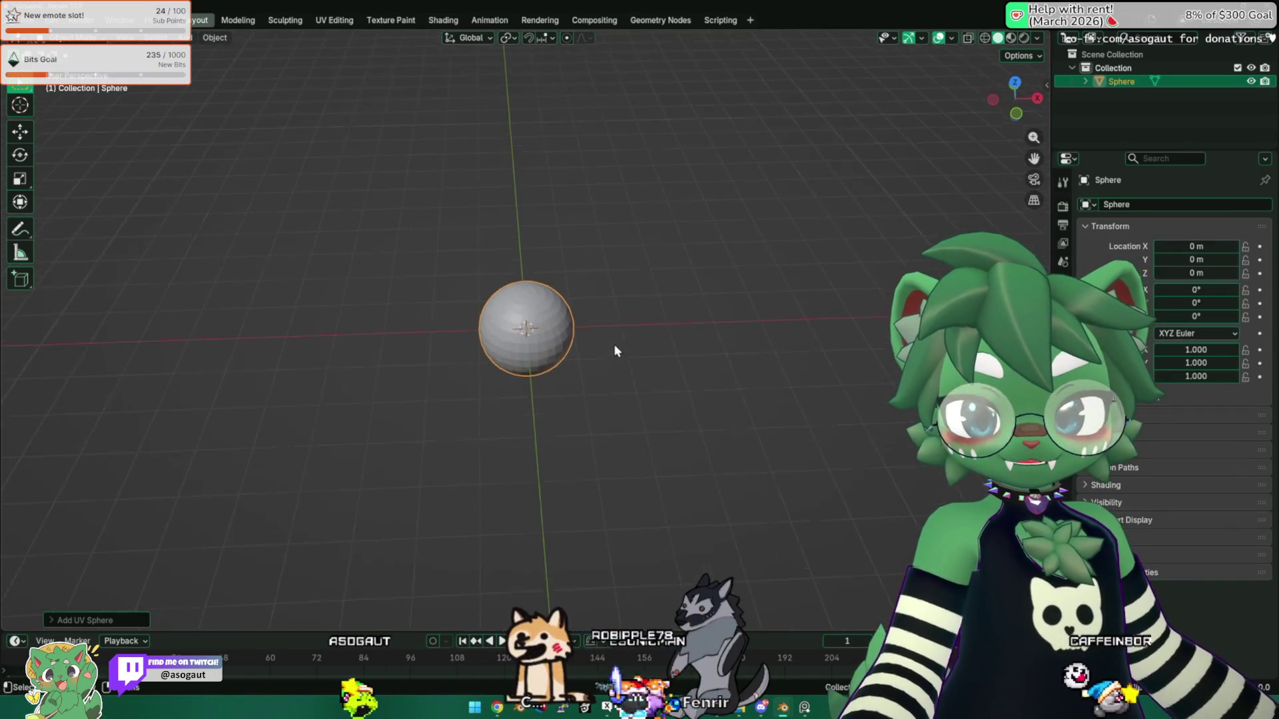
Step: Apply Shade Smooth to the sphere
right_click(512, 309)
click(513, 310)
scroll(548, 322, up, 4)
middle_drag(547, 322, 545, 358)
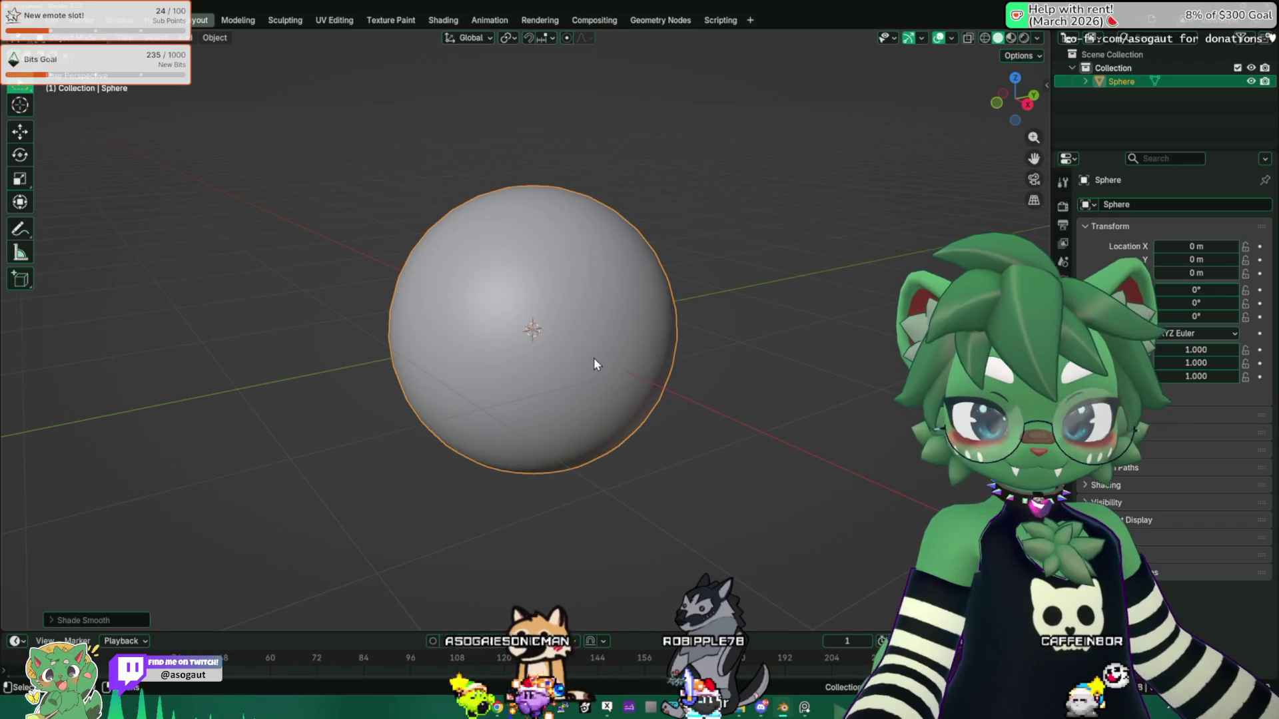
scroll(595, 363, down, 1)
Step: In Edit Mode with X-ray, duplicate the sphere mesh and scale the copy down inside
key(Tab)
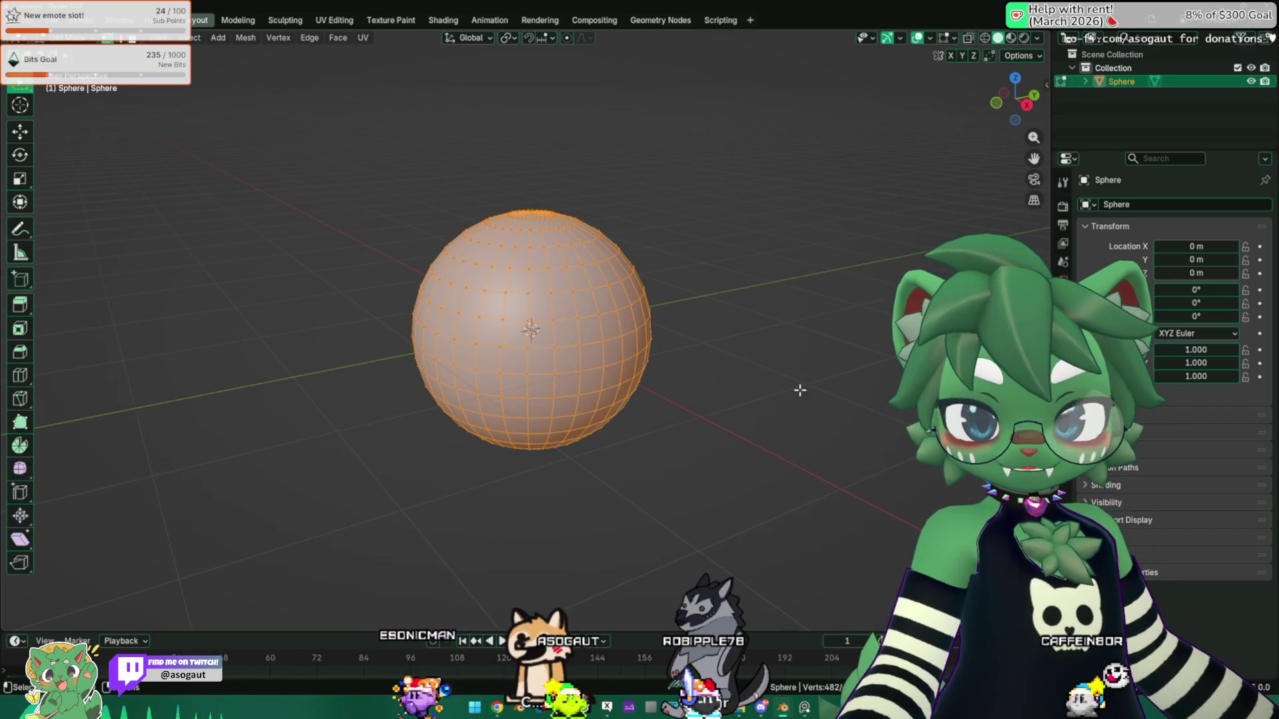
key(alt+z)
key(shift+d)
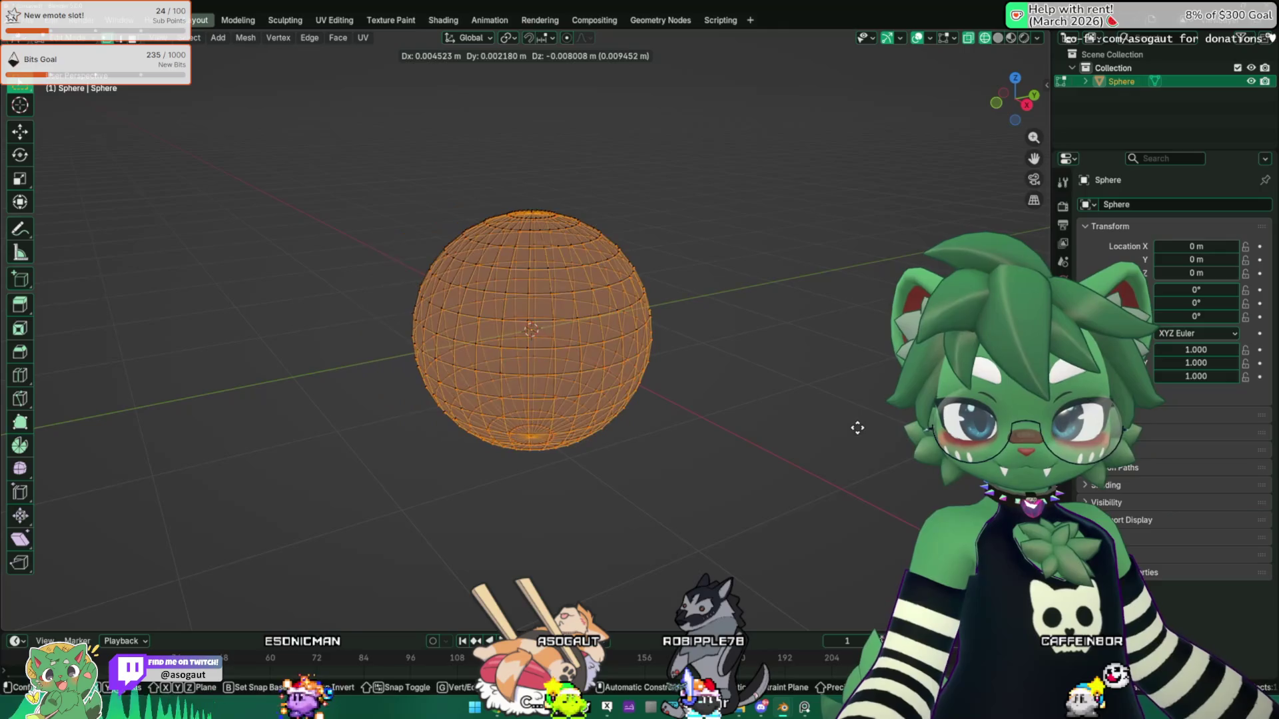
right_click(857, 427)
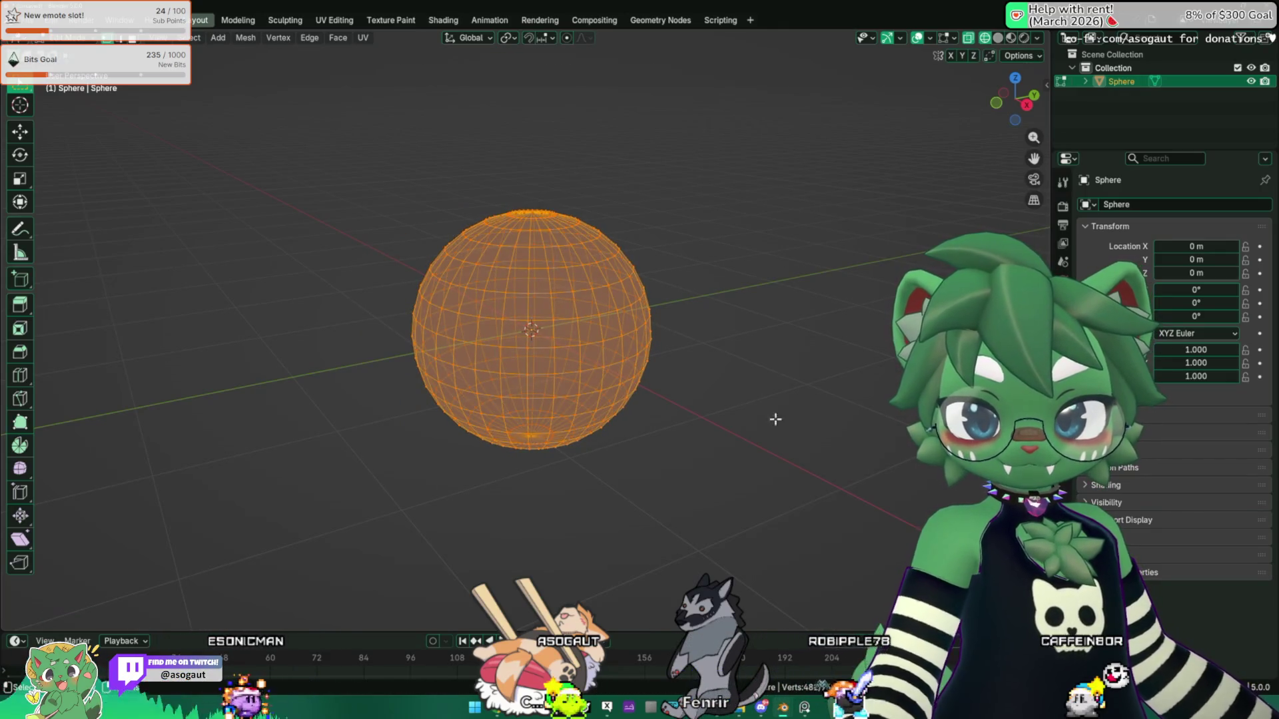
key(s)
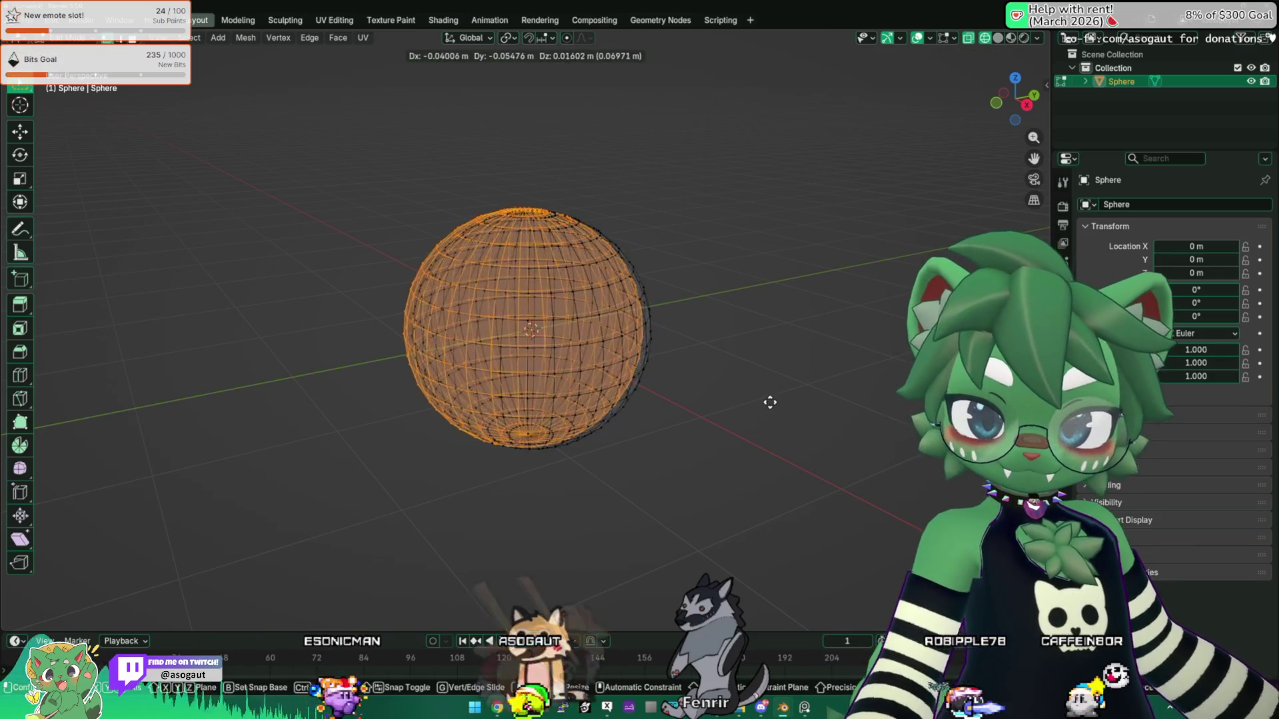
key(y)
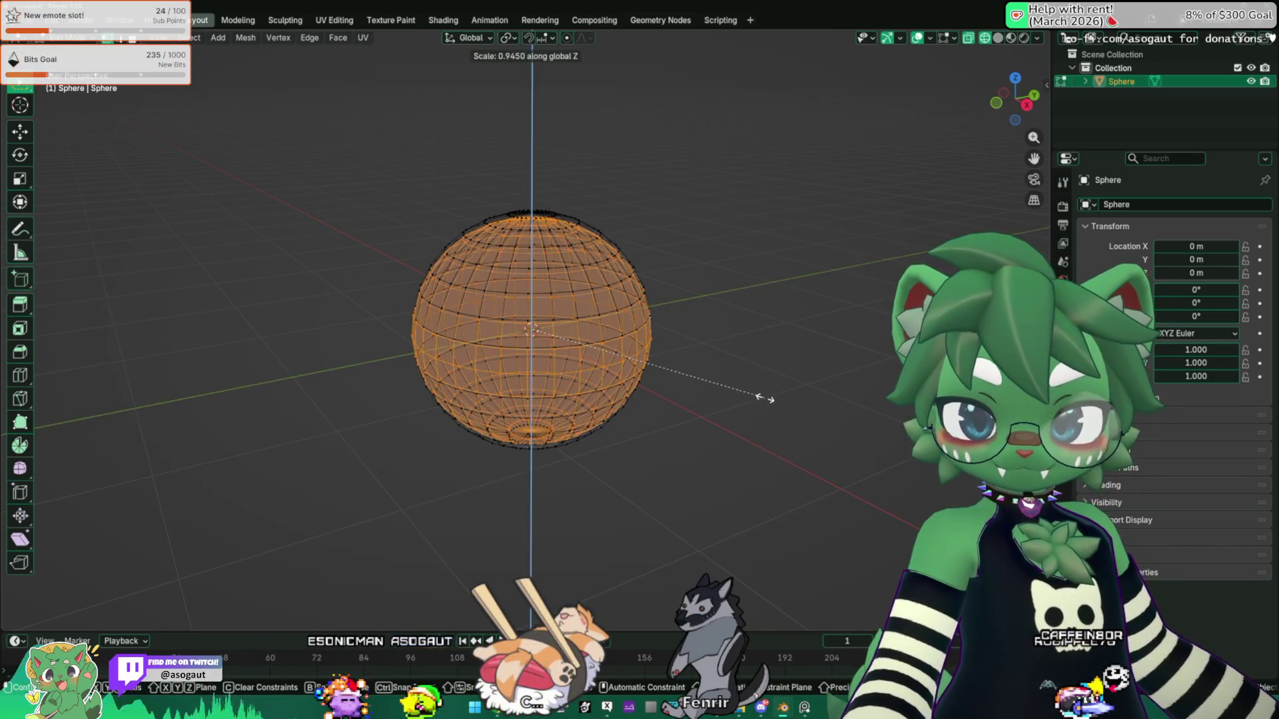
key(Escape)
key(s)
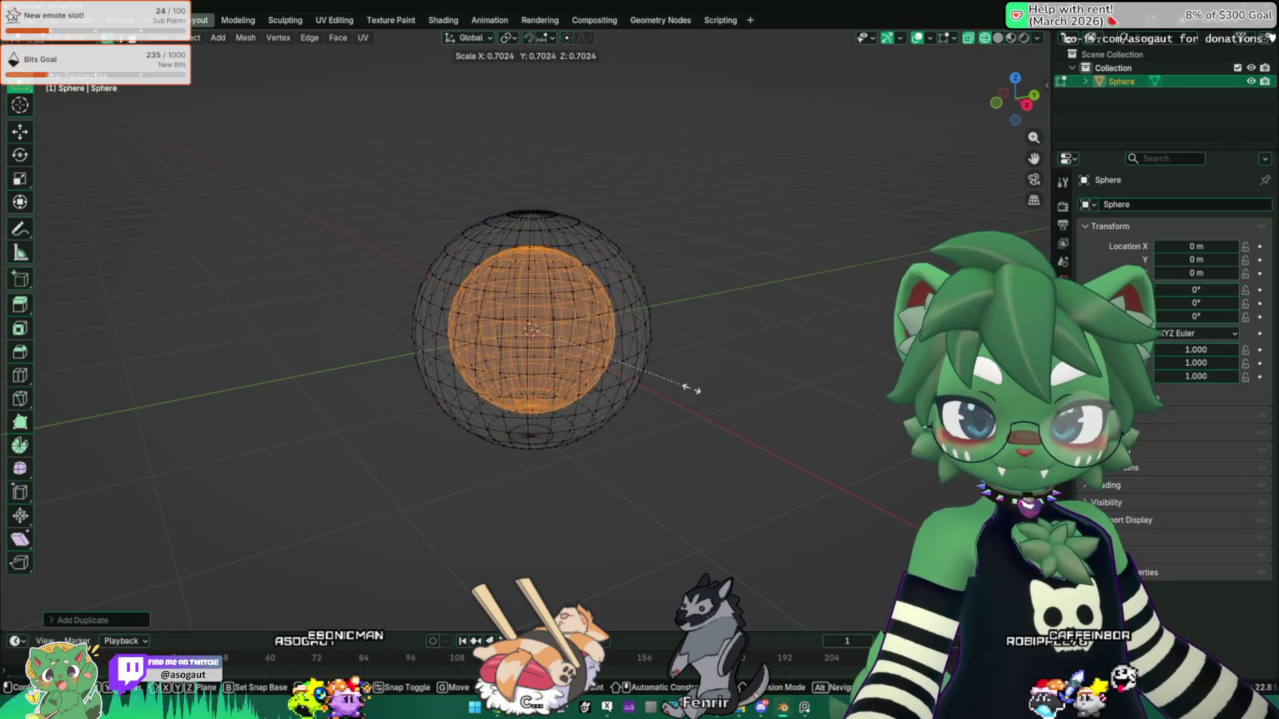
click(709, 389)
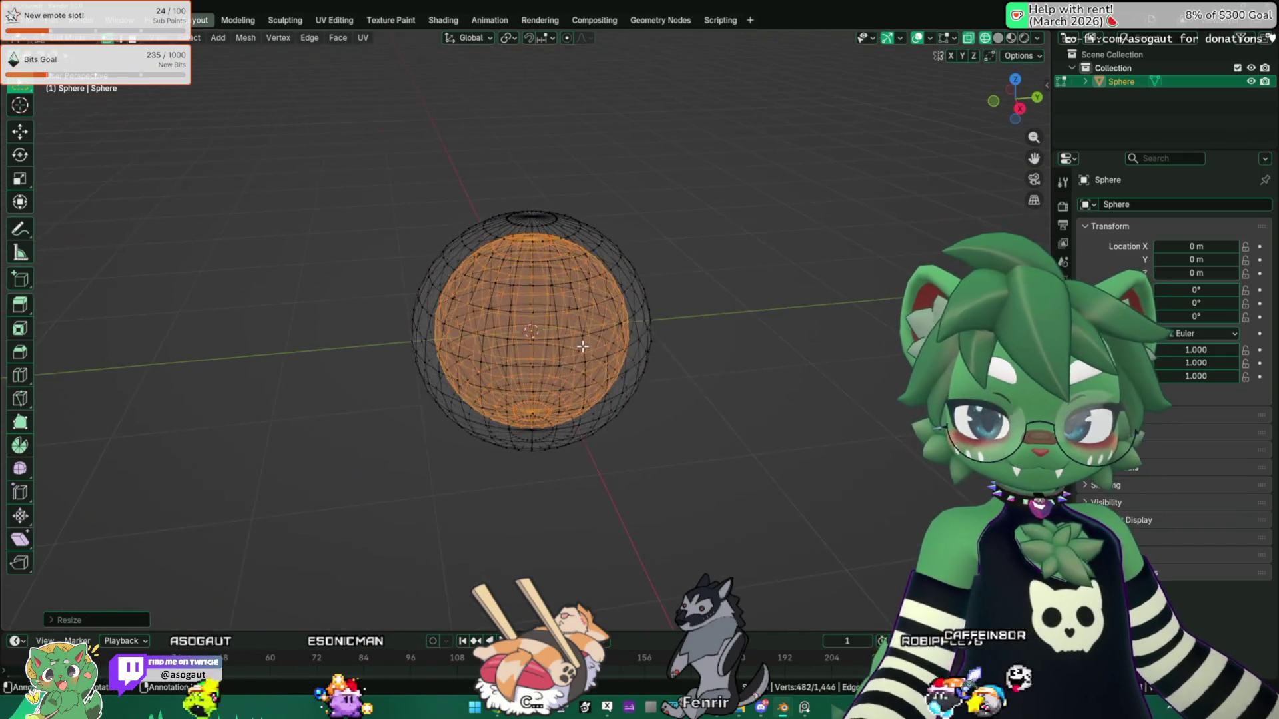
Step: Switch to solid shading, select the connected mesh with Ctrl+L, and return to Object Mode
key(Tab)
key(Tab)
key(z)
click(608, 442)
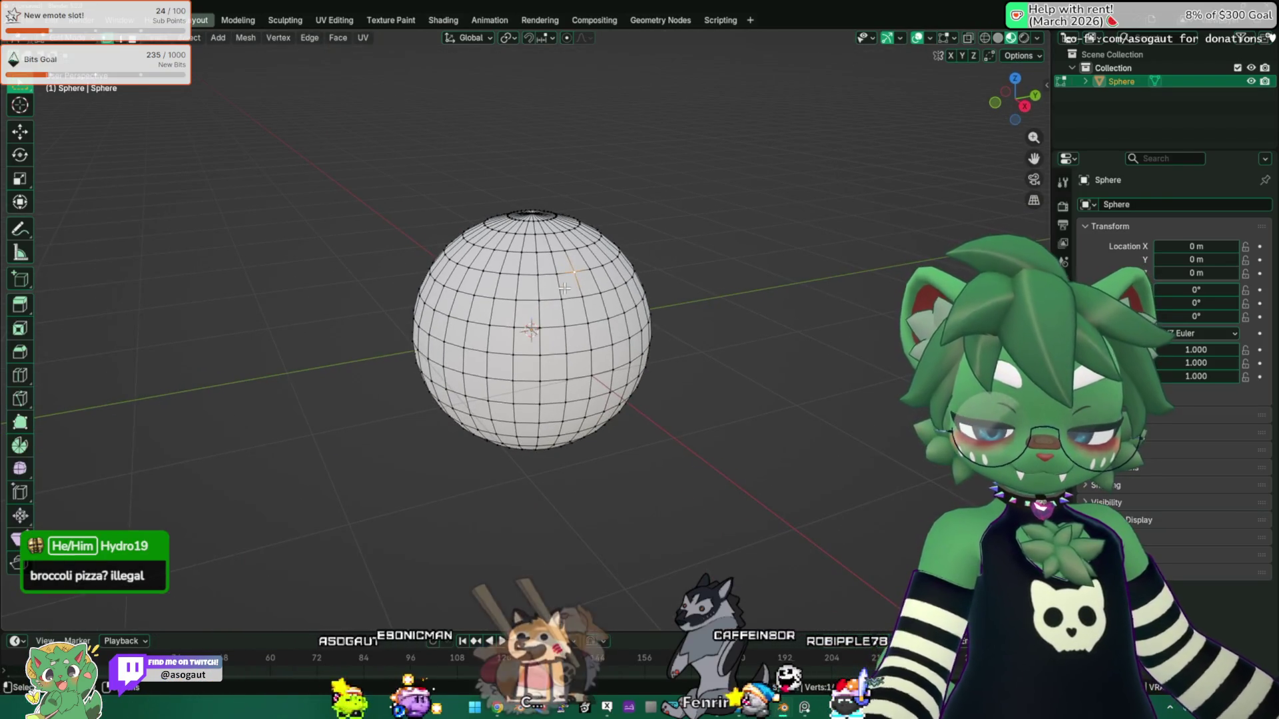
key(ctrl+l)
key(q)
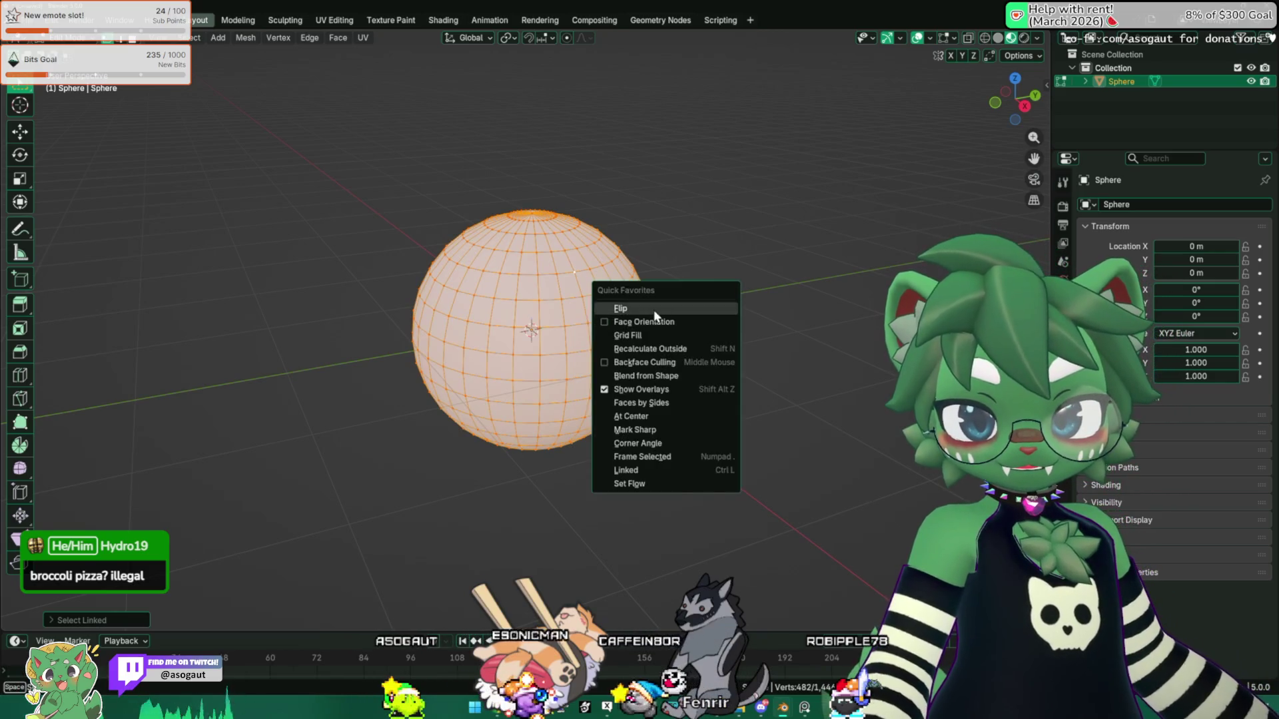
key(Escape)
key(Tab)
Step: Preview the sphere in rendered then solid shading, and select a vertex in Edit Mode
middle_drag(653, 310, 643, 380)
key(z)
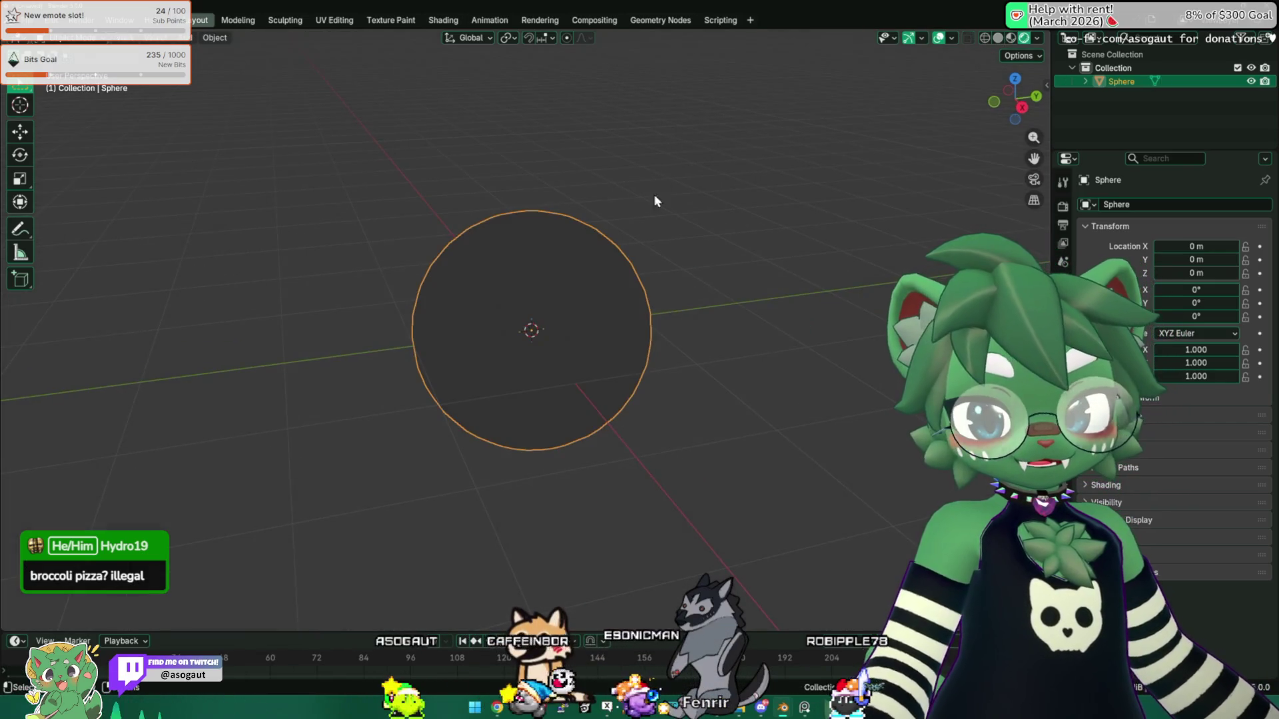
mouse_move(653, 194)
middle_down()
mouse_move(482, 236)
mouse_move(595, 222)
middle_up()
key(z)
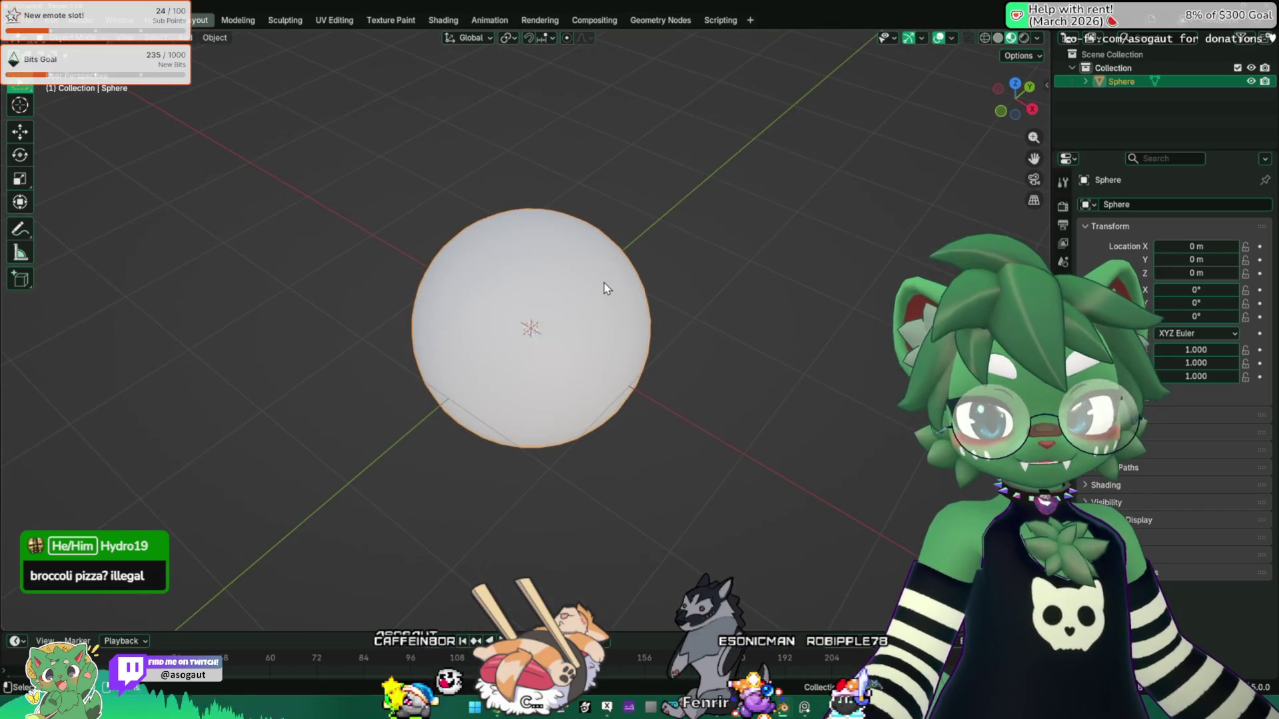
scroll(605, 286, up, 3)
key(Tab)
middle_drag(642, 286, 624, 287)
click(601, 263)
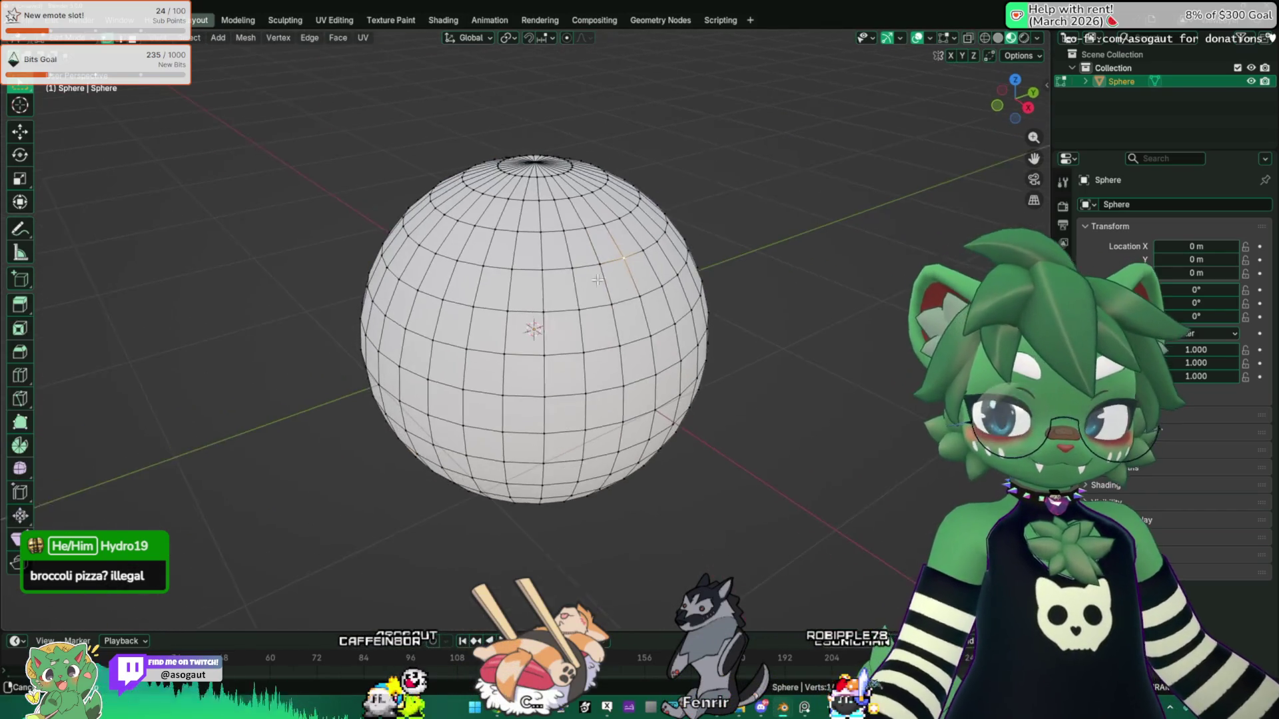
Step: Check the viewport options and switch the sphere to Rendered shading
click(1041, 58)
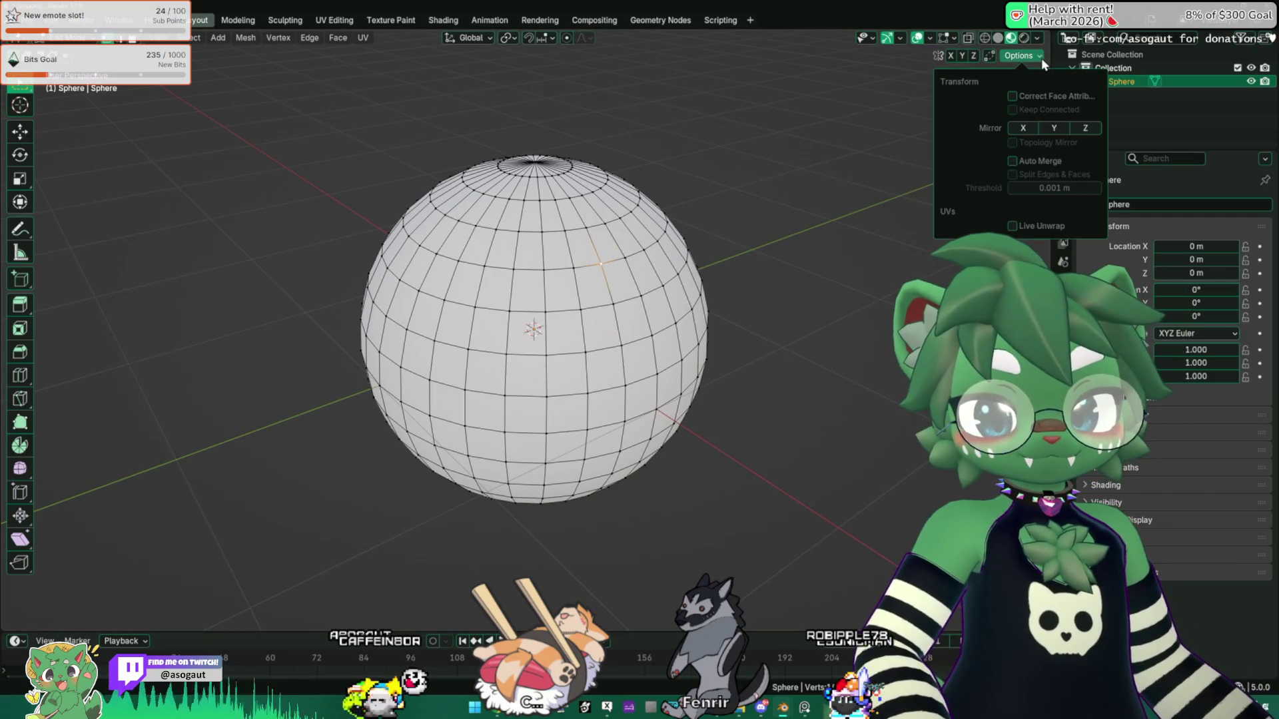
click(1032, 59)
click(1032, 59)
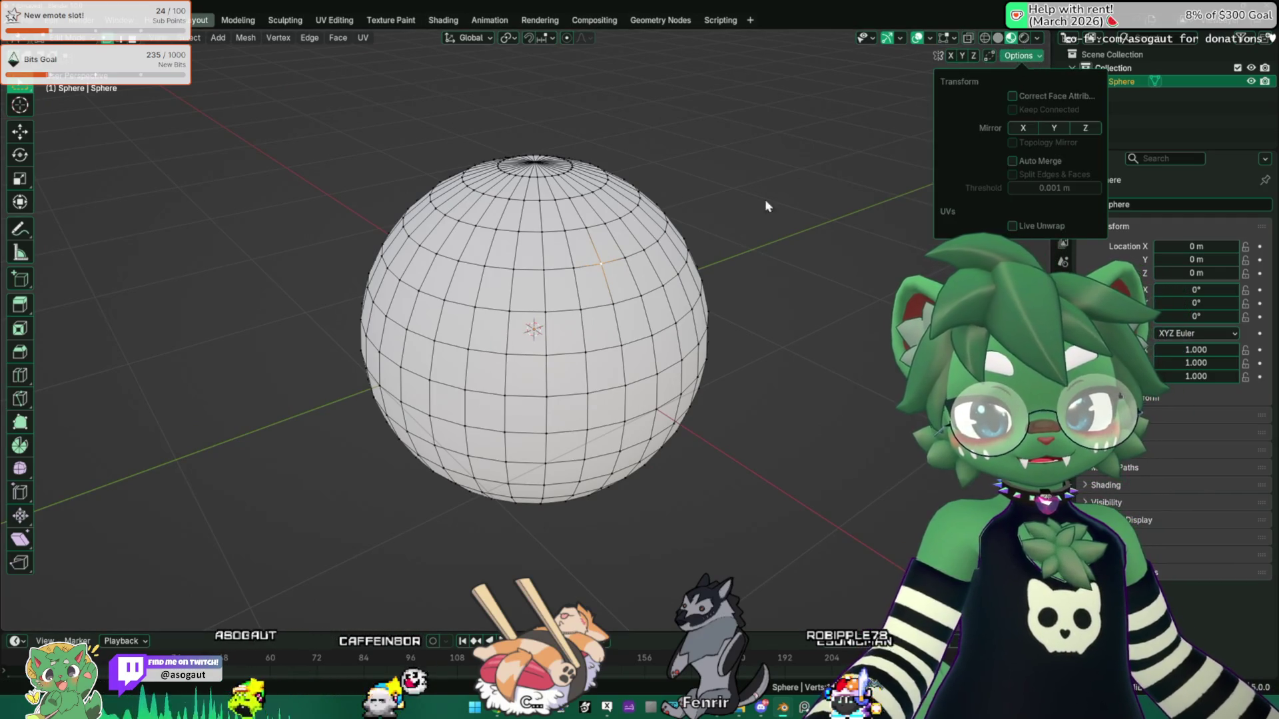
click(1038, 39)
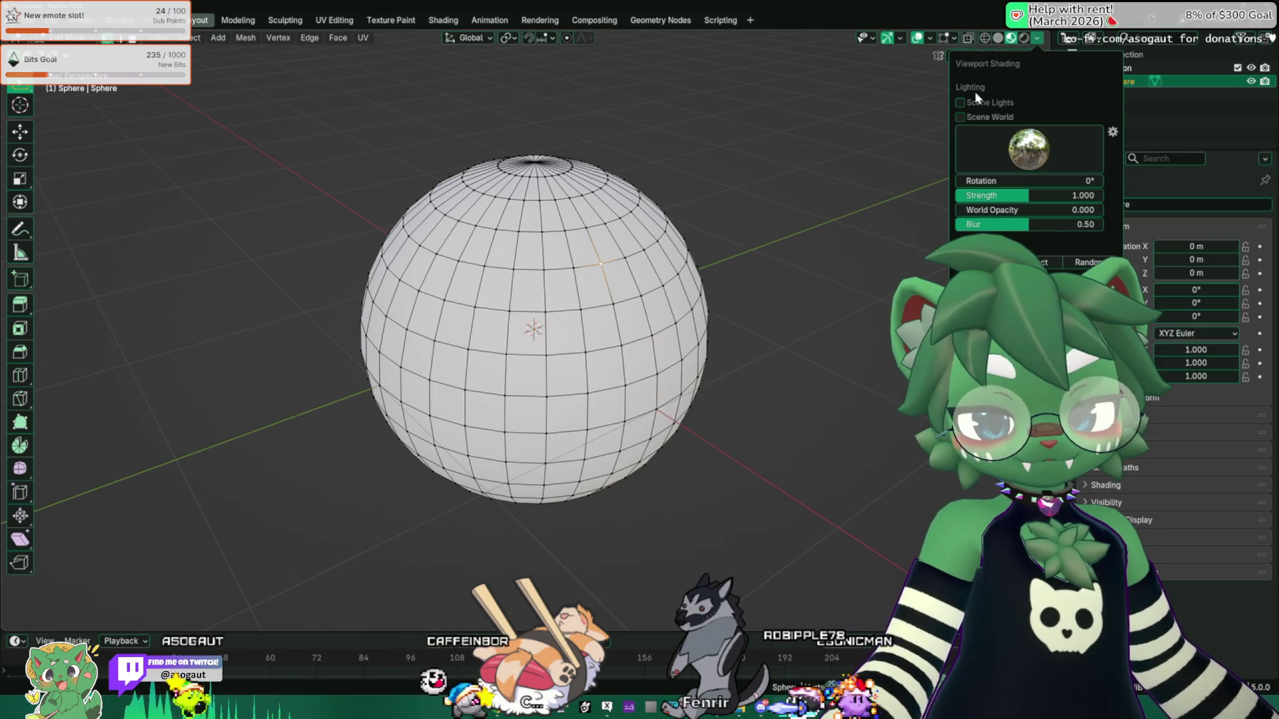
click(1025, 37)
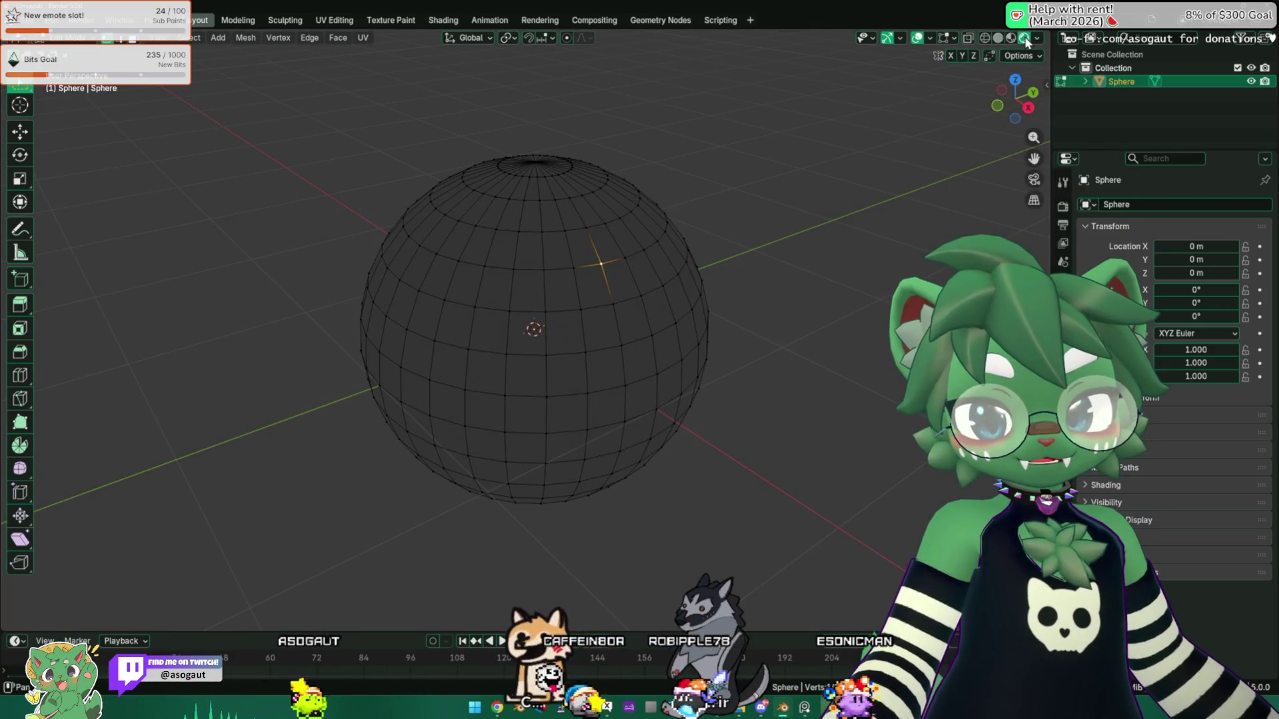
Step: Switch back to Solid shading and toggle out of and back into Edit Mode
click(1038, 39)
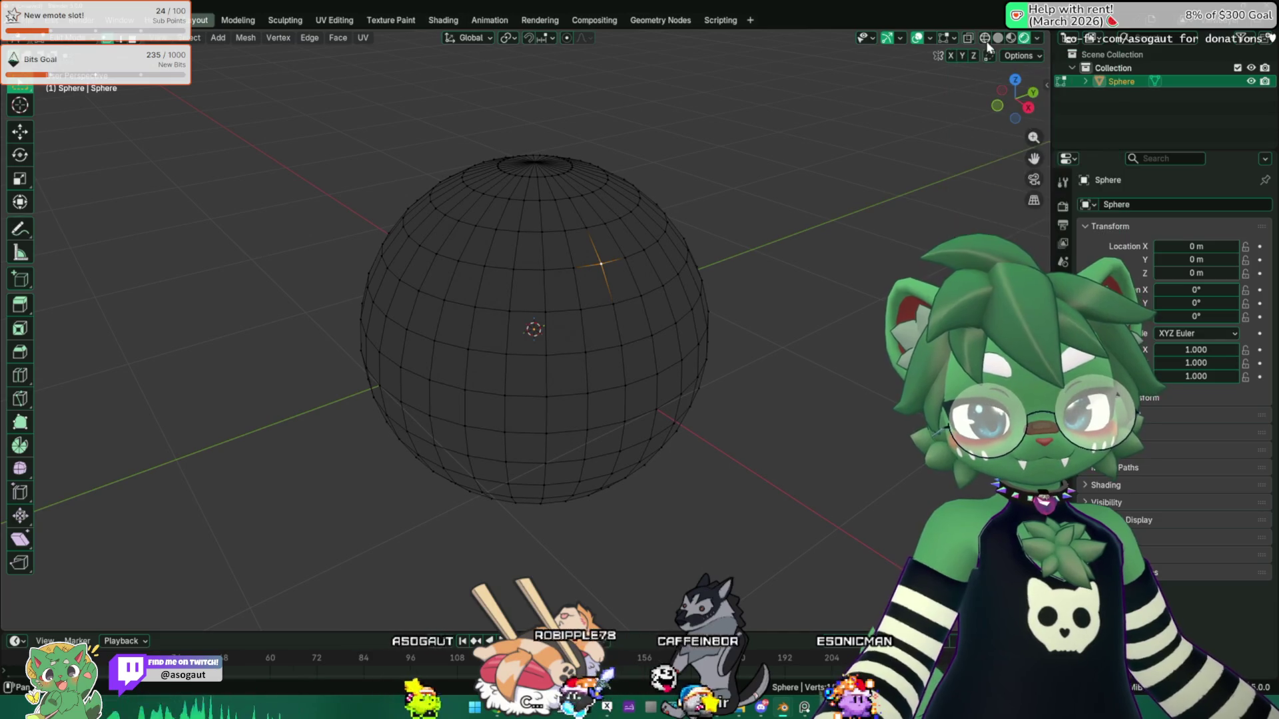
click(998, 38)
click(1038, 39)
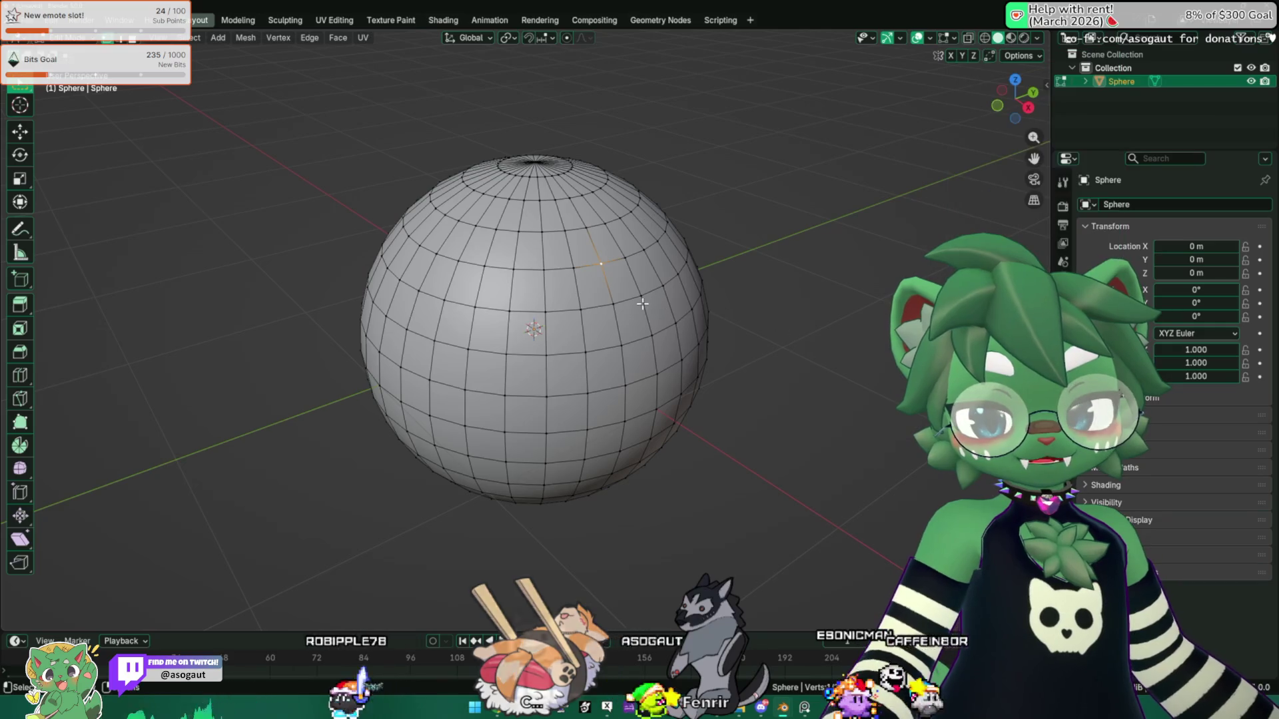
key(Tab)
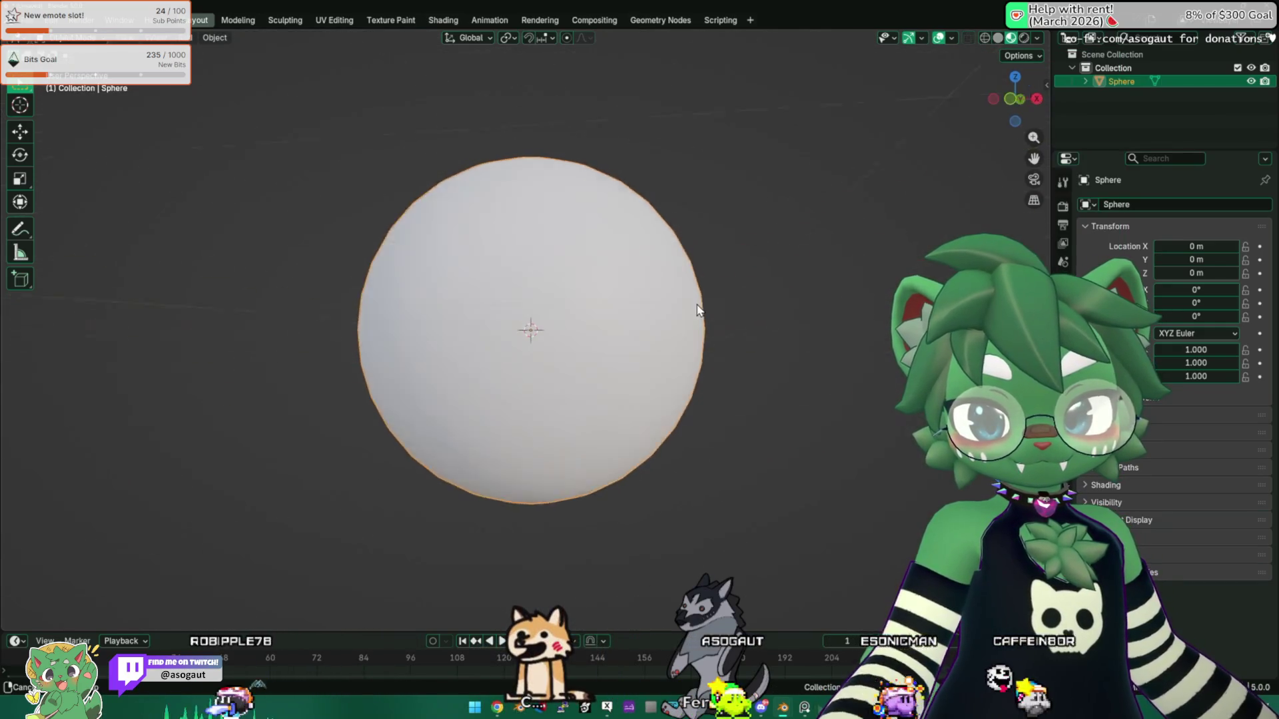
key(Tab)
middle_drag(610, 312, 618, 325)
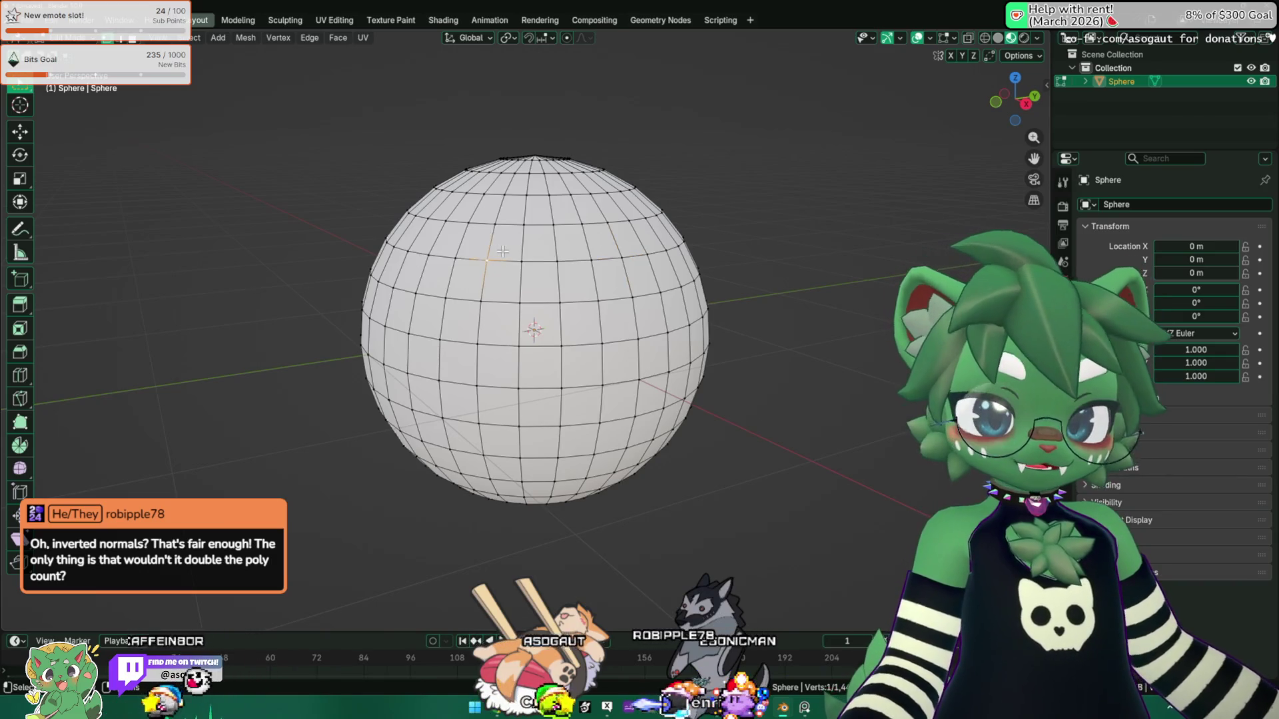
Step: Close Untitled.blend with Don't Save and switch to the avatar store in Chrome
key(Tab)
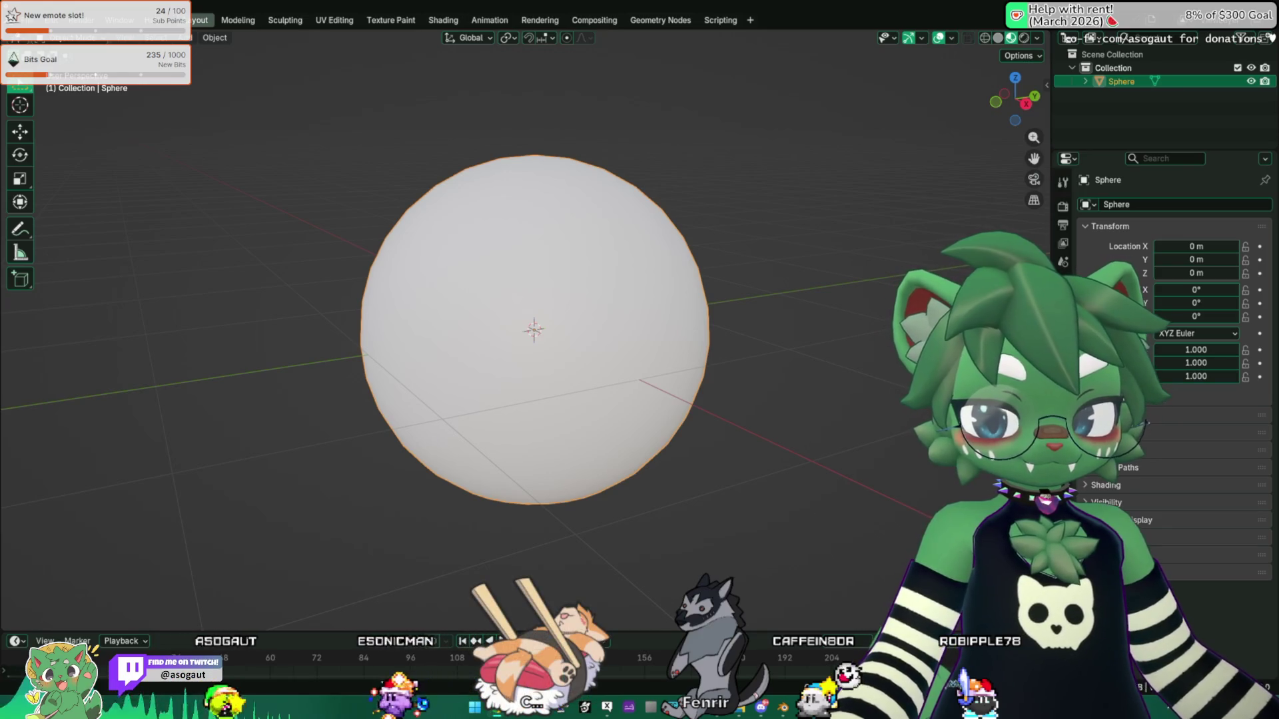
key(ctrl+q)
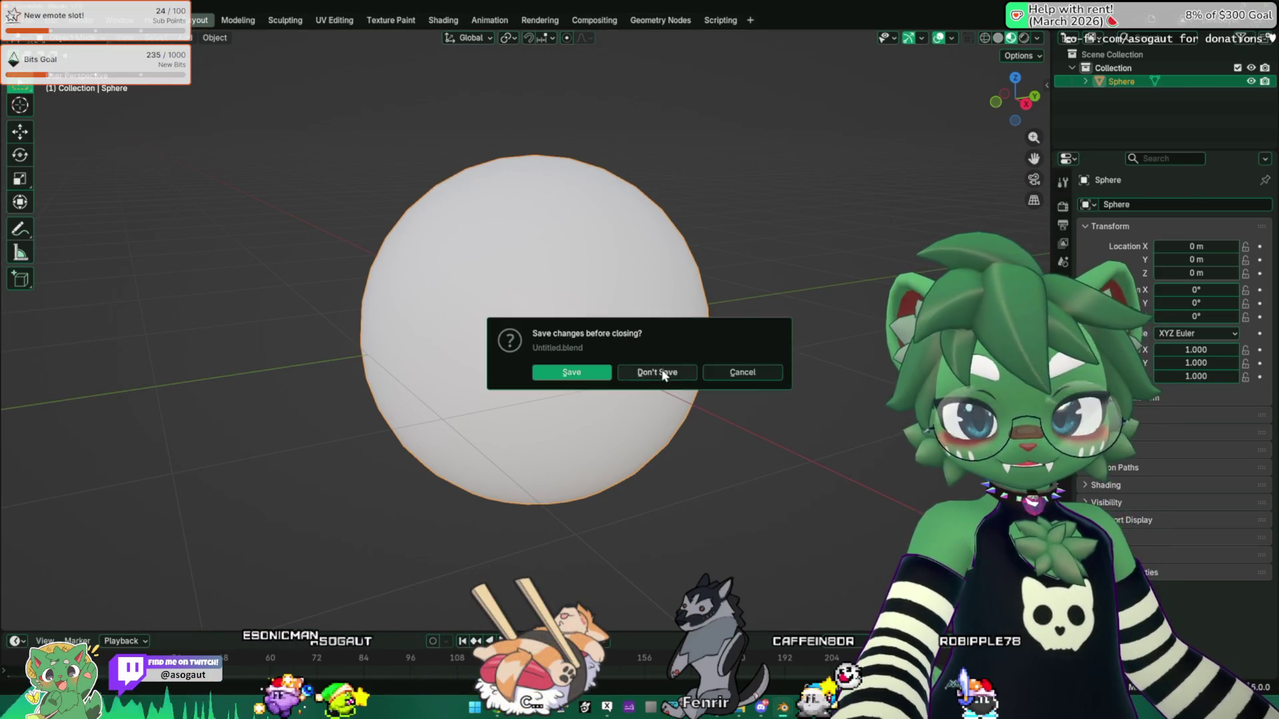
click(663, 373)
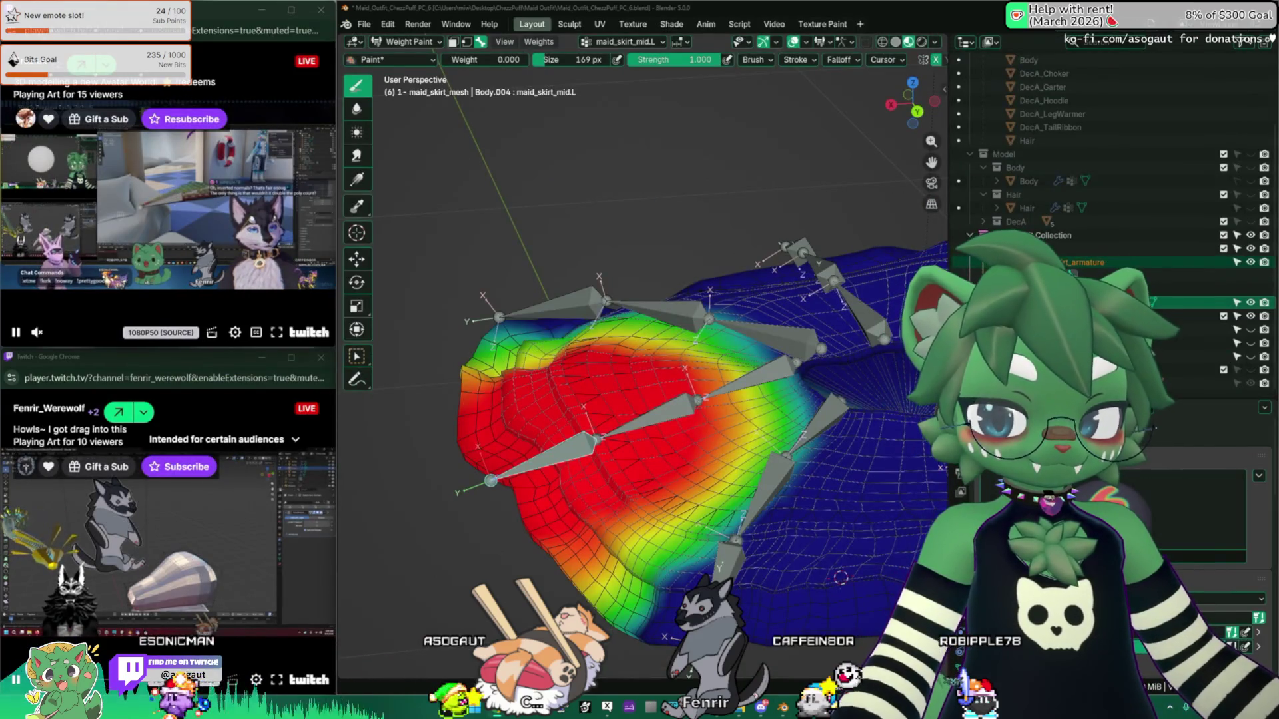
key(alt+Tab)
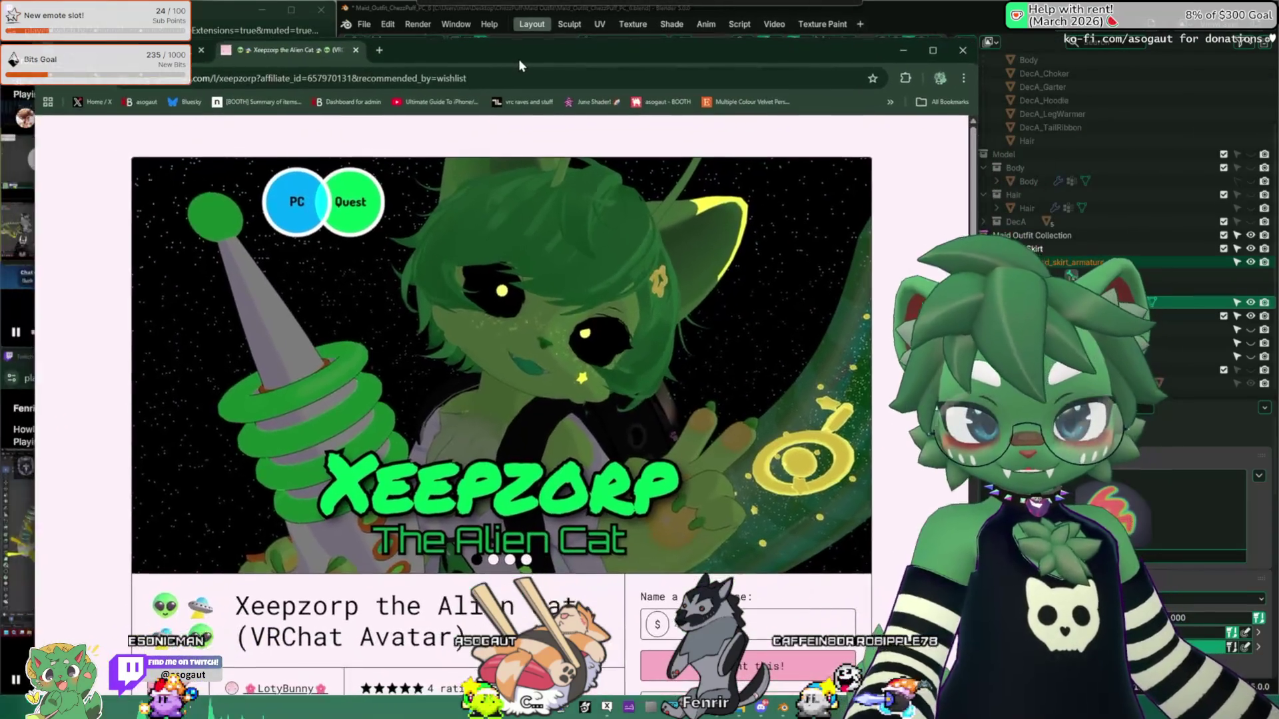
Step: Browse the Xeepzorp outfit and tail images, then move the store aside for the Bluesky window
drag(519, 60, 483, 65)
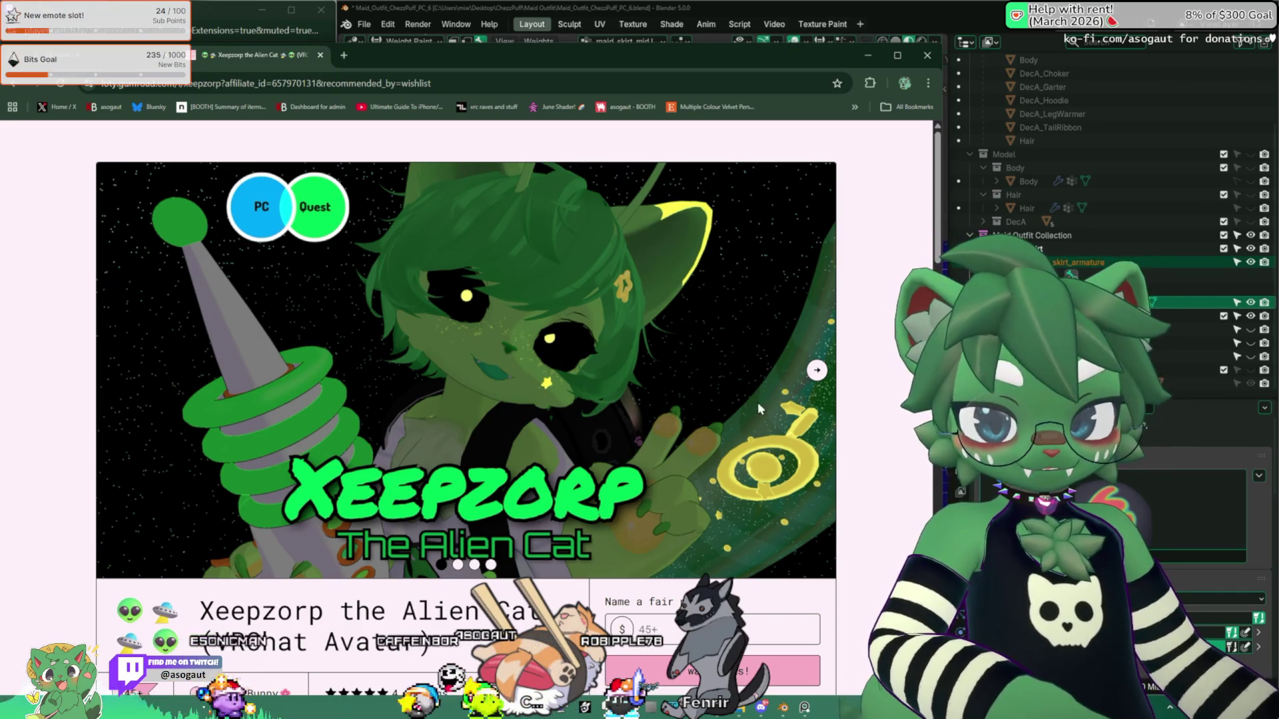
click(817, 372)
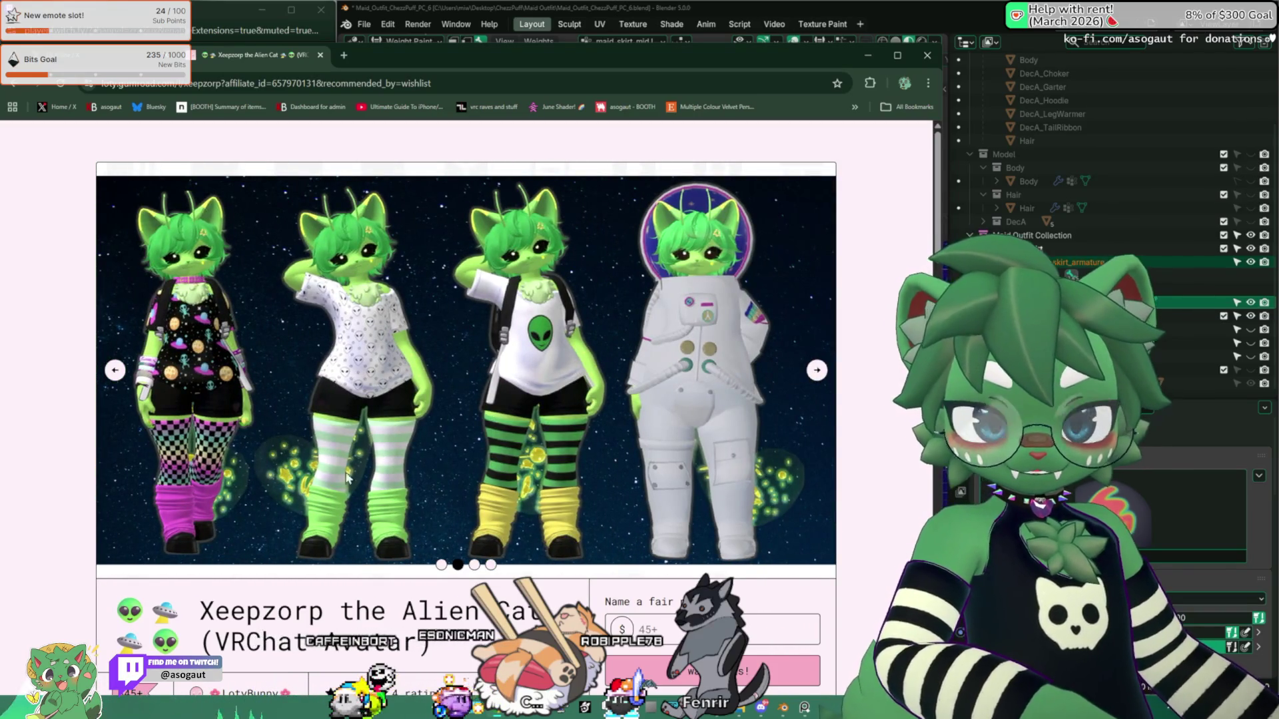
ctrl+scroll(330, 481, up, 1)
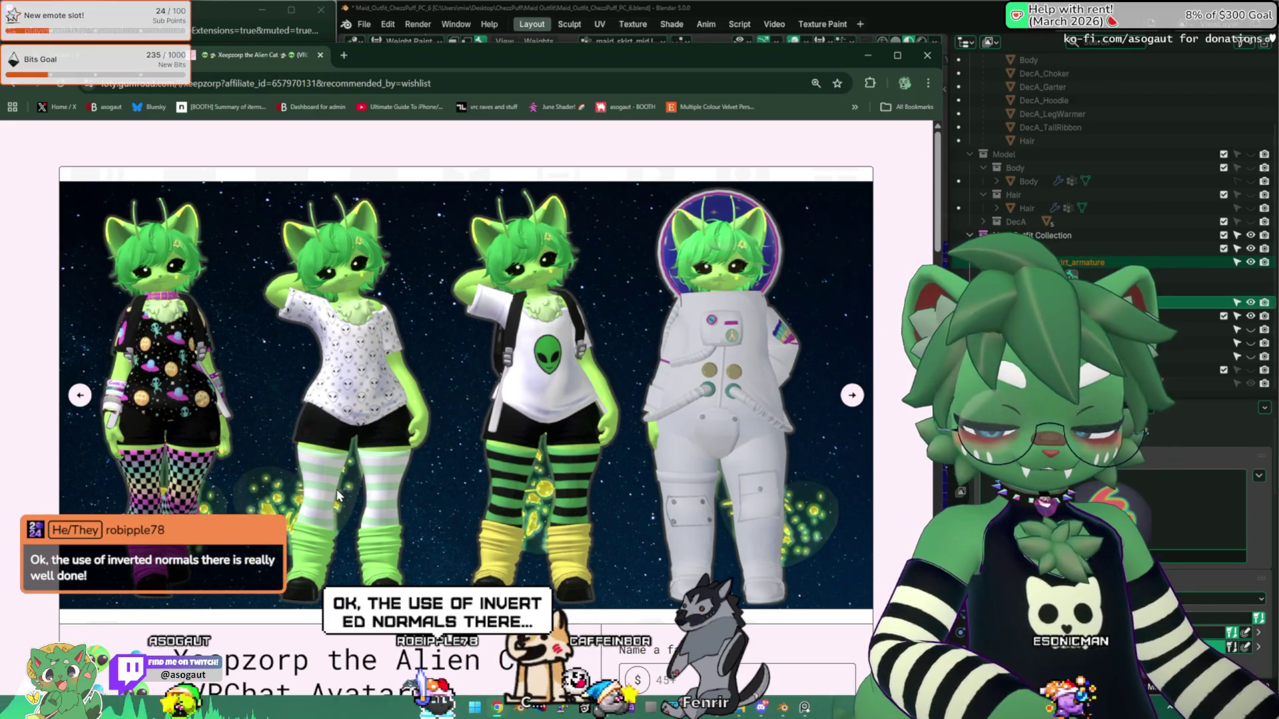
click(852, 395)
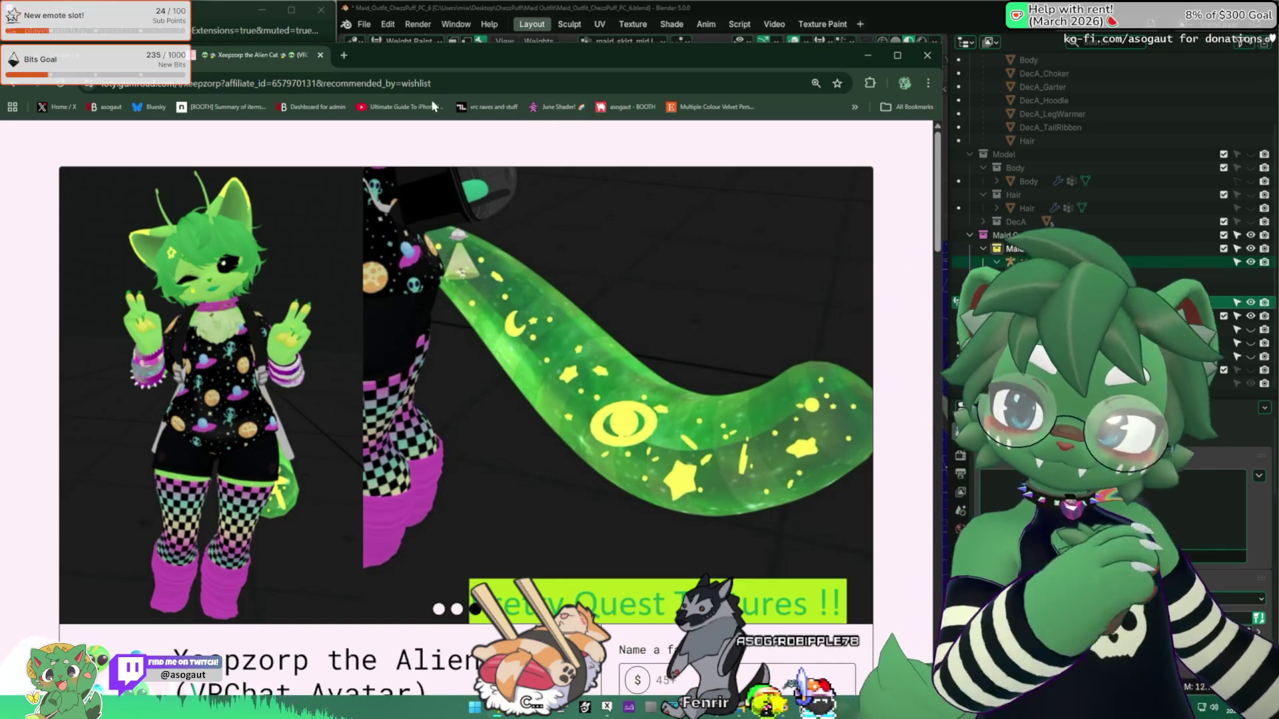
drag(821, 60, 1278, 120)
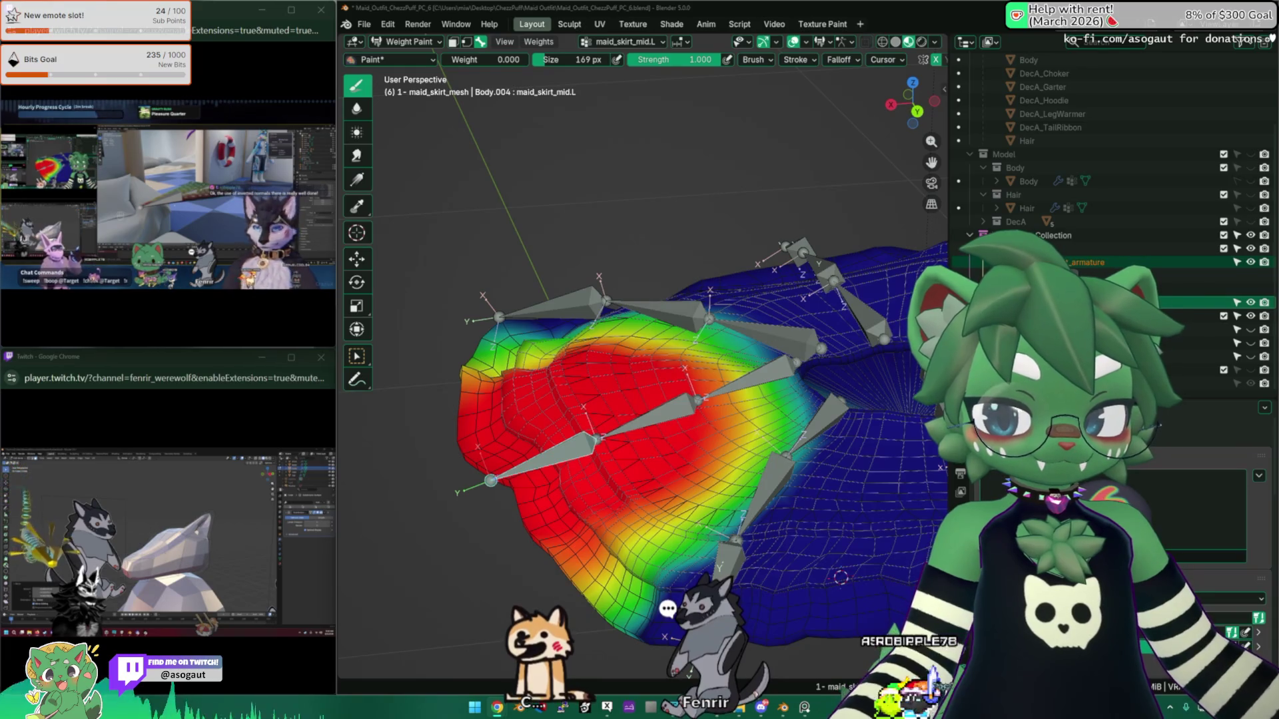
mouse_move(1278, 41)
mouse_down()
mouse_move(625, 23)
mouse_move(549, 96)
mouse_up()
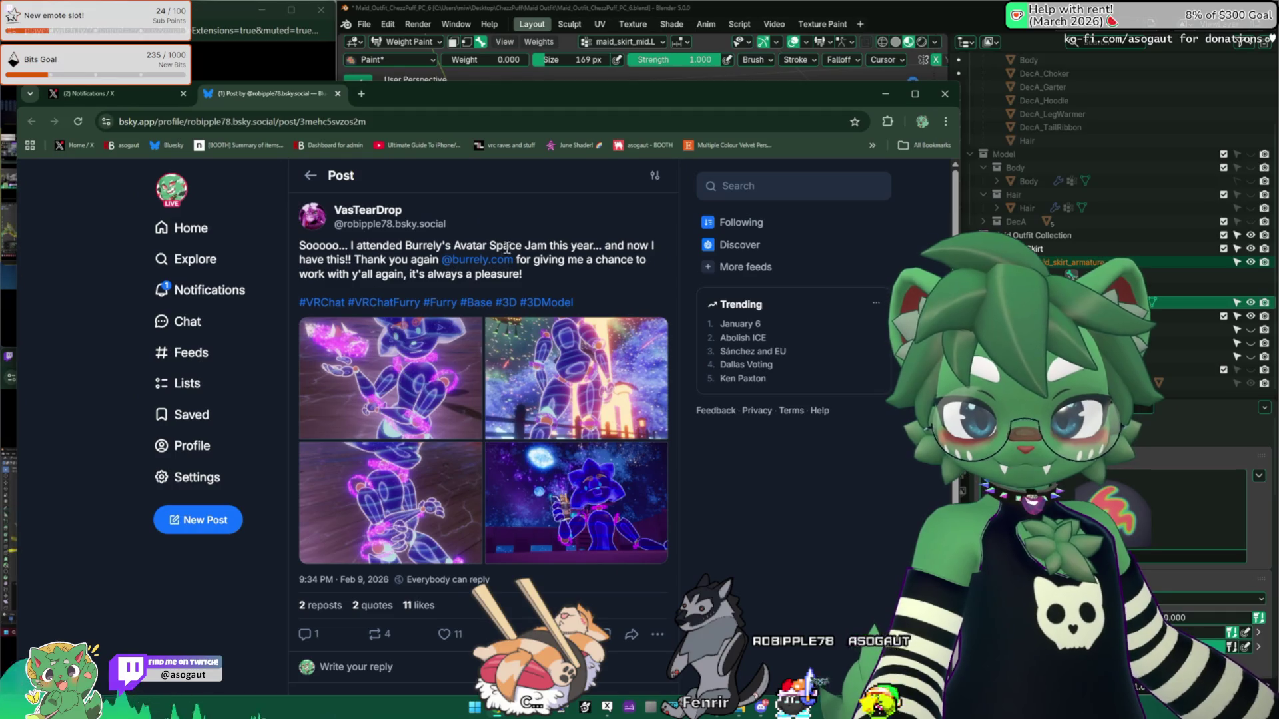
click(432, 401)
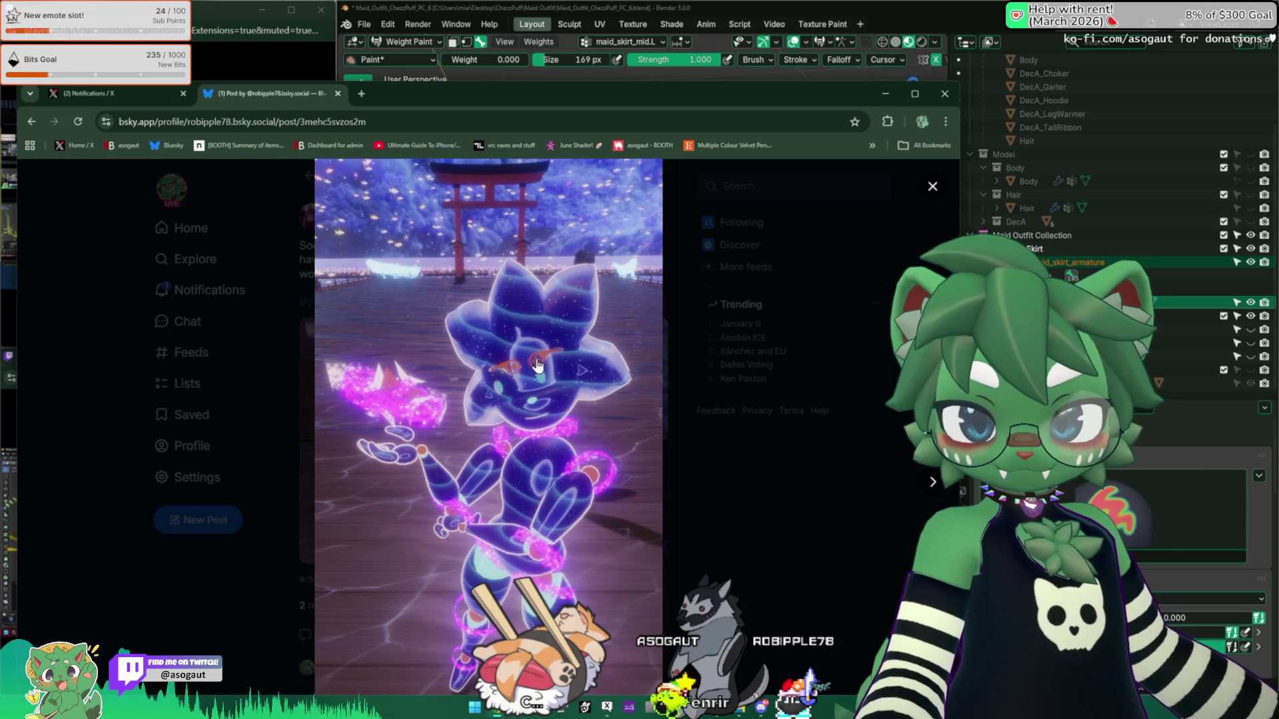
click(933, 482)
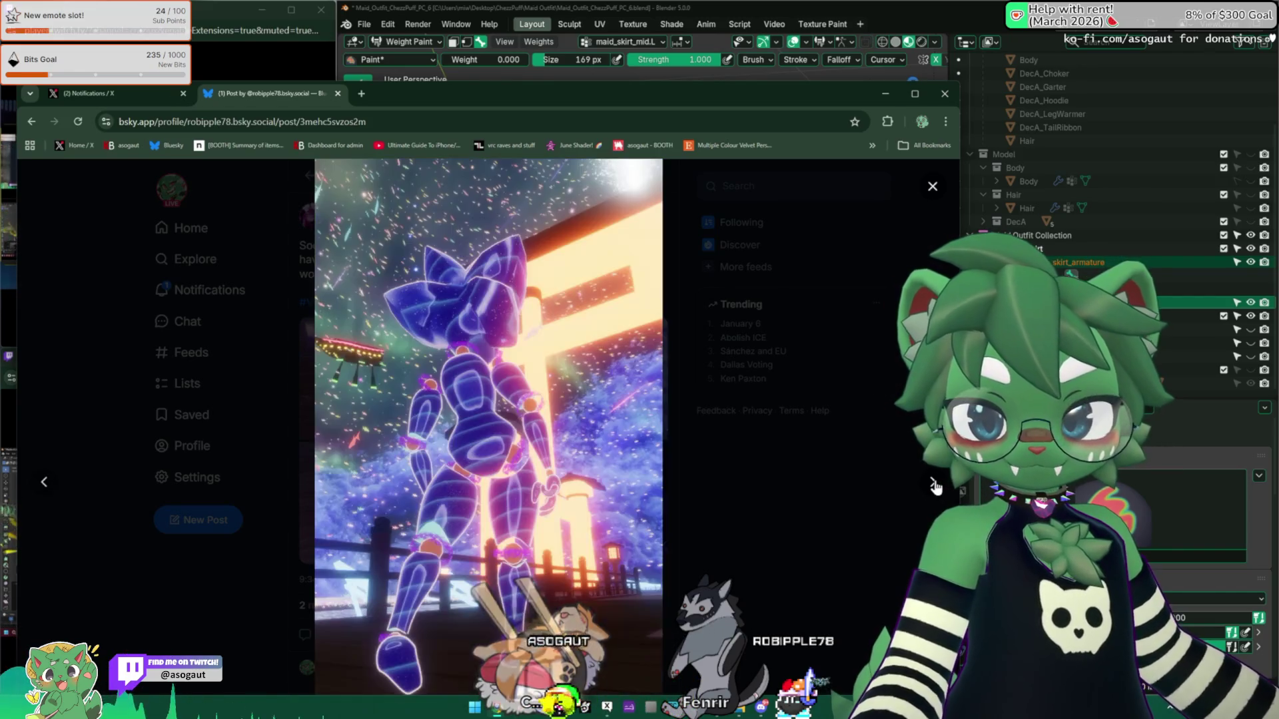
click(933, 484)
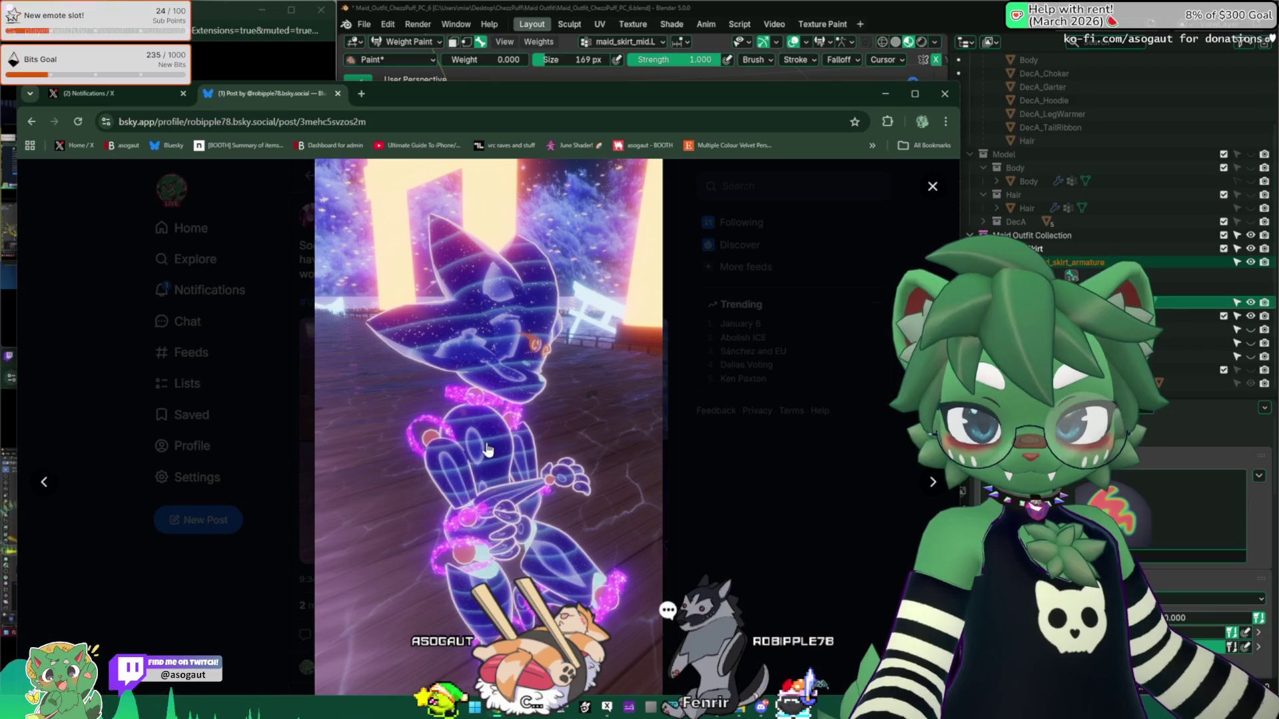
click(932, 484)
key(Escape)
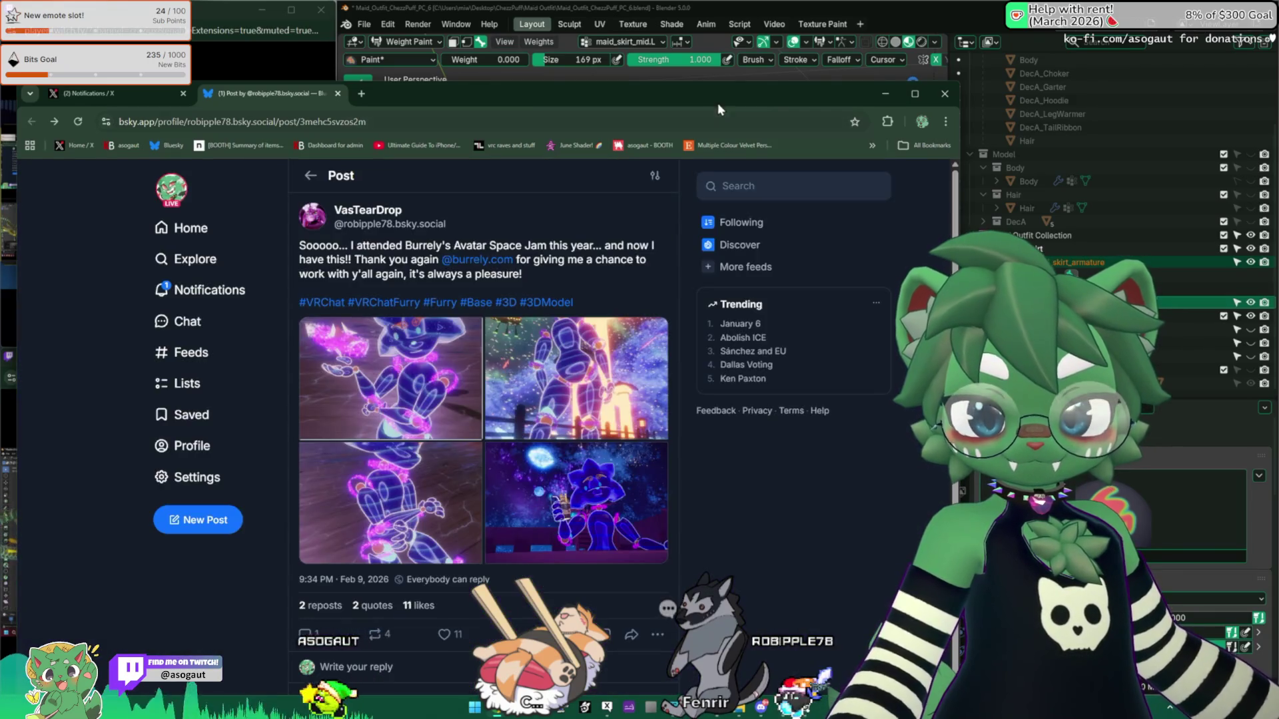
click(885, 93)
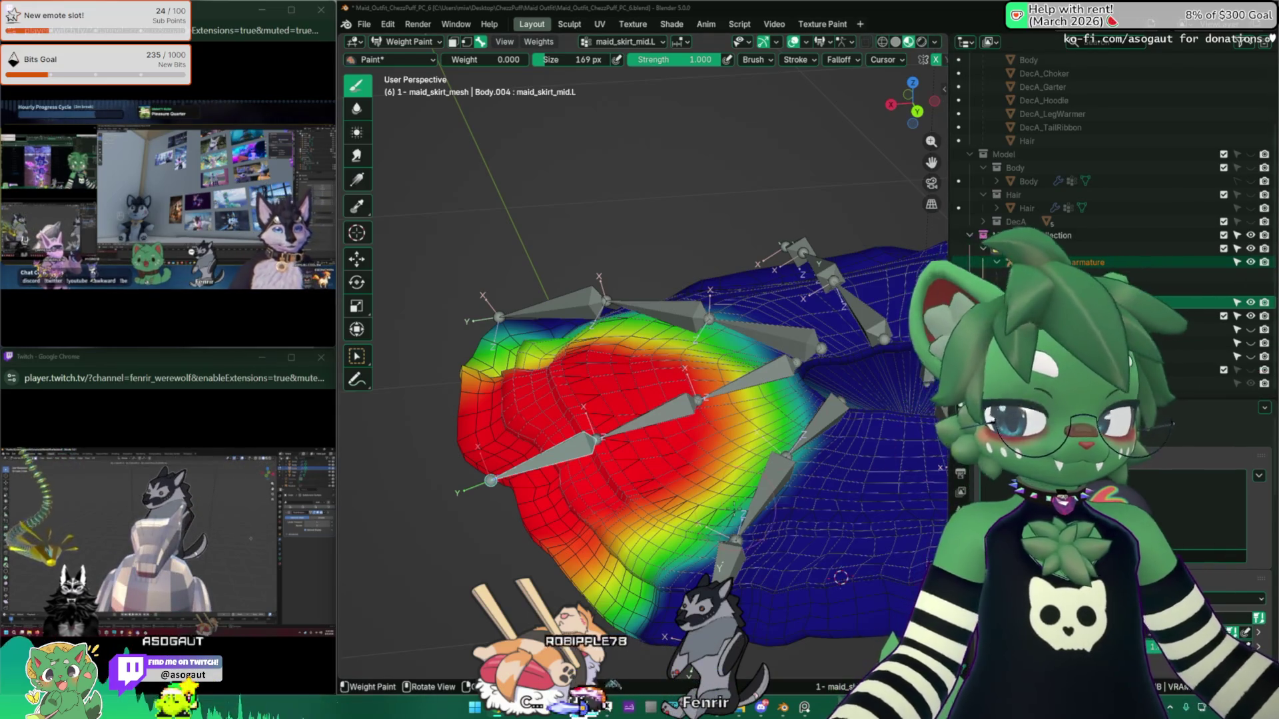
Step: Move a skirt bone to test how the current weights deform
middle_drag(840, 577, 666, 586)
mouse_move(727, 470)
middle_down()
mouse_move(686, 359)
mouse_move(626, 373)
mouse_move(517, 440)
middle_up()
key(g)
click(679, 338)
Step: Smooth the maid_skirt_mid.L weights three times via Quick Favorites
key(q)
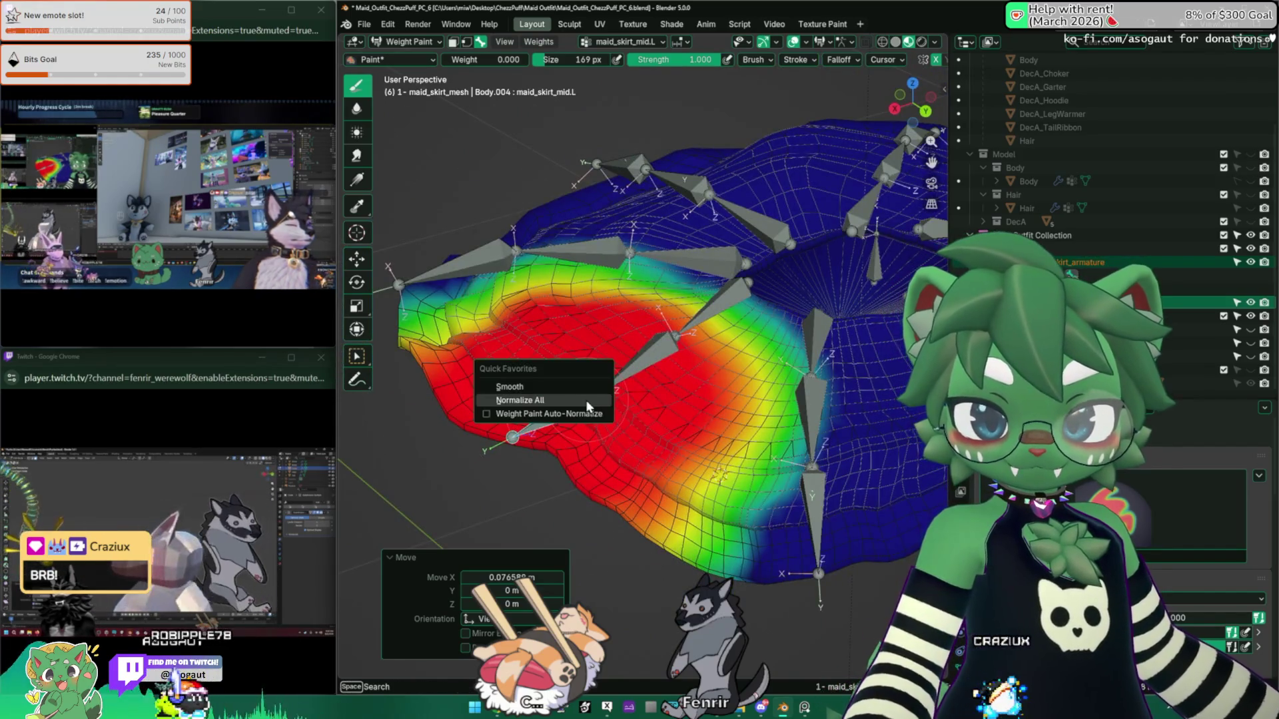
click(576, 389)
middle_drag(577, 394, 566, 506)
middle_drag(626, 373, 628, 321)
key(q)
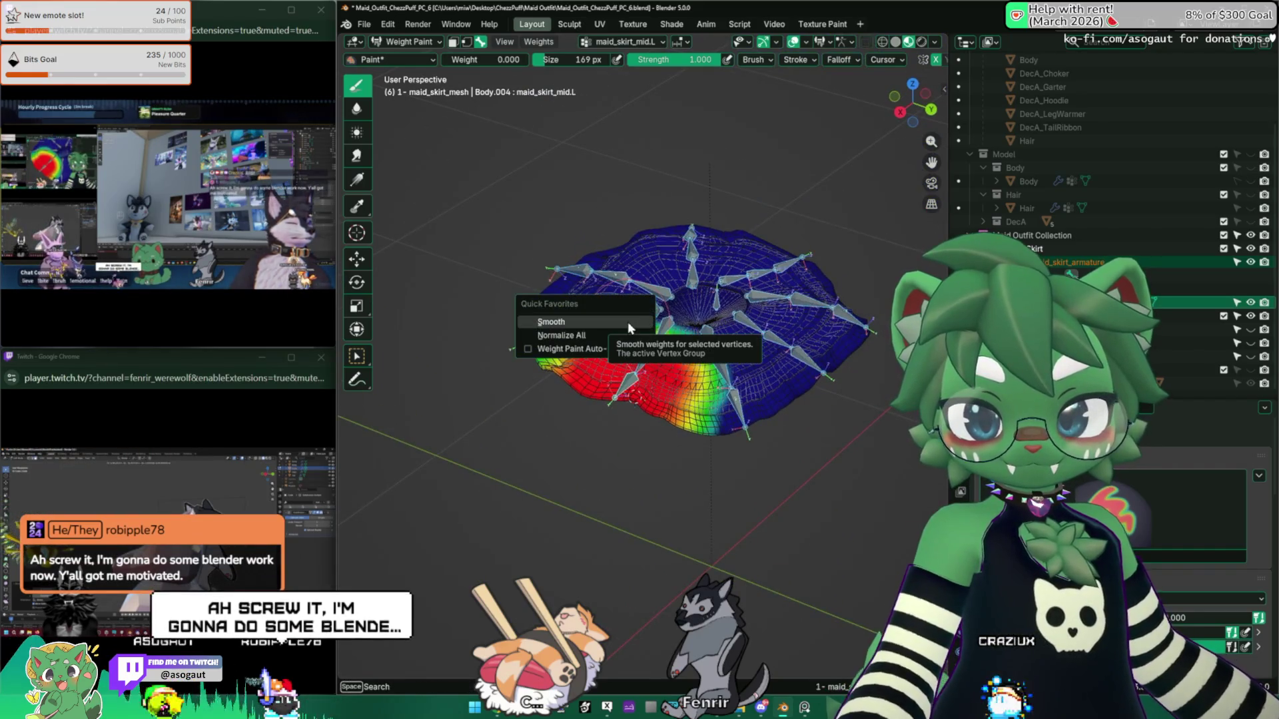
click(627, 322)
key(q)
click(654, 370)
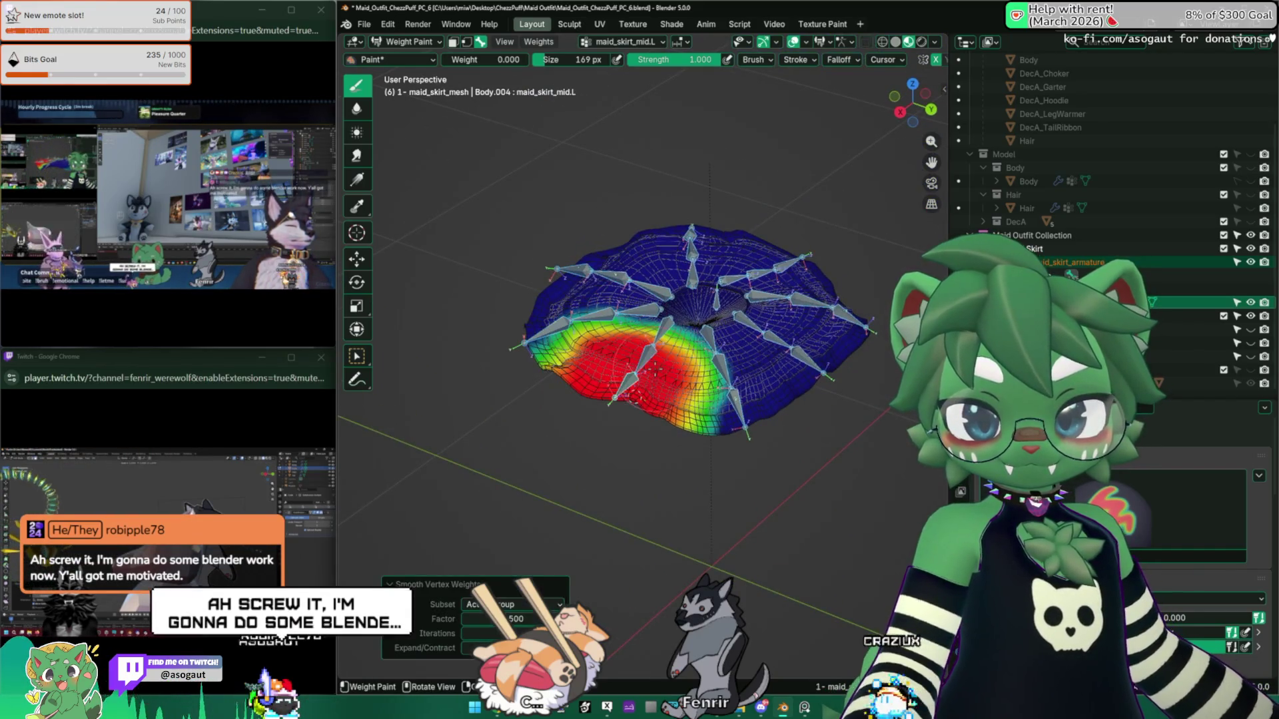
scroll(654, 369, up, 6)
middle_drag(654, 370, 596, 301)
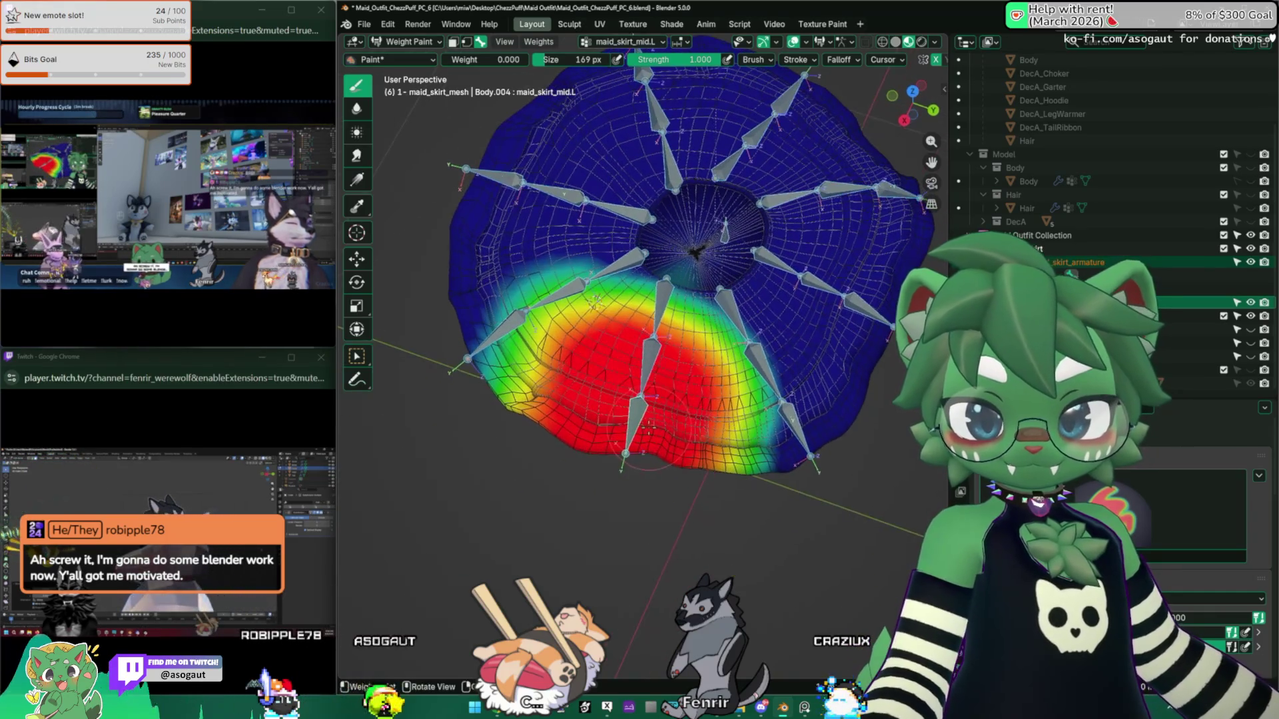
Step: Smooth maid_skirt_front_right.L weights twice, then make maid_skirt_front_right.L.002 active
ctrl+click(596, 301)
key(q)
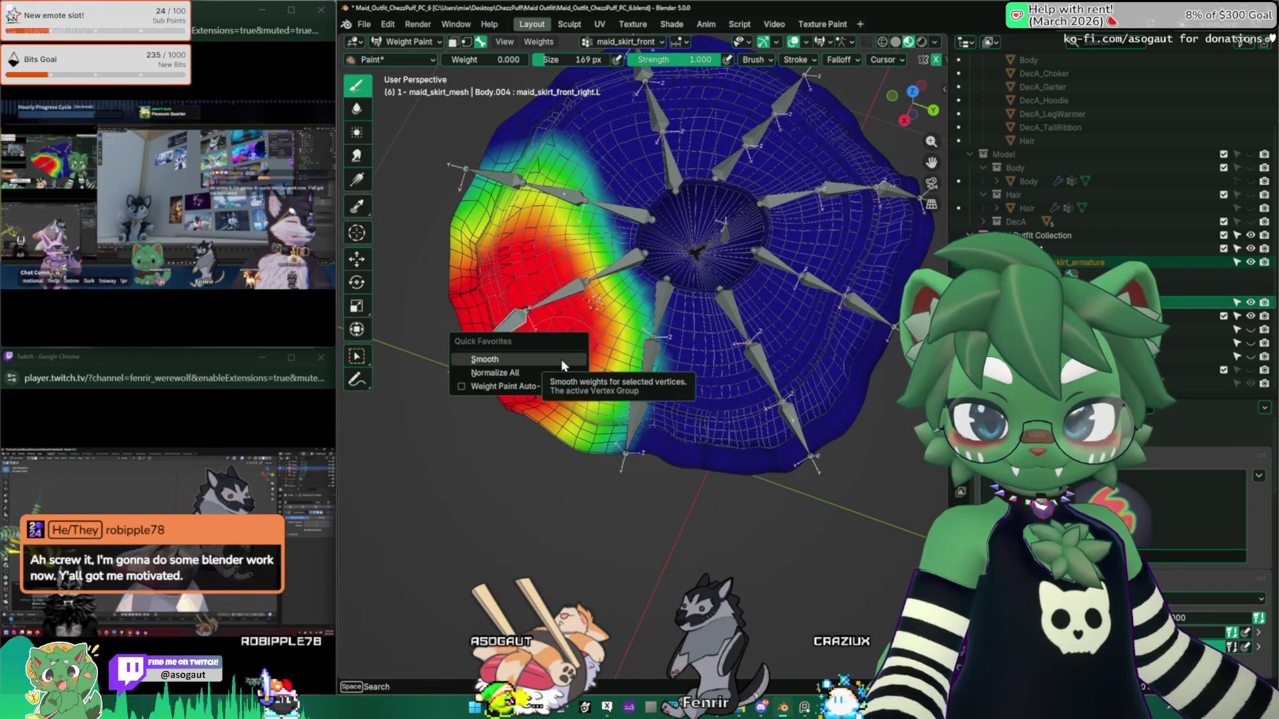
click(561, 358)
key(q)
click(562, 359)
mouse_move(562, 358)
middle_down()
mouse_move(624, 290)
mouse_move(580, 353)
mouse_move(592, 314)
middle_up()
ctrl+click(633, 303)
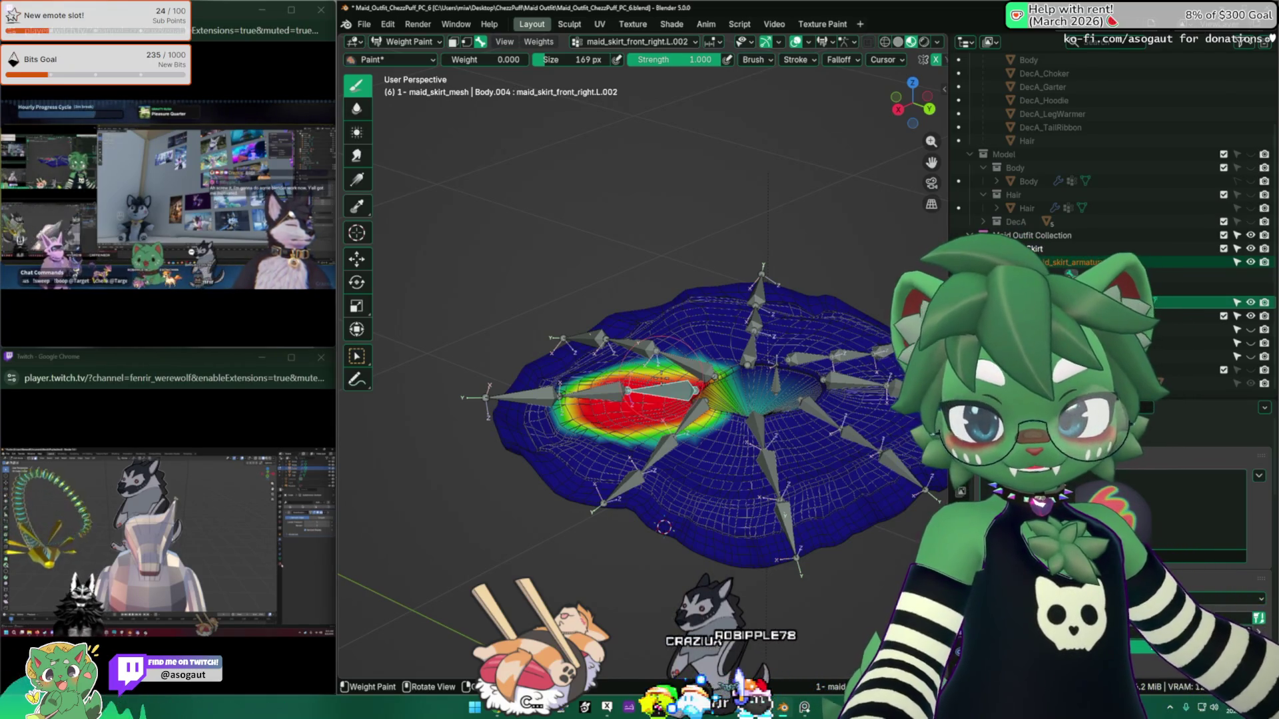
Step: Run Weights > Normalize All on the skirt mesh
mouse_move(664, 528)
middle_down()
mouse_move(660, 506)
mouse_move(656, 547)
middle_up()
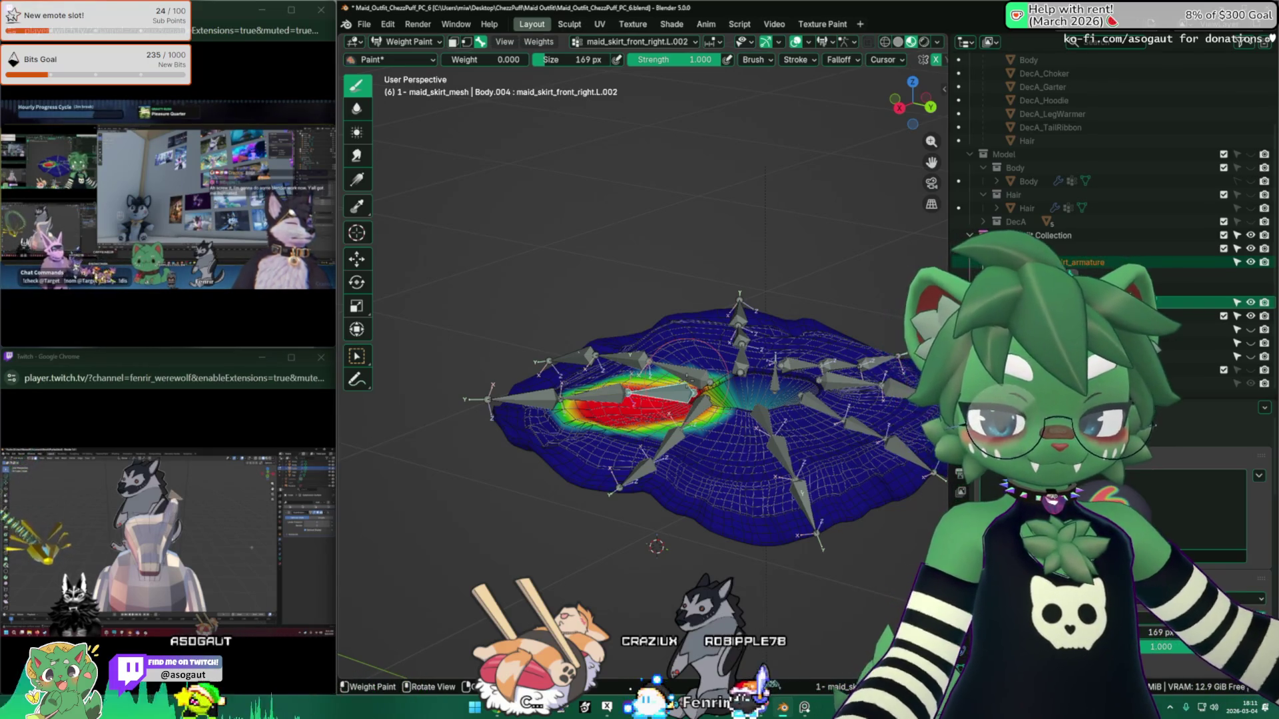
mouse_move(659, 347)
middle_down()
mouse_move(661, 406)
mouse_move(539, 410)
middle_up()
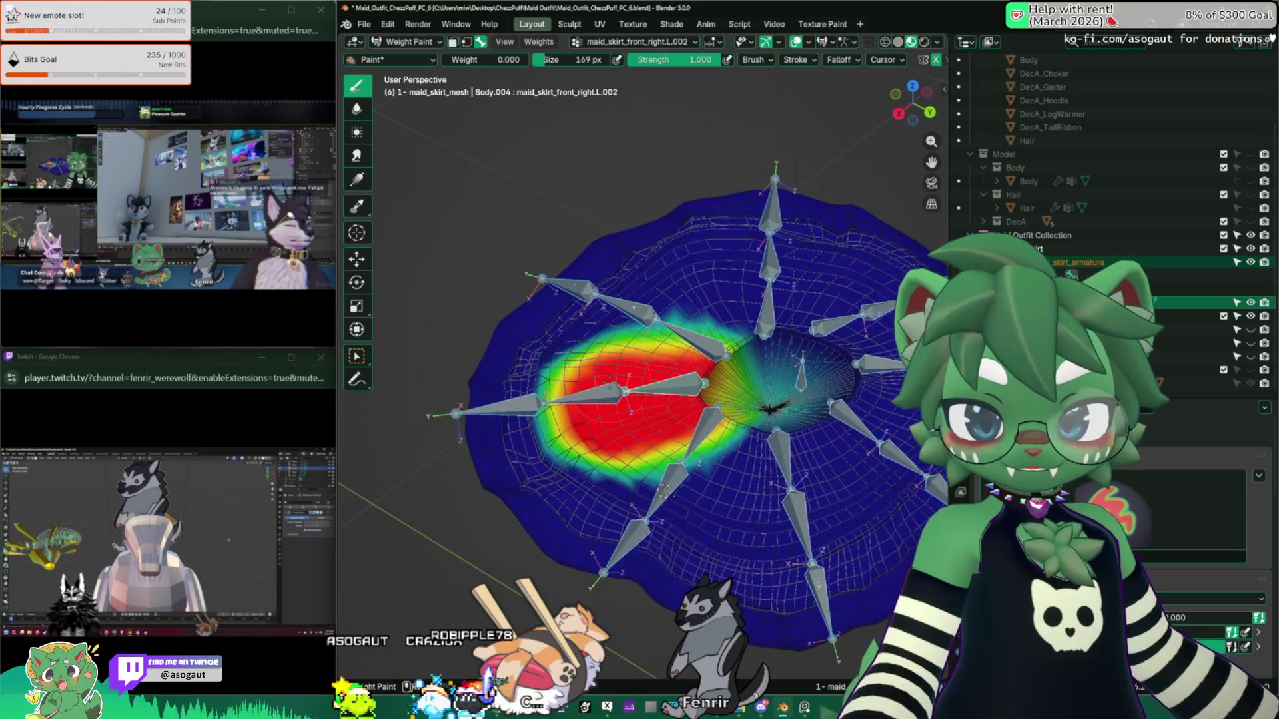
click(539, 42)
click(583, 93)
Step: Rotate the maid_skirt_mid.R.006 bone -15° to test the skirt's bending
mouse_move(599, 200)
middle_down()
mouse_move(623, 238)
mouse_move(506, 359)
middle_up()
ctrl+click(477, 394)
key(r)
click(588, 319)
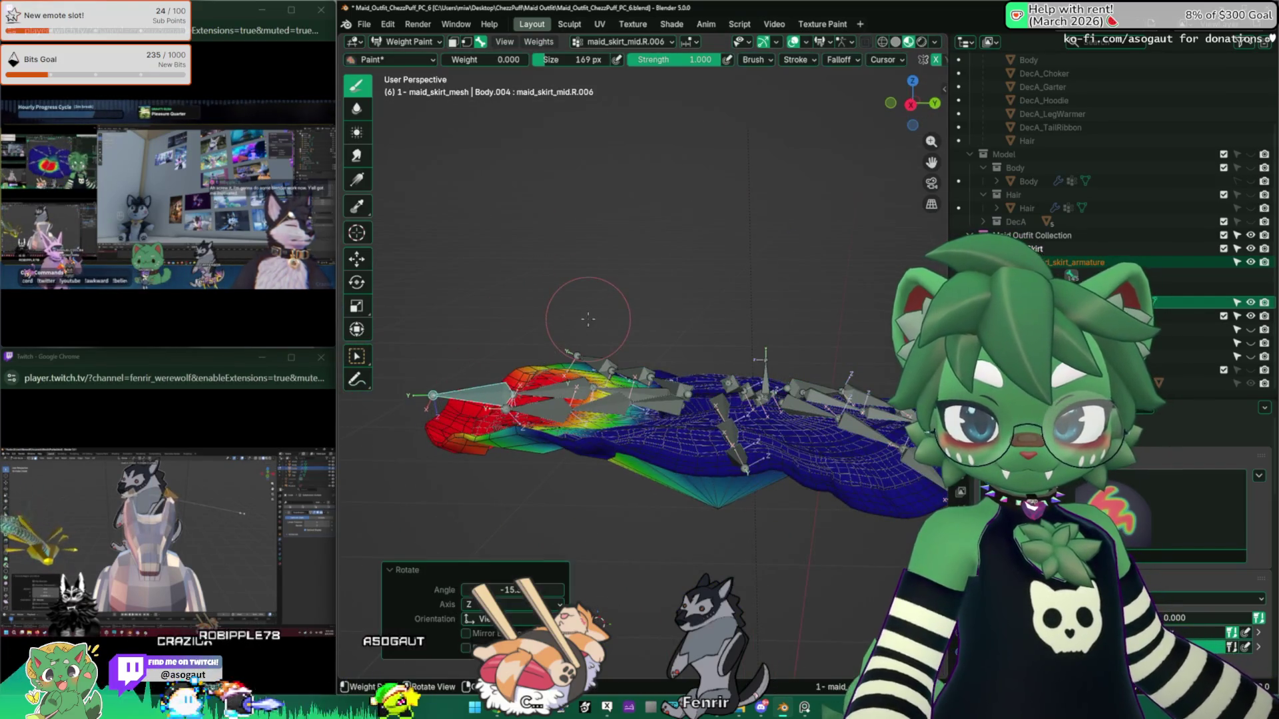
Step: Orbit to a top-down view and put the other stream in full screen
mouse_move(648, 373)
middle_down()
mouse_move(631, 245)
mouse_move(507, 127)
middle_up()
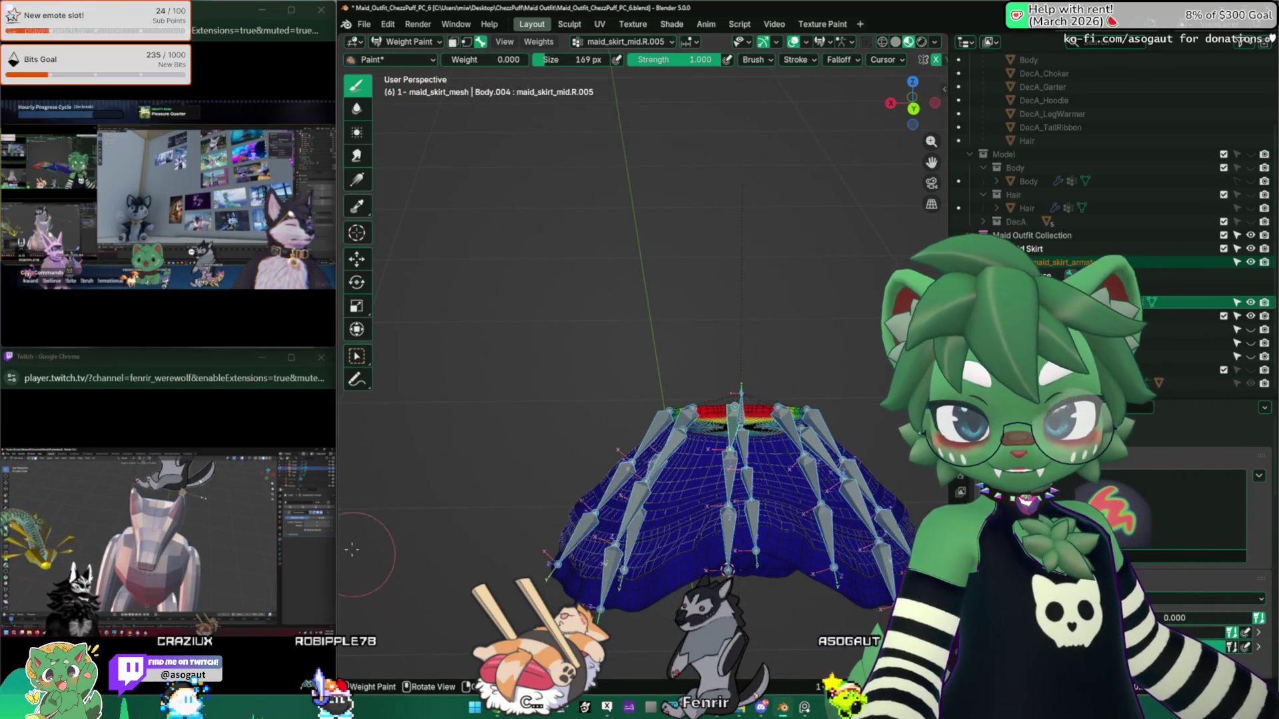
mouse_move(246, 576)
click(277, 679)
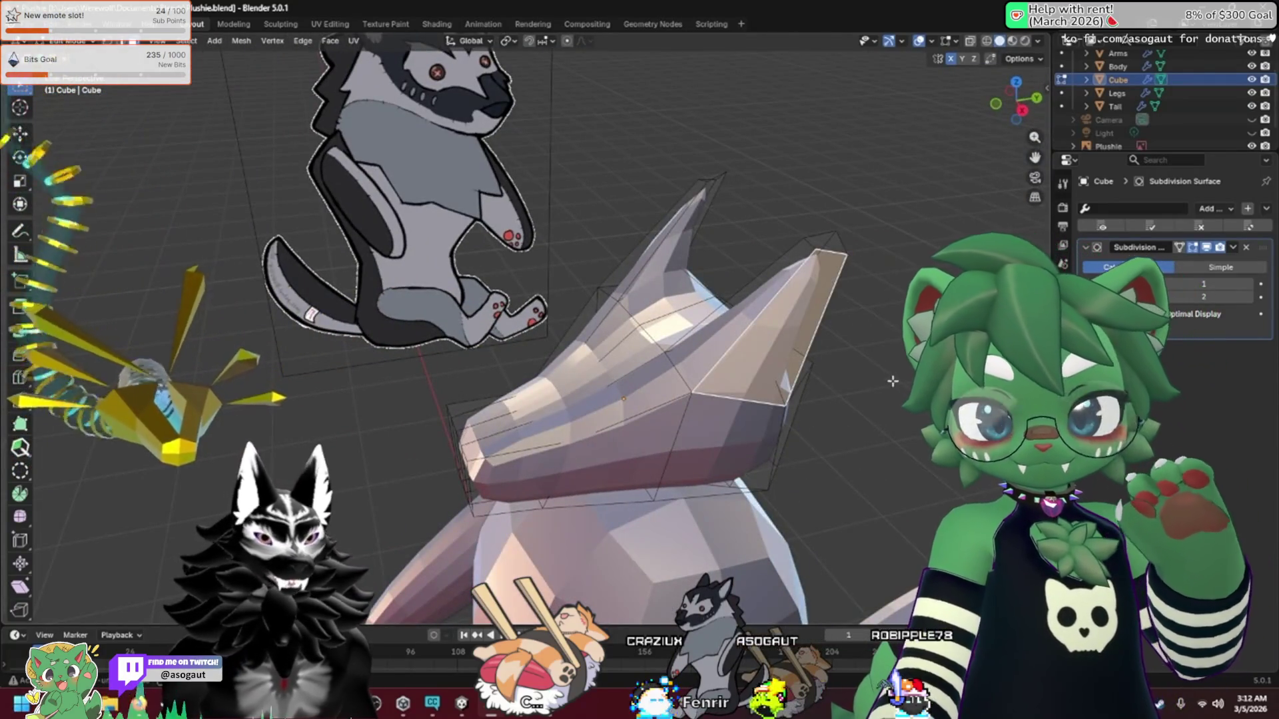
key(e)
key(Return)
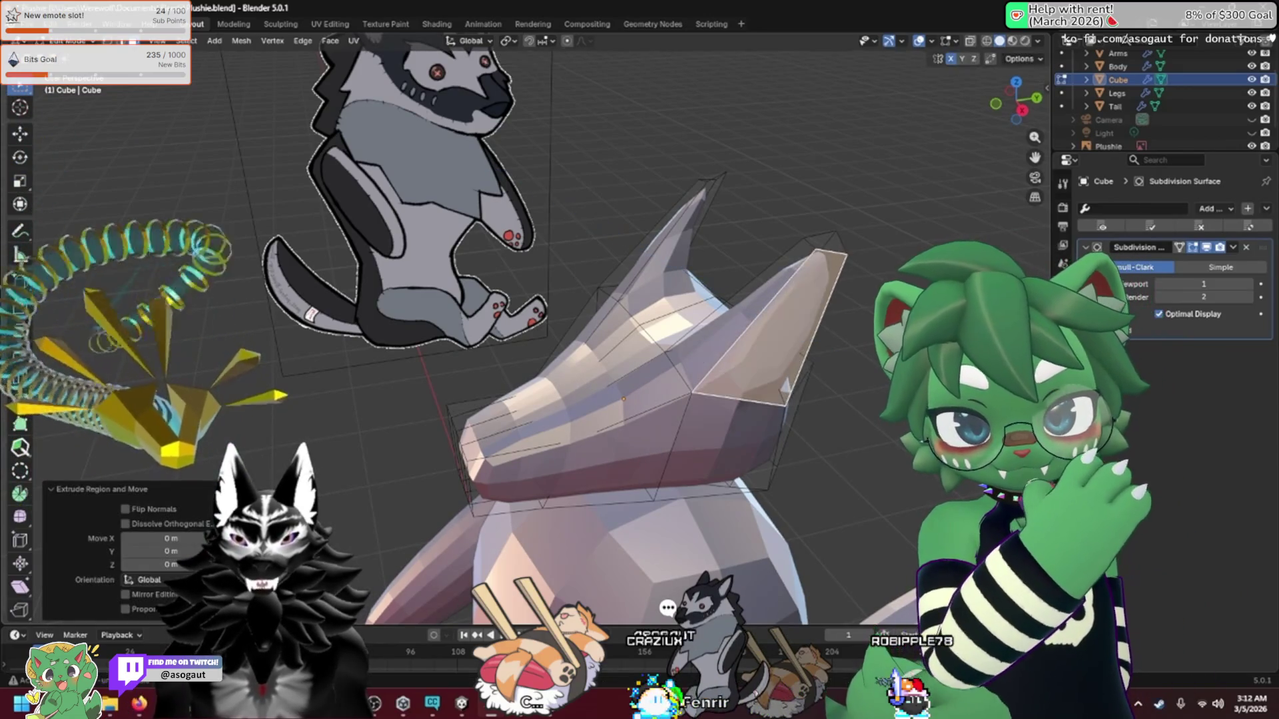
key(s)
key(Return)
mouse_move(732, 333)
middle_down()
mouse_move(798, 375)
mouse_move(779, 374)
middle_up()
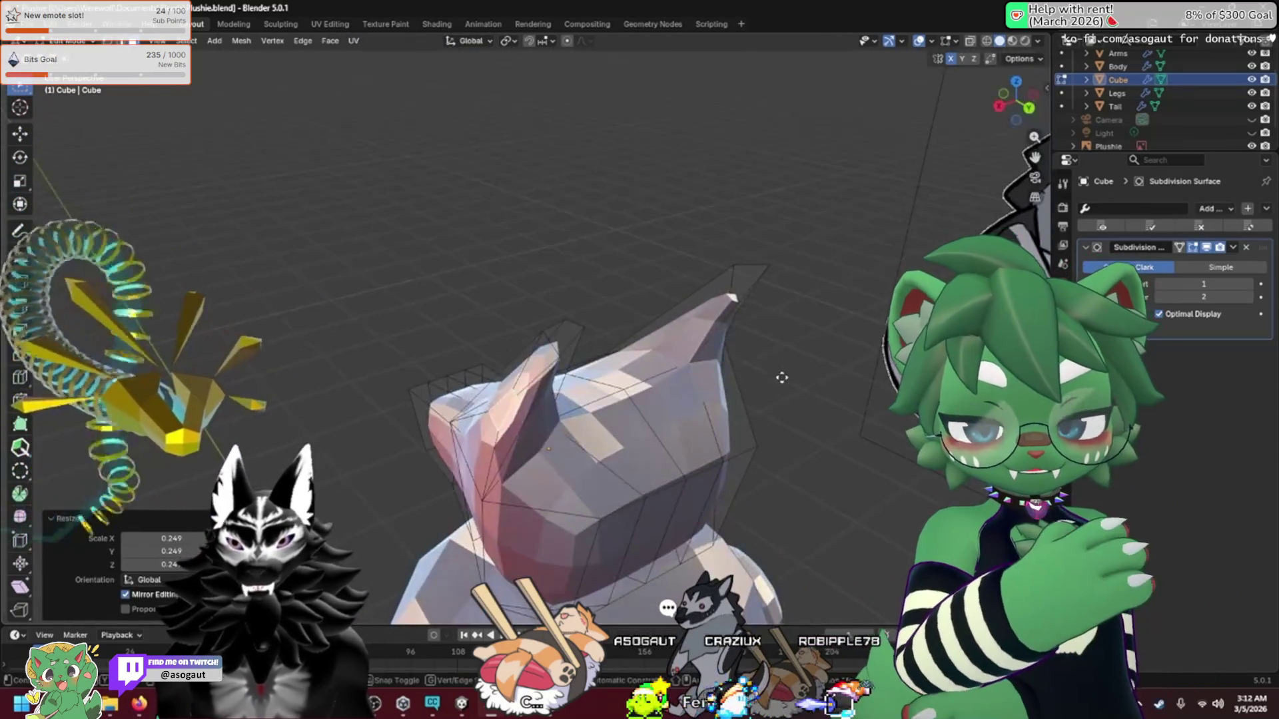
key(g)
click(720, 399)
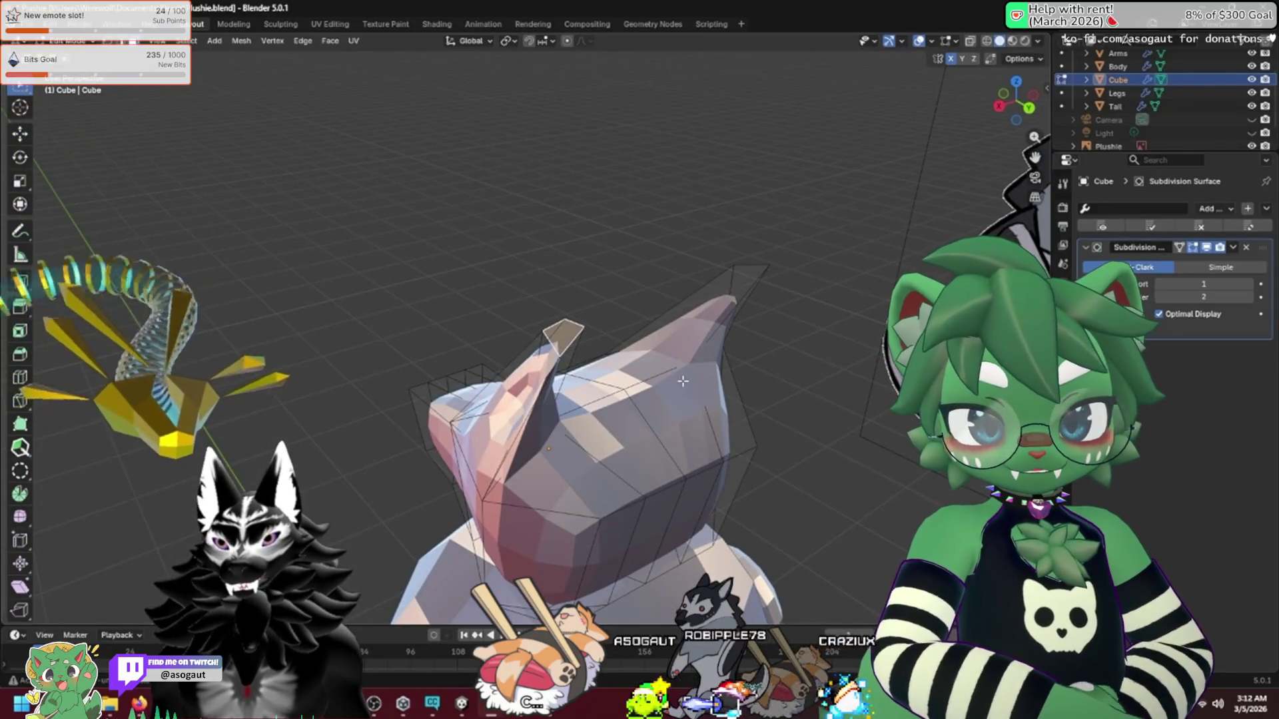
key(g)
click(666, 380)
mouse_move(666, 379)
middle_down()
mouse_move(579, 407)
mouse_move(654, 418)
middle_up()
mouse_move(710, 375)
middle_down()
mouse_move(777, 380)
mouse_move(765, 374)
middle_up()
key(g)
click(760, 366)
key(r)
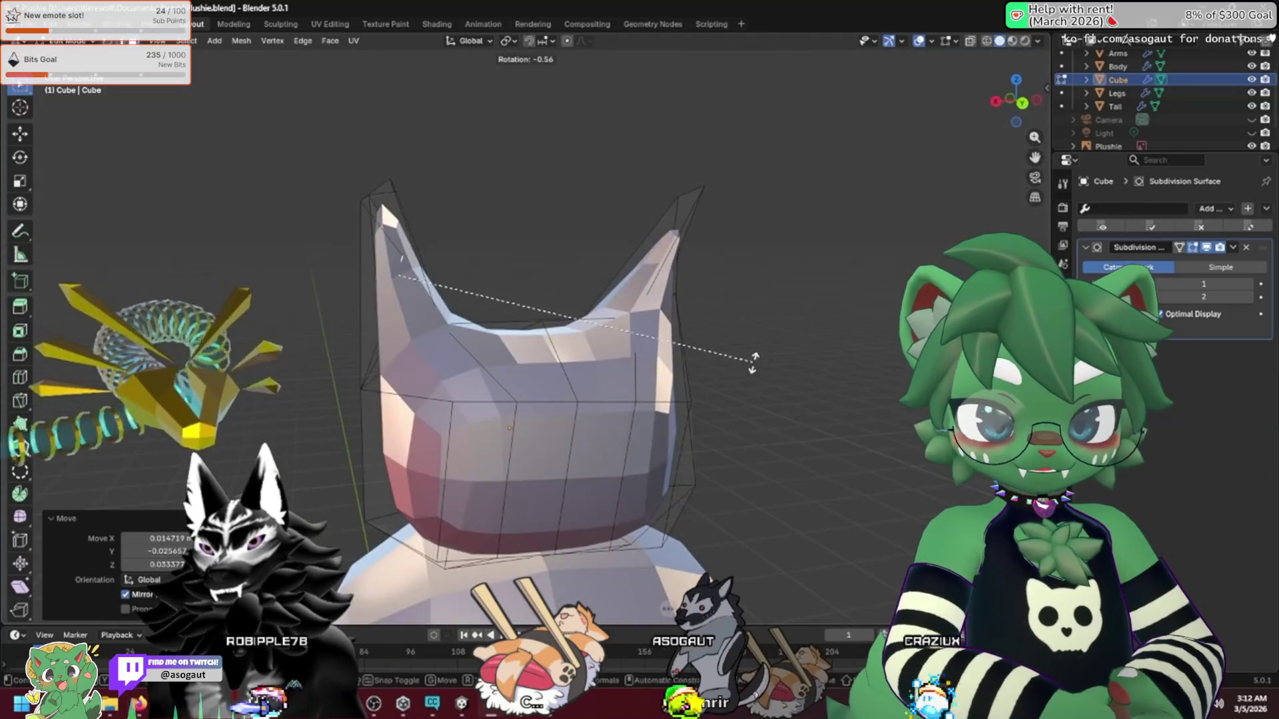
click(693, 283)
mouse_move(719, 305)
middle_down()
mouse_move(782, 310)
mouse_move(813, 340)
mouse_move(854, 344)
mouse_move(879, 366)
mouse_move(763, 450)
middle_up()
click(769, 335)
key(s)
click(899, 347)
key(g)
click(864, 409)
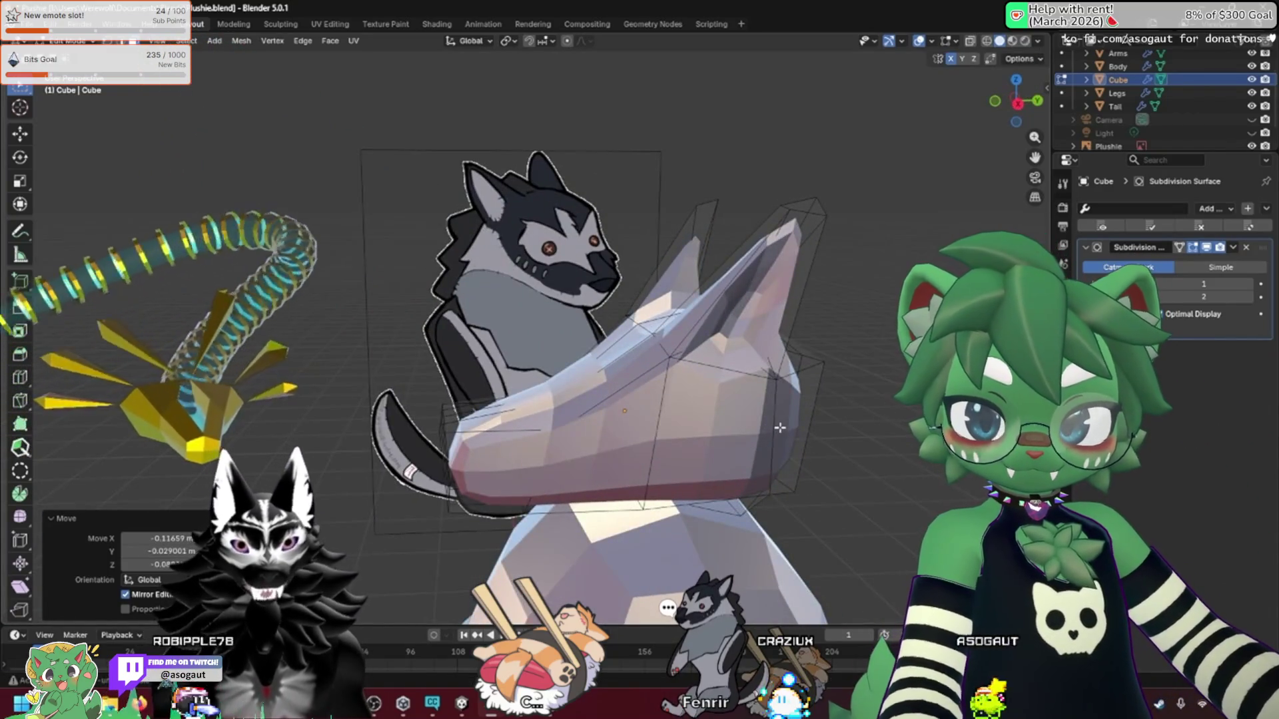
middle_drag(857, 408, 941, 477)
key(KP_1)
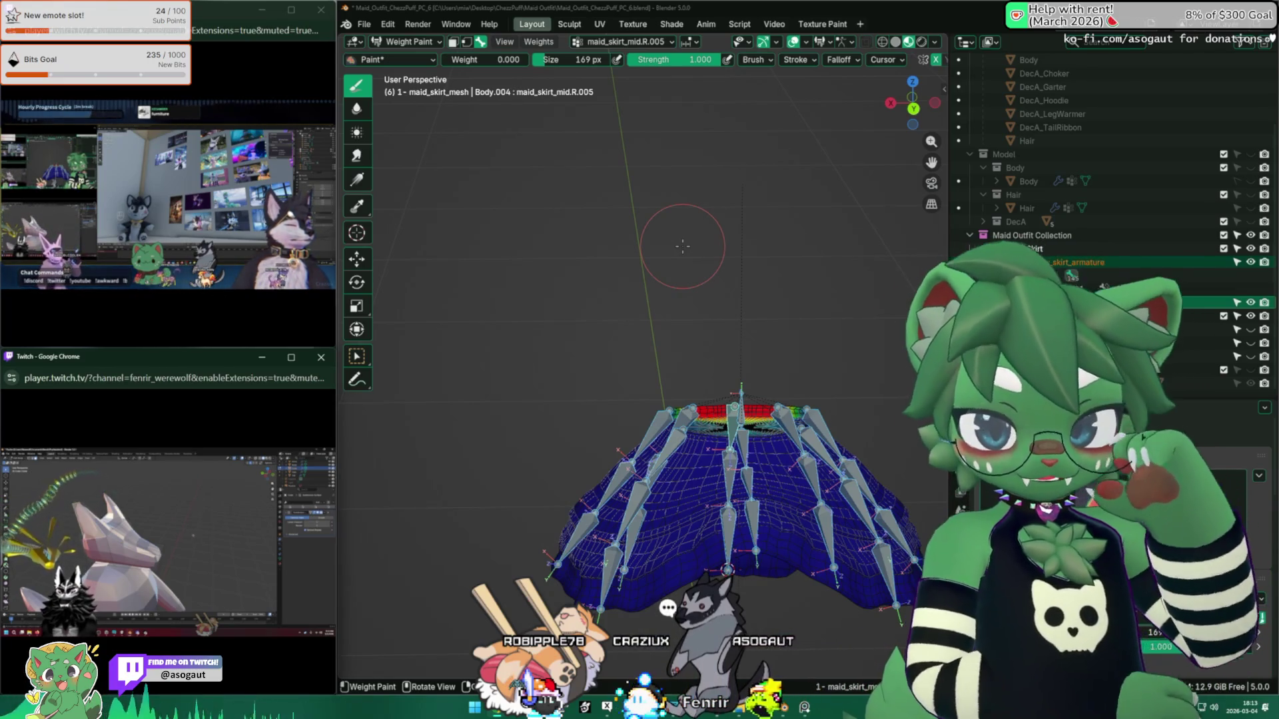
Step: Leave Weight Paint for Object Mode and frame the skirt in front view
middle_drag(728, 320, 626, 392)
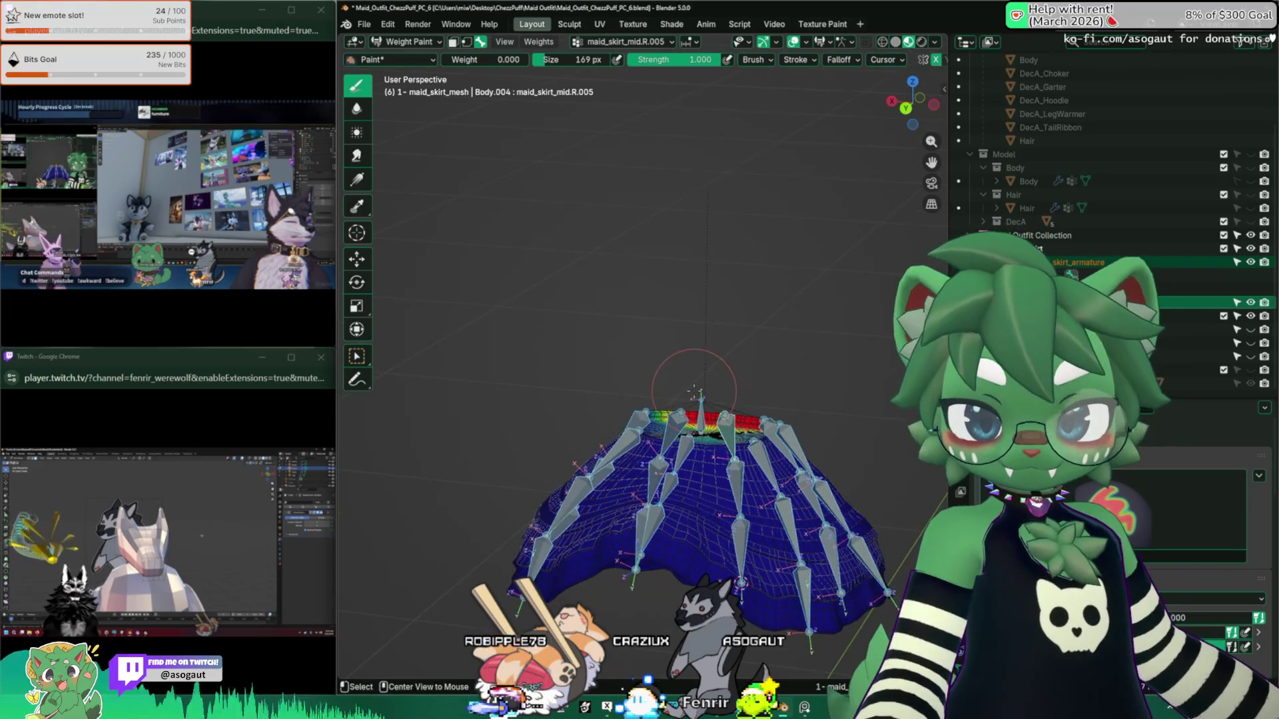
click(400, 44)
click(413, 57)
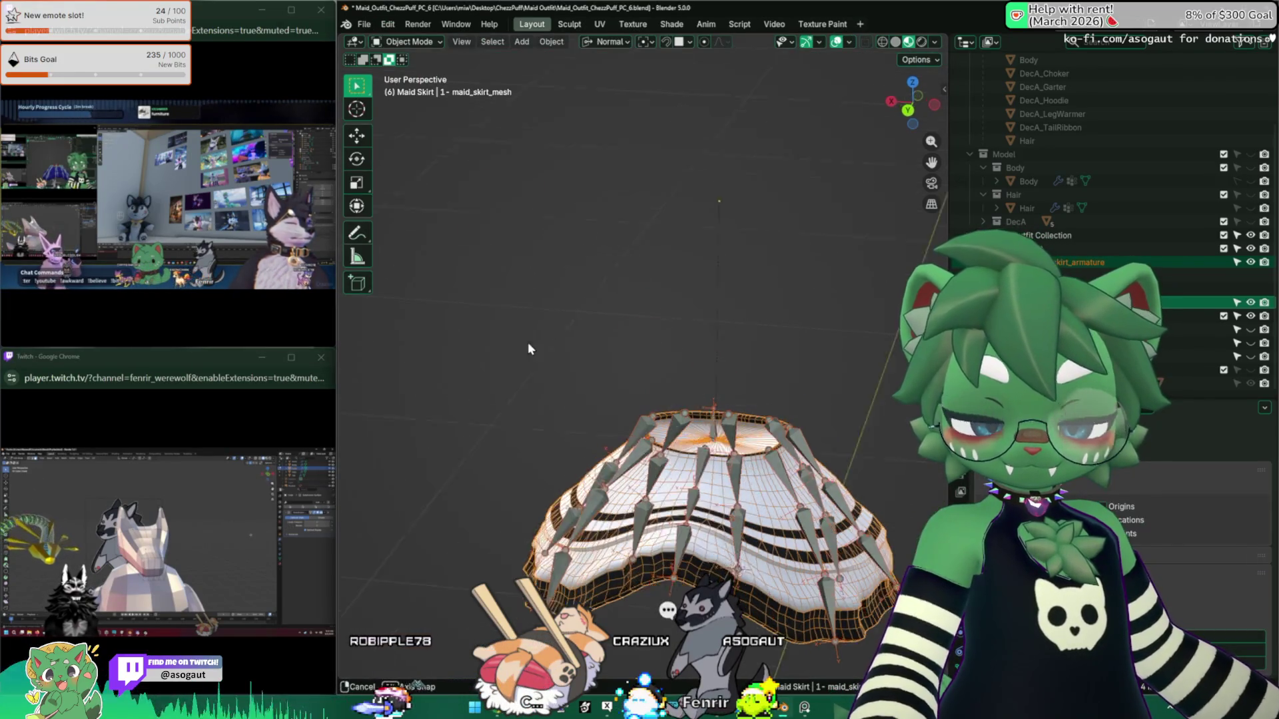
middle_drag(527, 342, 585, 335)
key(KP_1)
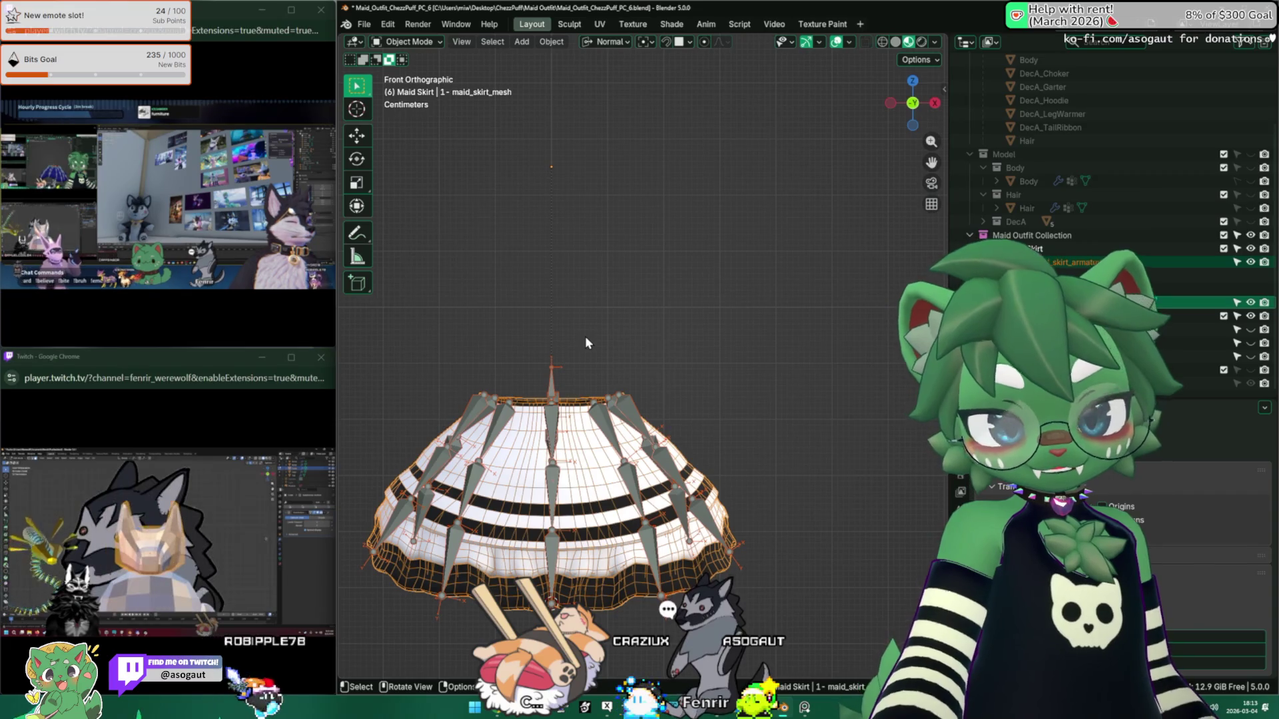
scroll(605, 345, down, 3)
mouse_move(604, 345)
shift+middle_down()
mouse_move(649, 347)
mouse_move(696, 380)
shift+middle_up()
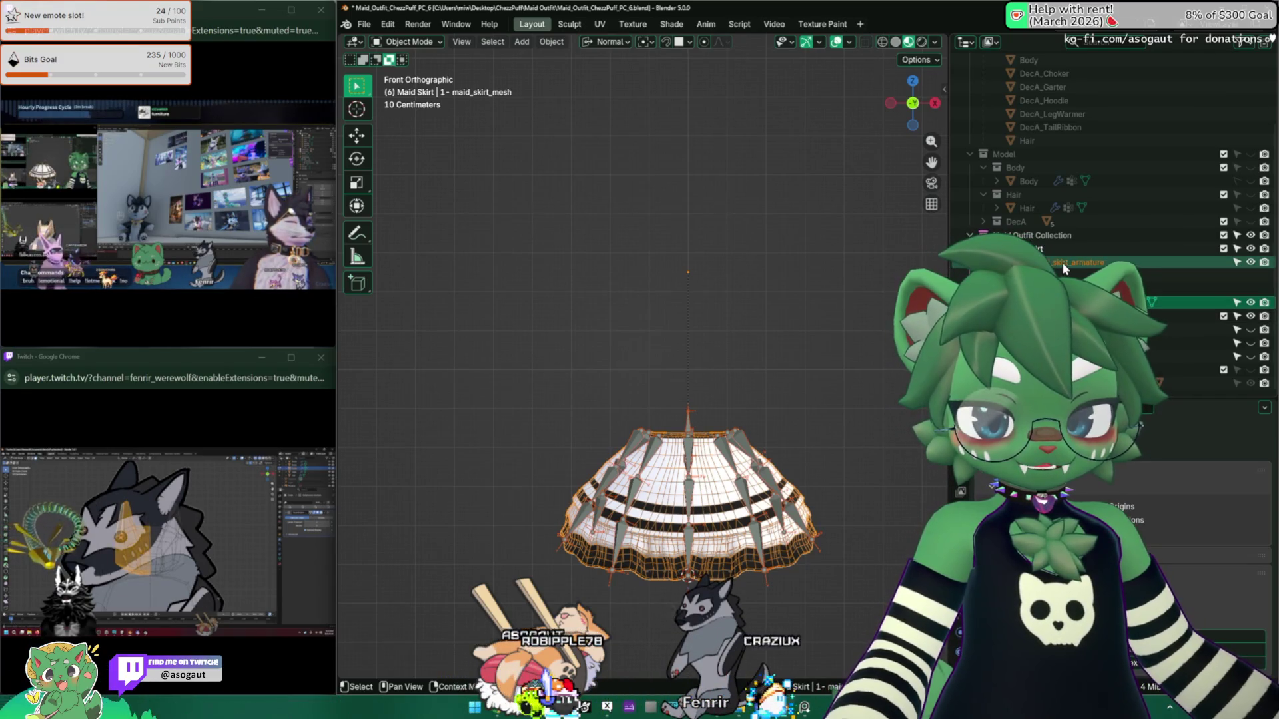
scroll(760, 318, down, 2)
scroll(691, 348, up, 3)
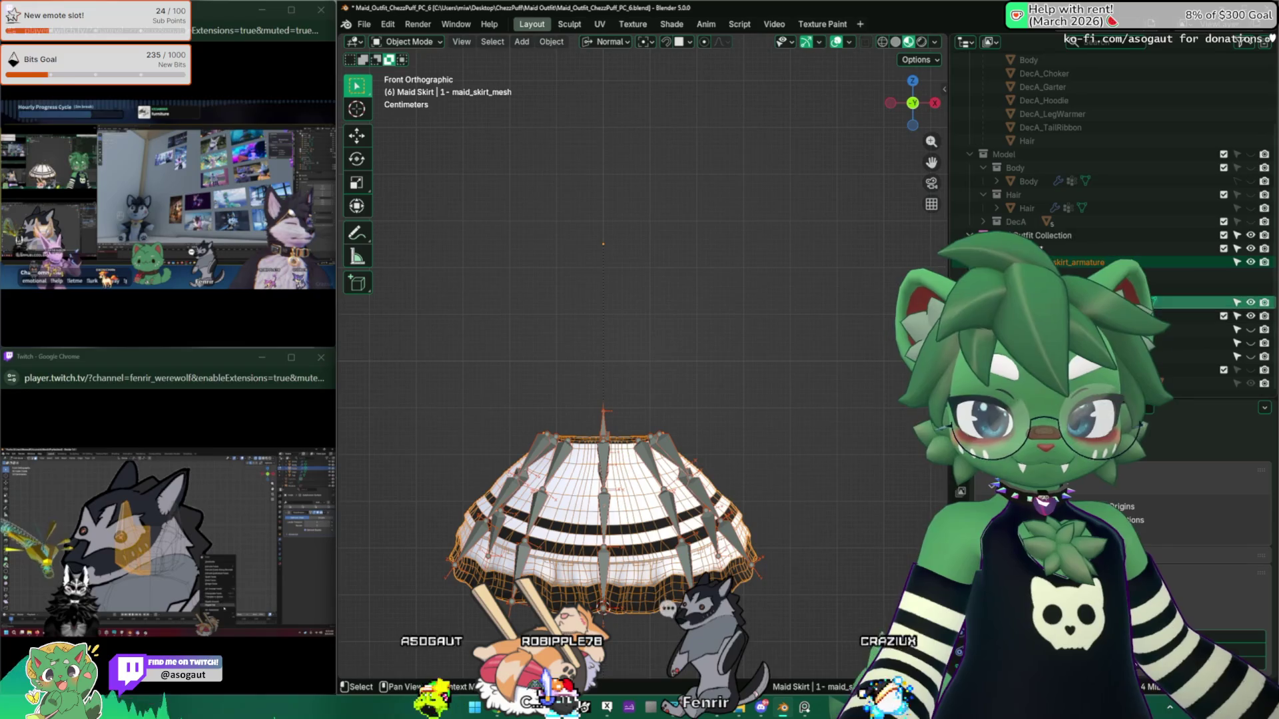
Step: Briefly show the maid_upper_mesh top over the skirt, then hide it again
click(1039, 357)
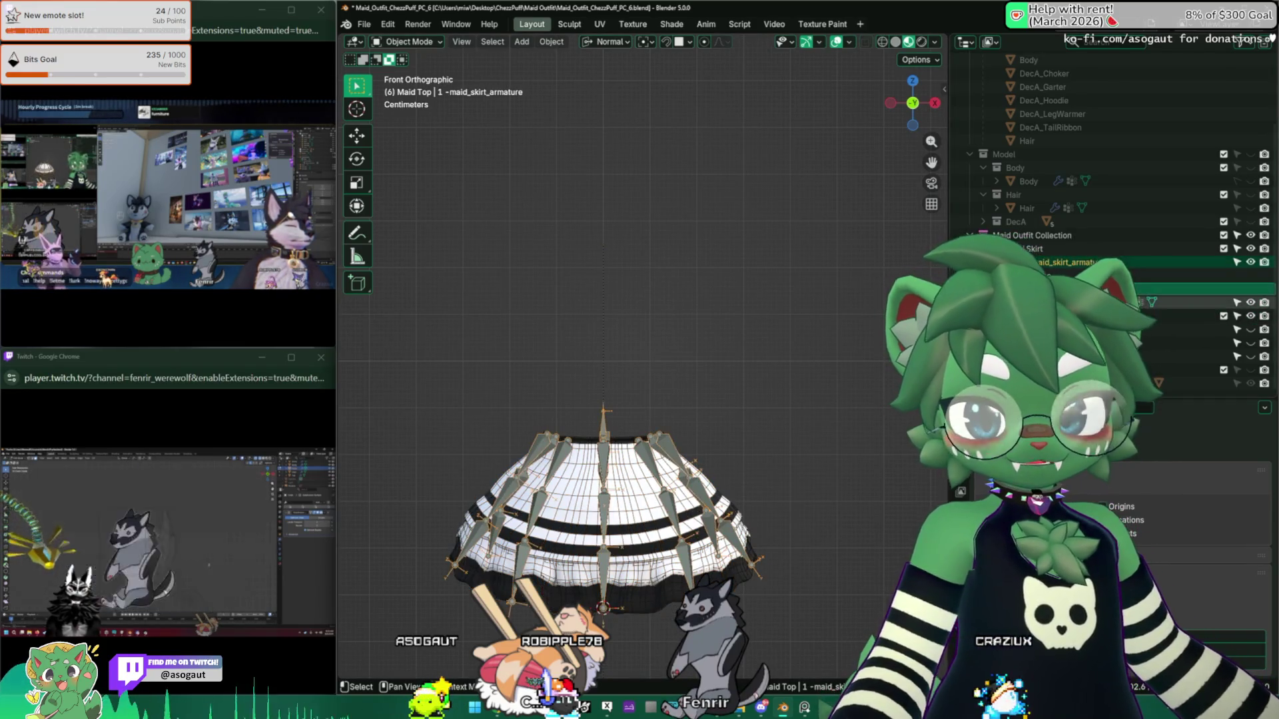
click(1199, 329)
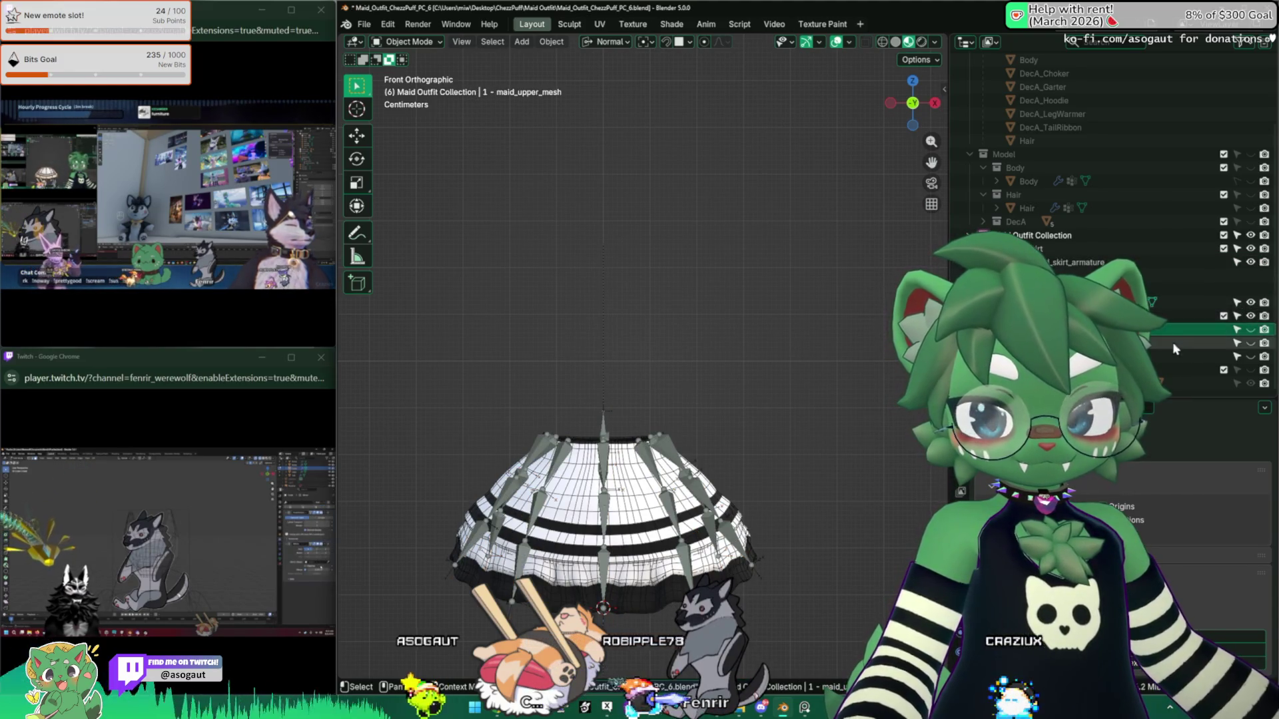
click(1251, 329)
middle_drag(746, 361, 772, 368)
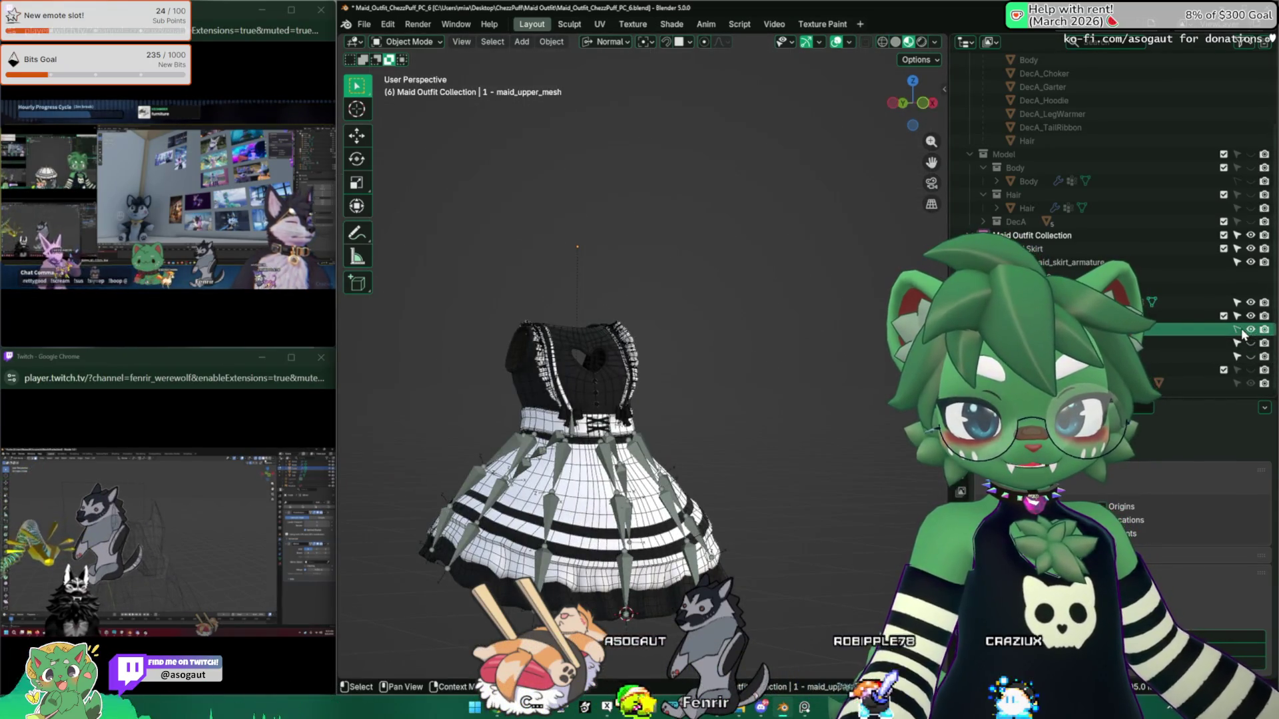
click(1250, 329)
mouse_move(656, 350)
middle_down()
mouse_move(657, 378)
mouse_move(799, 370)
middle_up()
scroll(1143, 354, up, 2)
Step: Select BACK BOW in the outliner and make it visible on the skirt
click(1145, 353)
mouse_move(926, 373)
middle_down()
mouse_move(929, 359)
mouse_move(933, 400)
mouse_move(930, 346)
middle_up()
scroll(1254, 373, down, 2)
click(1250, 356)
scroll(864, 334, up, 3)
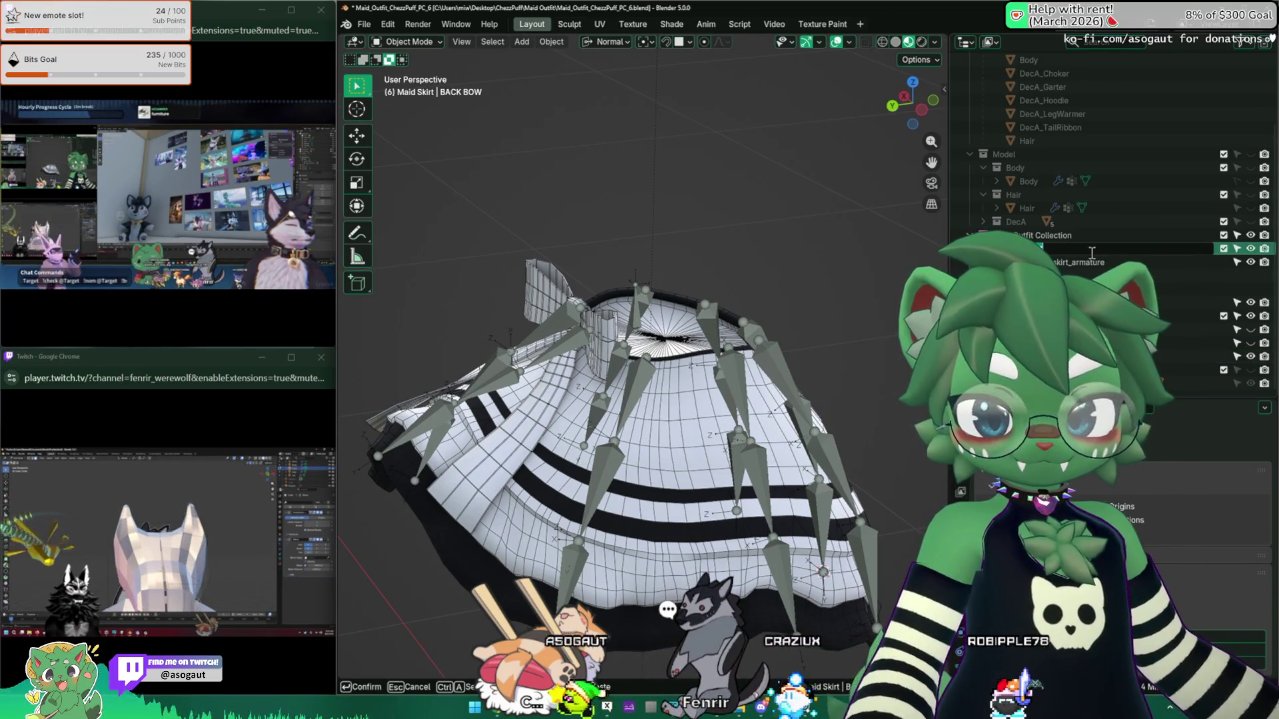
Step: Rename the Maid Skirt collection to 'Maid Skirt and Bow' and drag BACK BOW into it
double_click(1091, 250)
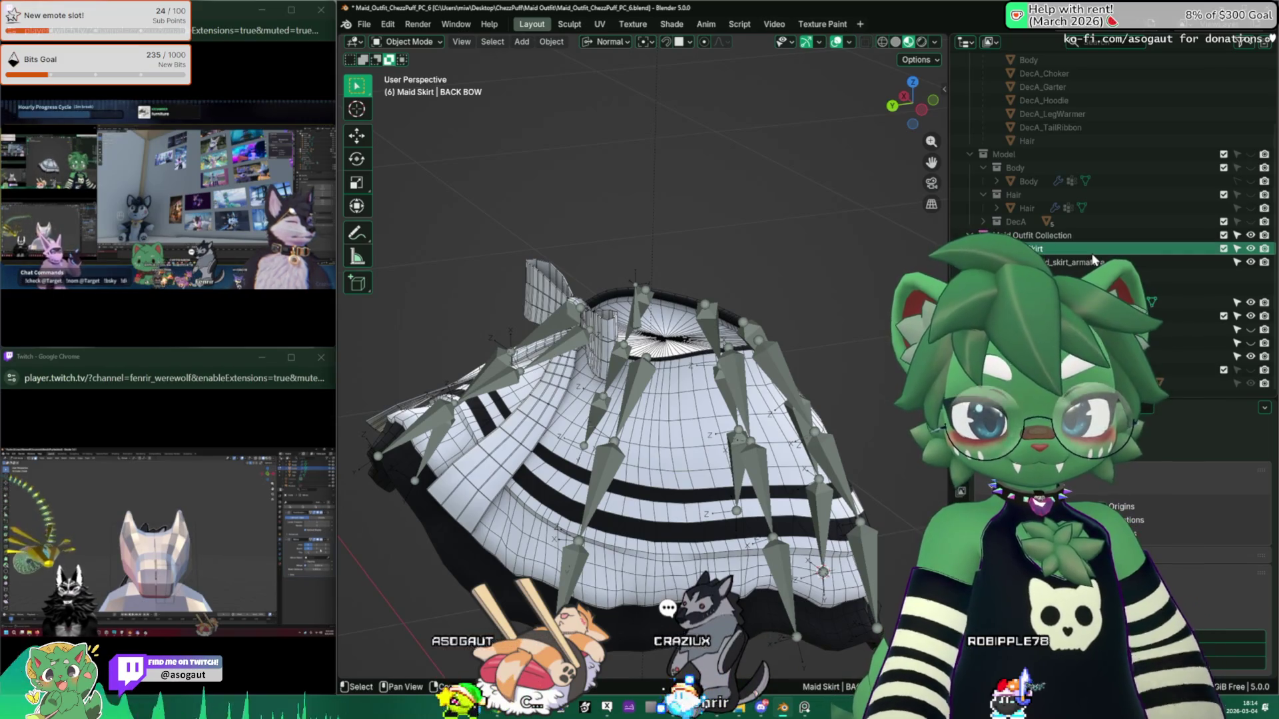
double_click(1064, 248)
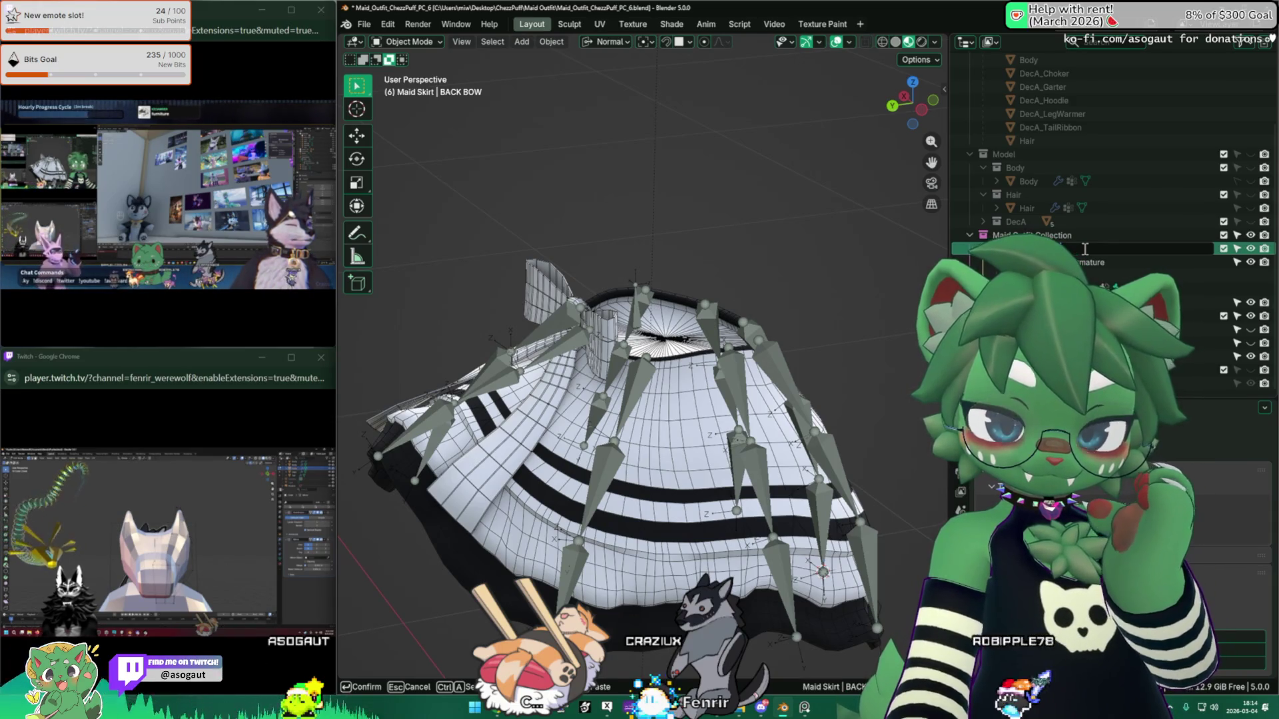
text(and)
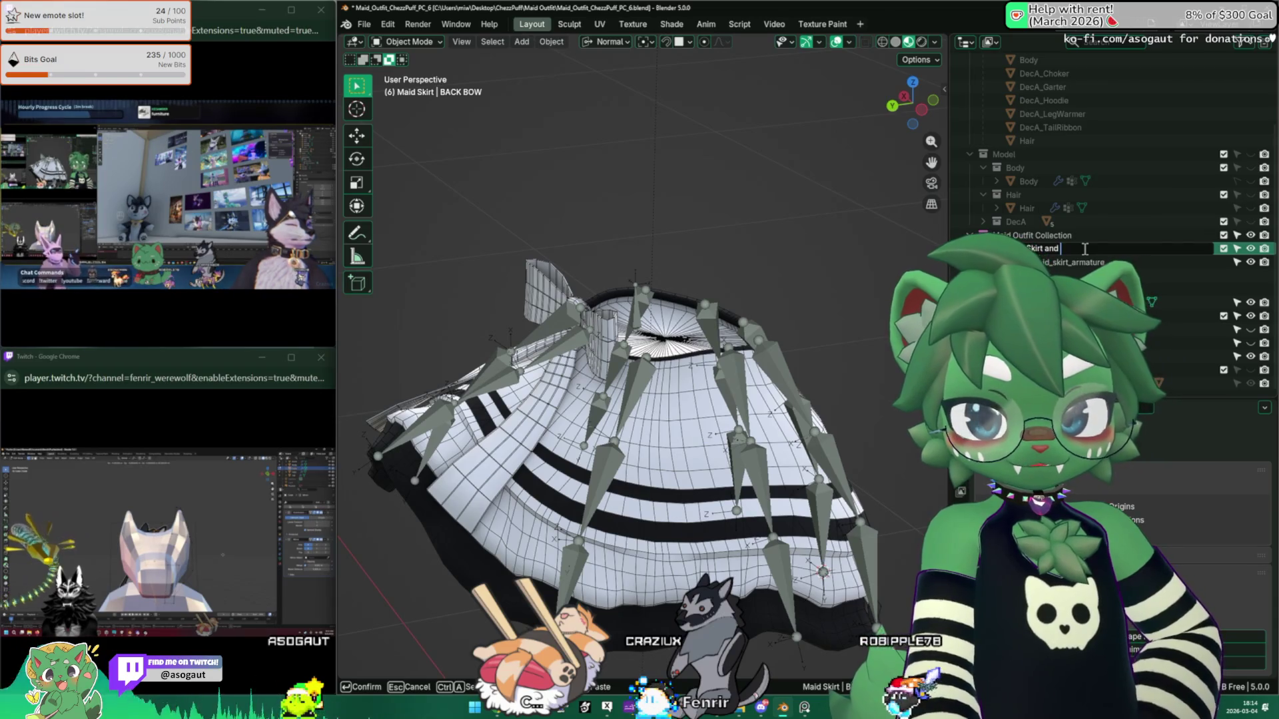
text( Bow)
key(Return)
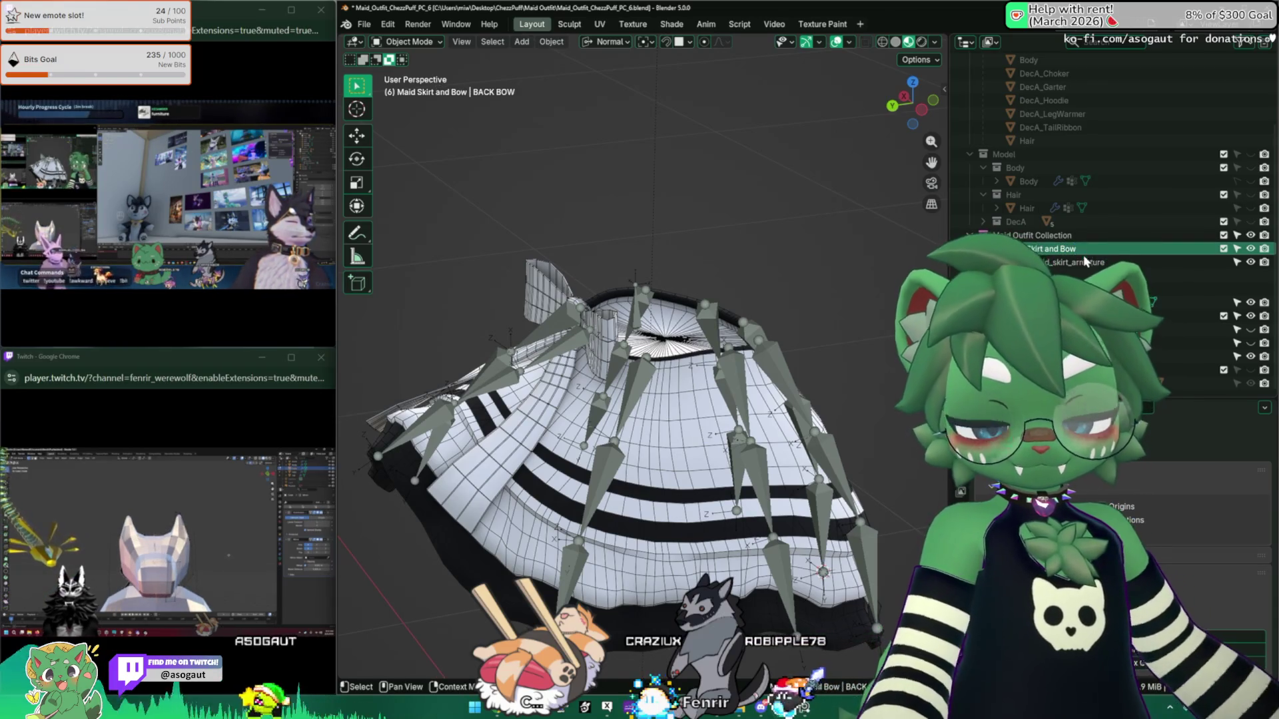
click(1085, 356)
drag(1084, 356, 1085, 316)
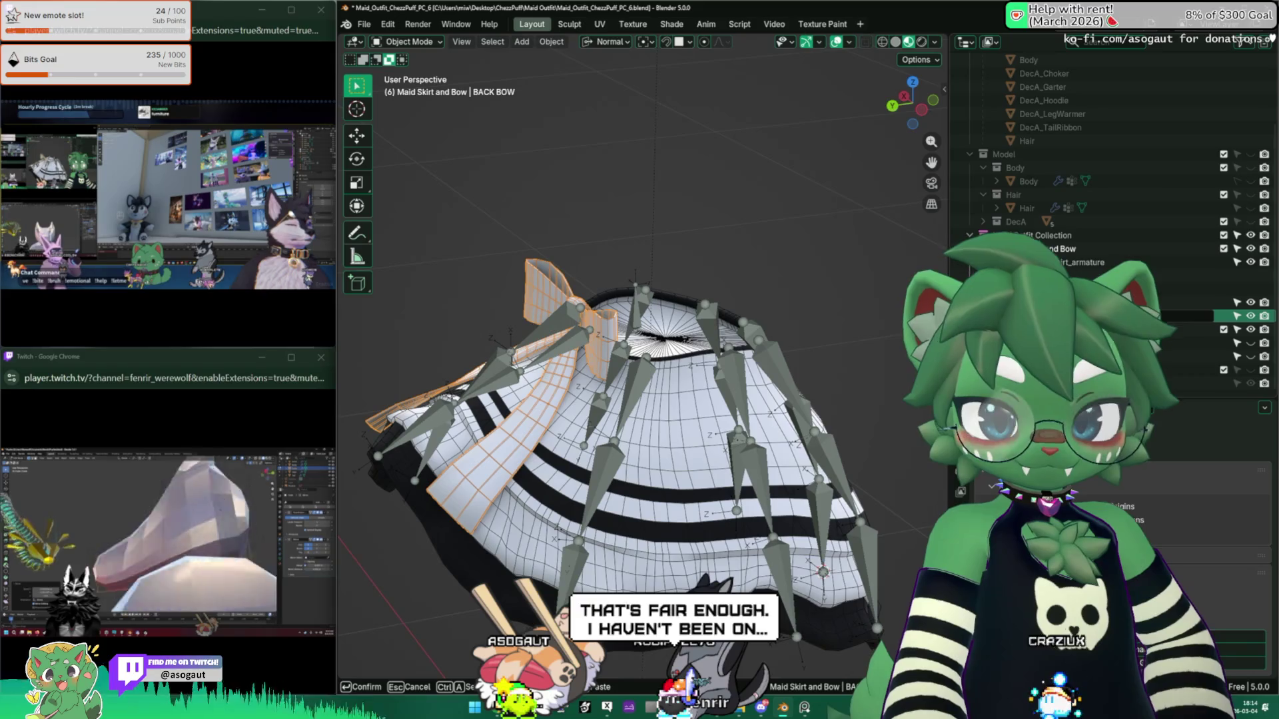
Step: Confirm the back bow object's new name, '1 - maid_bow'
key(Return)
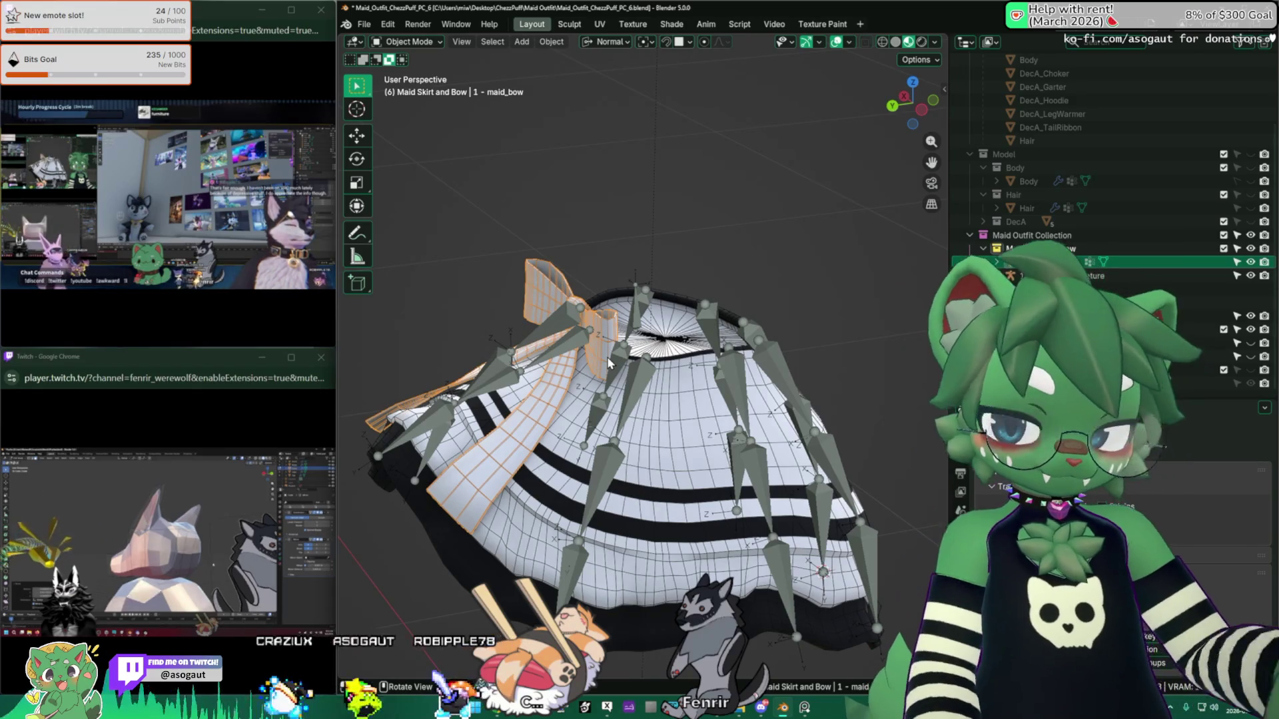
Step: Hide the skirt armature's main bone collection, leaving only the bow bones visible
mouse_move(652, 327)
middle_down()
mouse_move(685, 423)
mouse_move(640, 393)
mouse_move(699, 469)
middle_up()
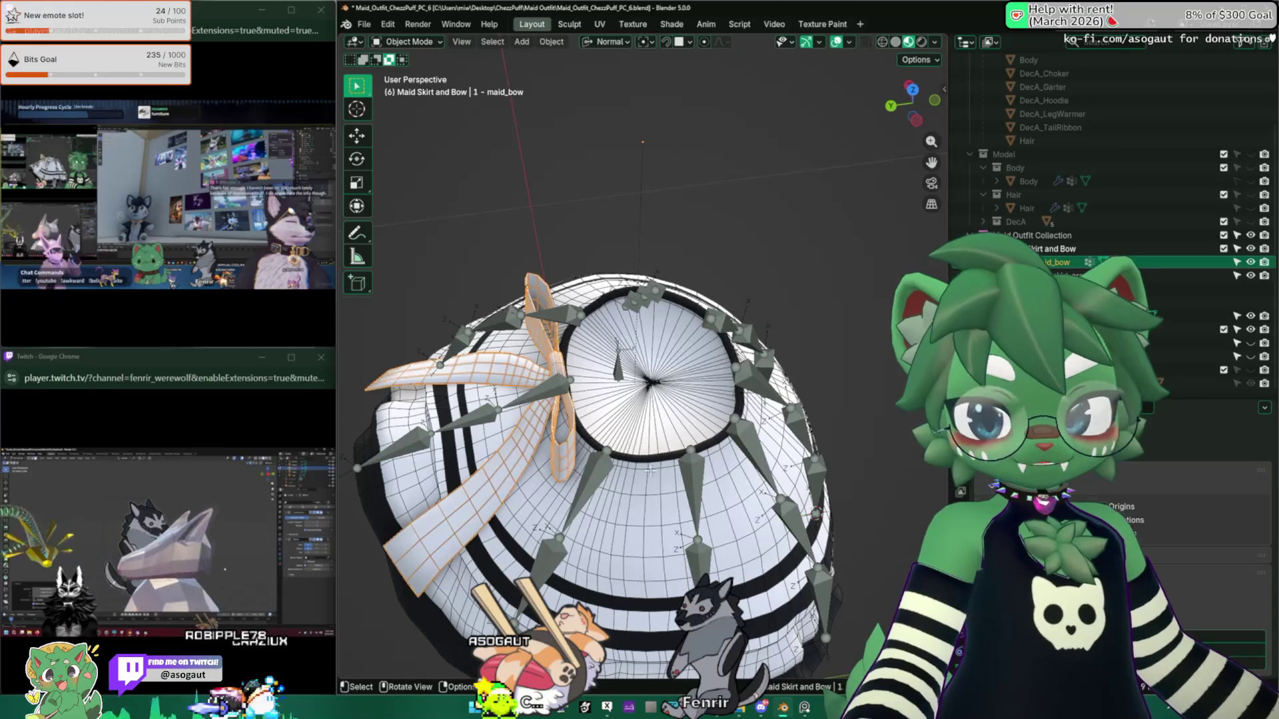
click(702, 472)
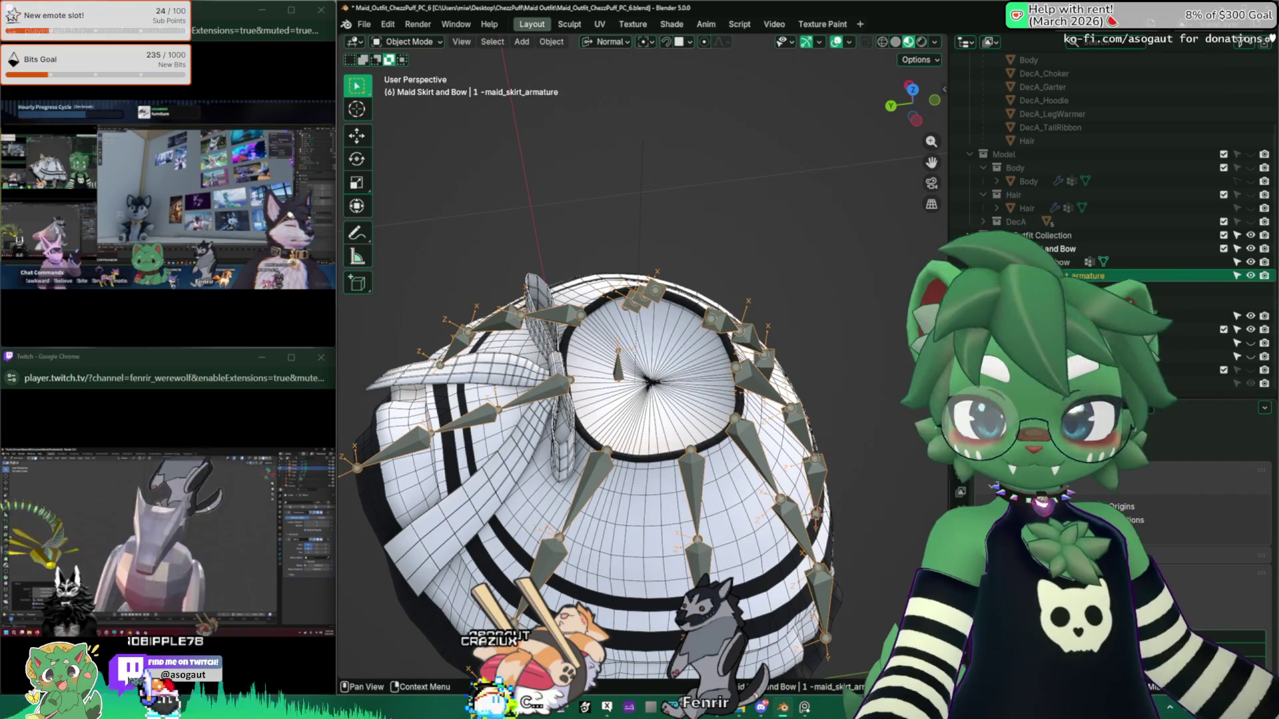
click(960, 479)
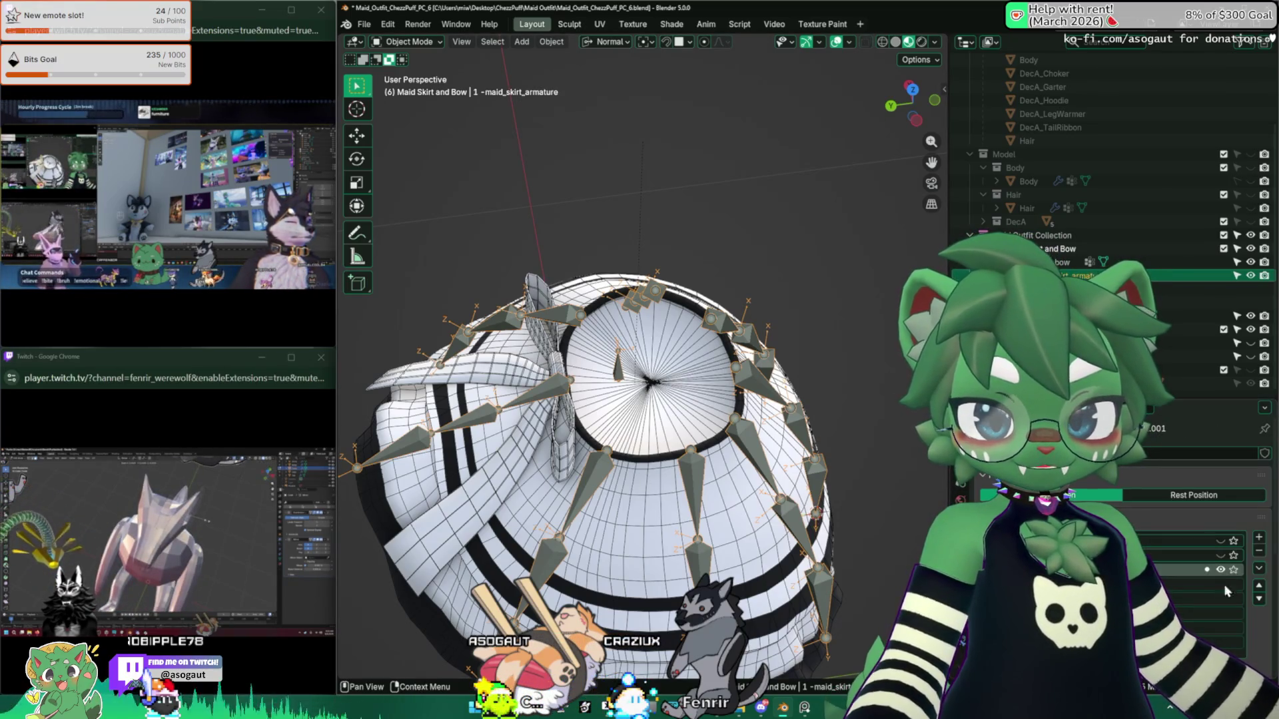
middle_drag(799, 400, 812, 347)
click(1221, 571)
Step: Orbit around the dress to inspect the bow bones, including bows_root, at the waist
mouse_move(666, 253)
middle_down()
mouse_move(674, 326)
mouse_move(546, 357)
middle_up()
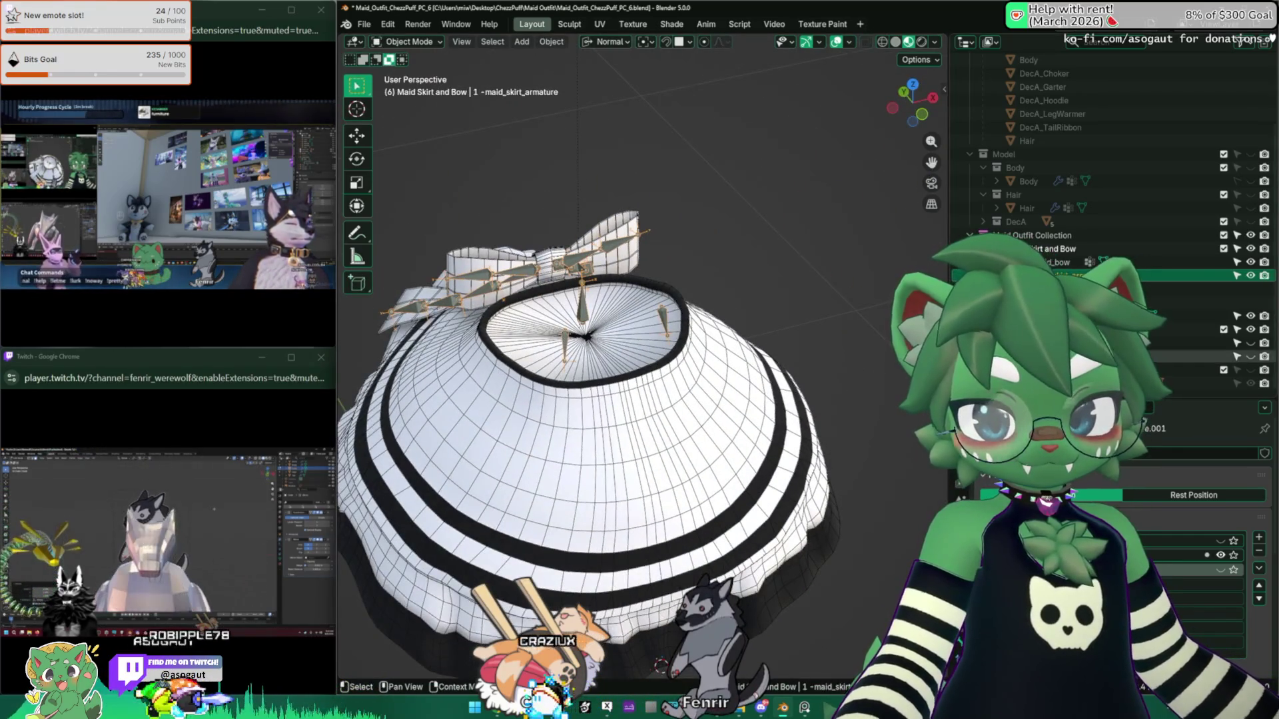
mouse_move(653, 299)
middle_down()
mouse_move(601, 278)
mouse_move(639, 280)
mouse_move(612, 280)
middle_up()
mouse_move(506, 293)
middle_down()
mouse_move(444, 305)
mouse_move(793, 284)
middle_up()
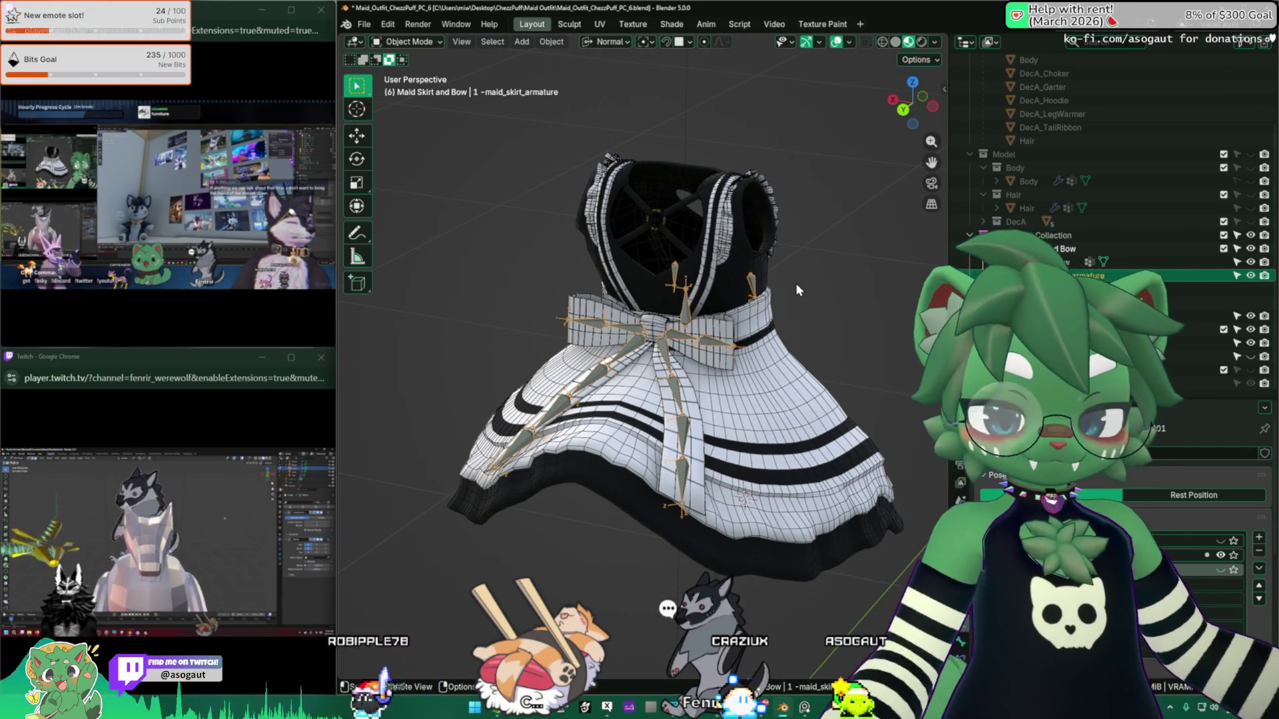
scroll(656, 460, up, 5)
mouse_move(646, 434)
middle_down()
mouse_move(452, 381)
mouse_move(624, 313)
mouse_move(439, 377)
mouse_move(805, 363)
mouse_move(613, 385)
mouse_move(827, 390)
mouse_move(696, 387)
middle_up()
key(Tab)
key(Tab)
click(1250, 276)
click(1251, 275)
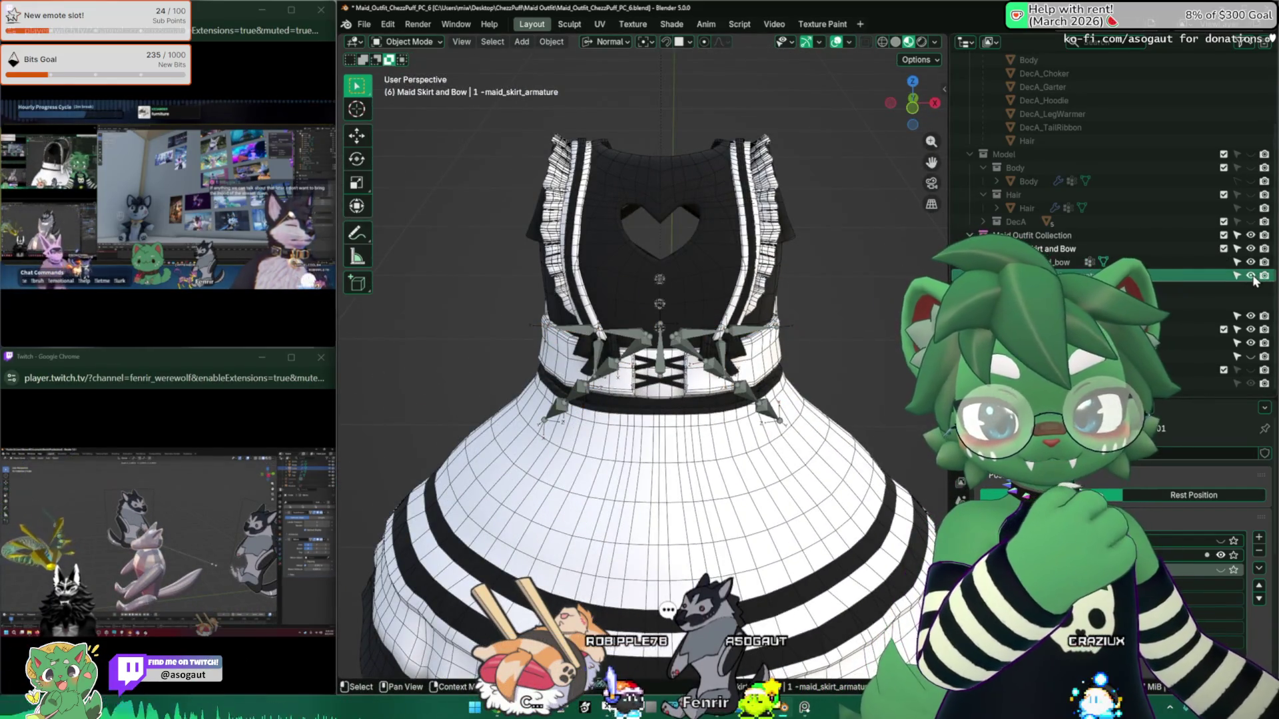
click(1250, 331)
click(1250, 331)
click(1250, 330)
click(1250, 331)
click(1250, 343)
click(1250, 343)
click(1251, 343)
click(1250, 342)
click(1250, 342)
click(1251, 342)
click(1250, 342)
click(1250, 343)
click(1250, 342)
click(1250, 342)
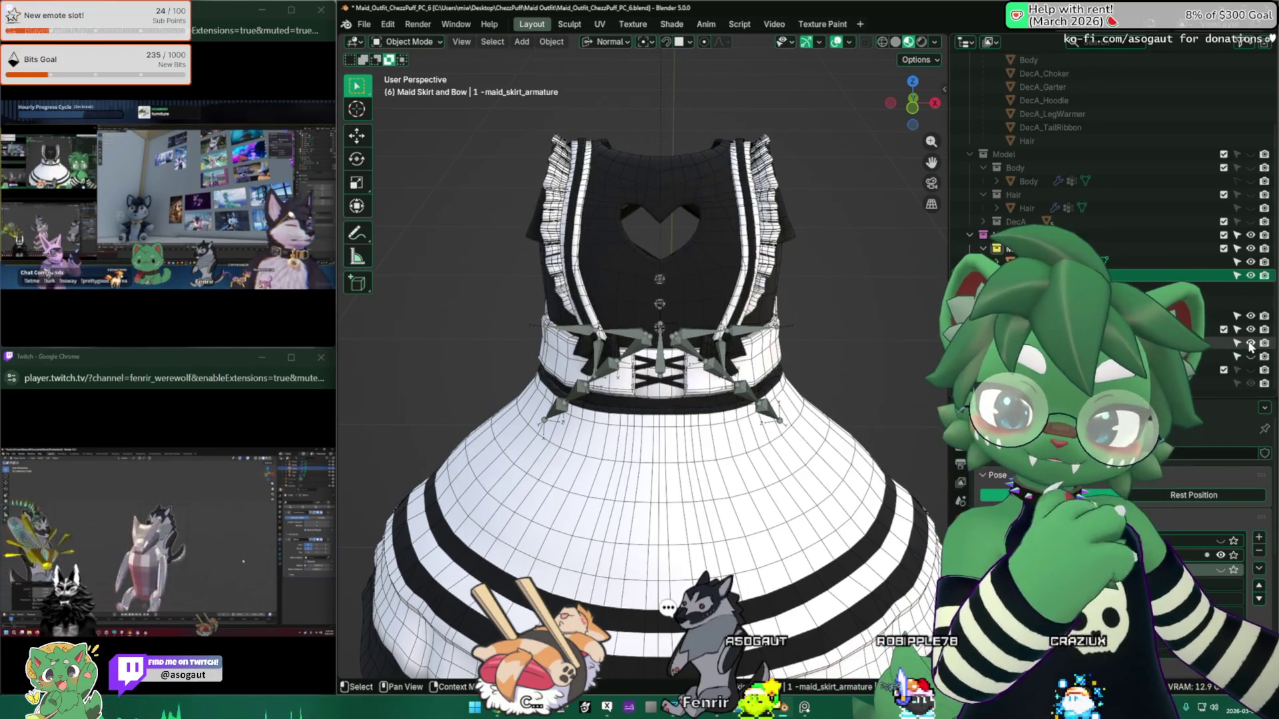
click(1250, 342)
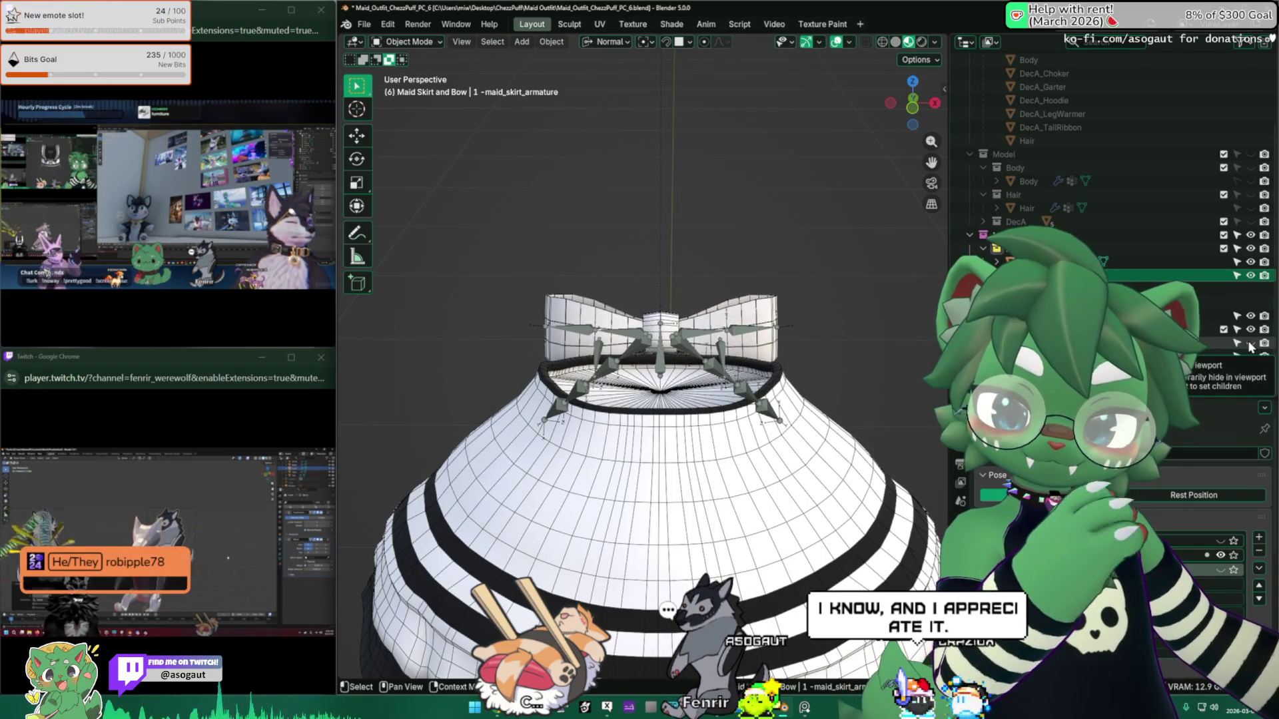
click(1251, 342)
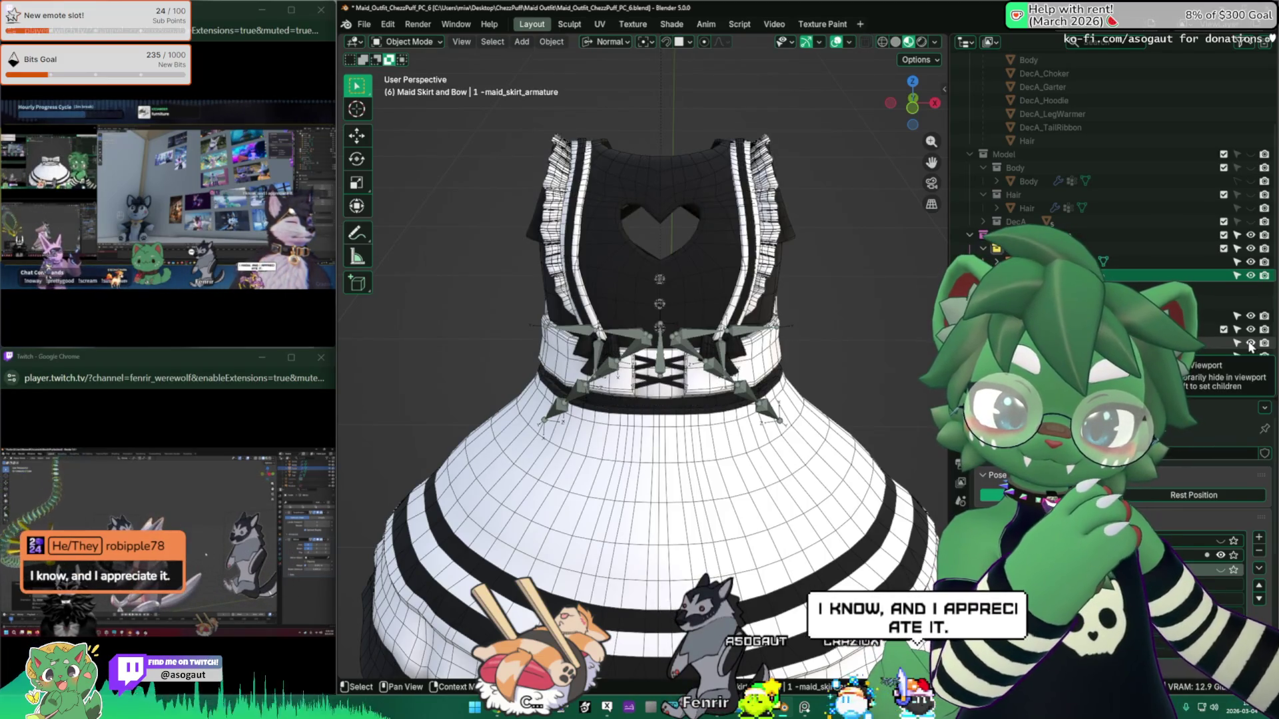
click(1250, 343)
click(1251, 343)
middle_drag(813, 359, 753, 303)
click(1250, 342)
click(1250, 343)
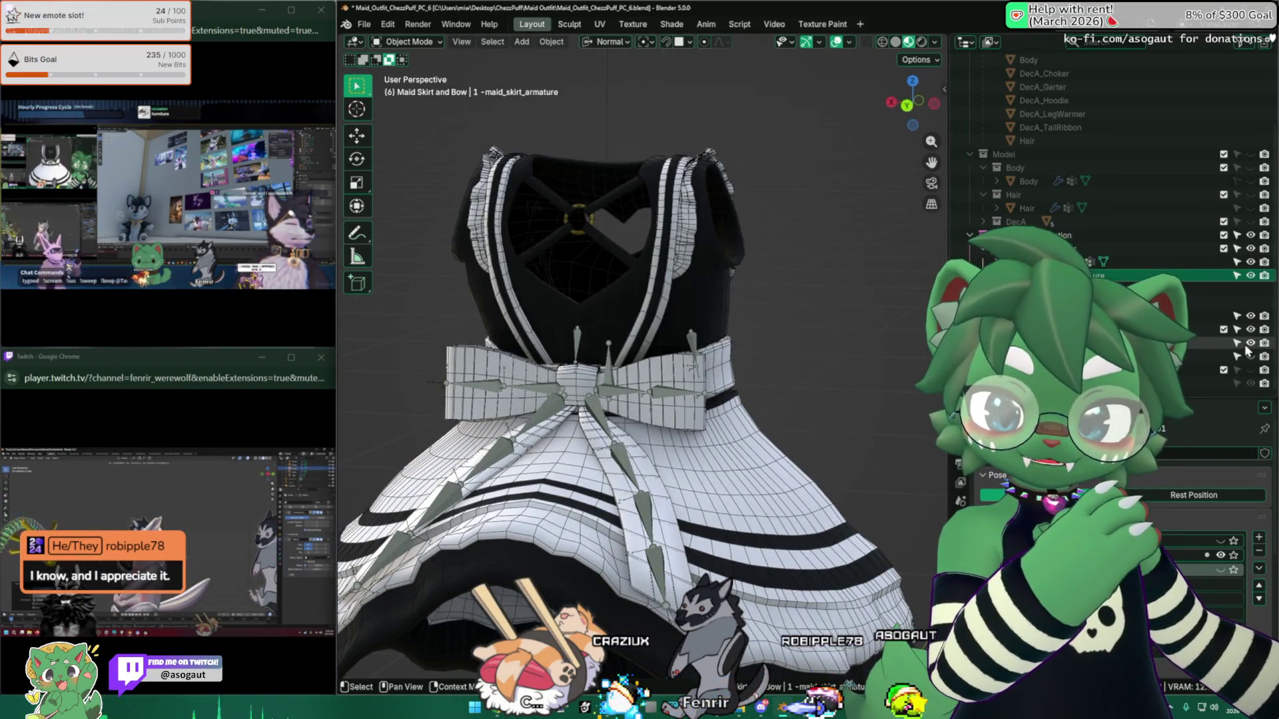
mouse_move(808, 356)
middle_down()
mouse_move(543, 360)
mouse_move(638, 373)
mouse_move(618, 326)
mouse_move(1267, 392)
middle_up()
scroll(618, 326, up, 3)
mouse_move(666, 333)
middle_down()
mouse_move(586, 299)
mouse_move(546, 347)
mouse_move(530, 334)
mouse_move(599, 333)
mouse_move(540, 336)
middle_up()
click(652, 295)
Step: Isolate the maid top mesh and skirt armature in local view and check the bow's bones
middle_drag(652, 295, 688, 401)
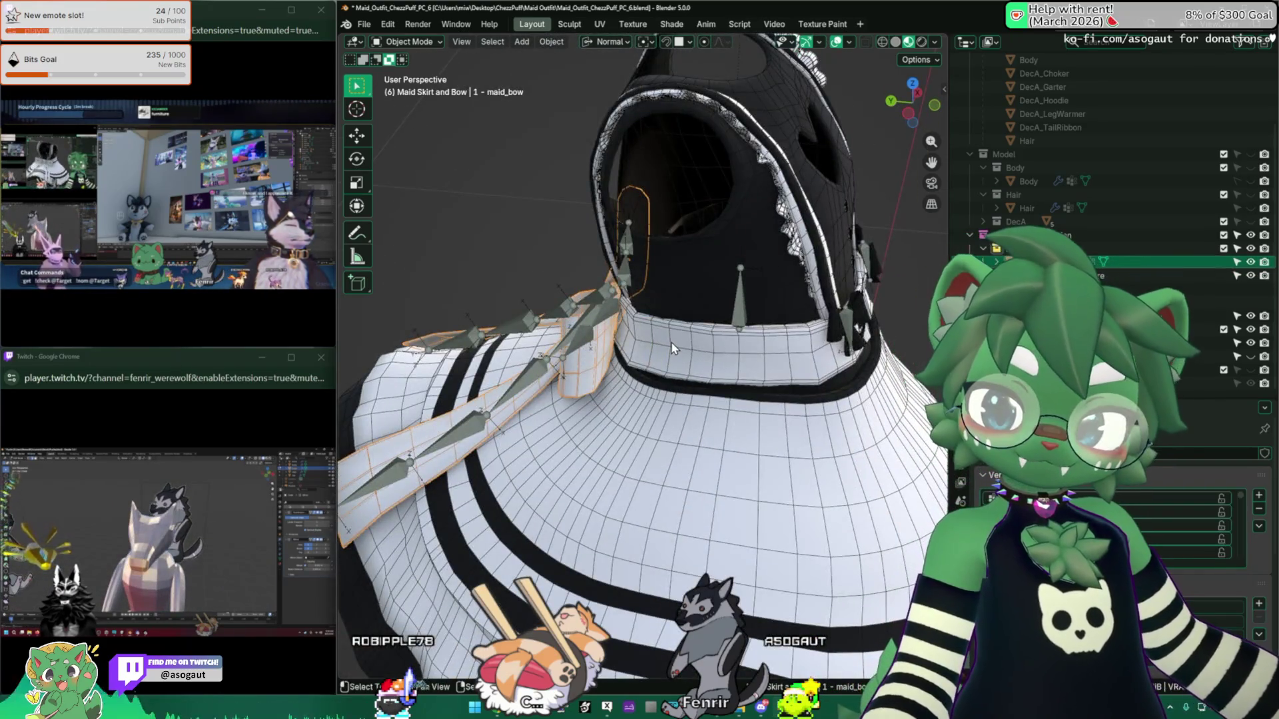
shift+click(673, 348)
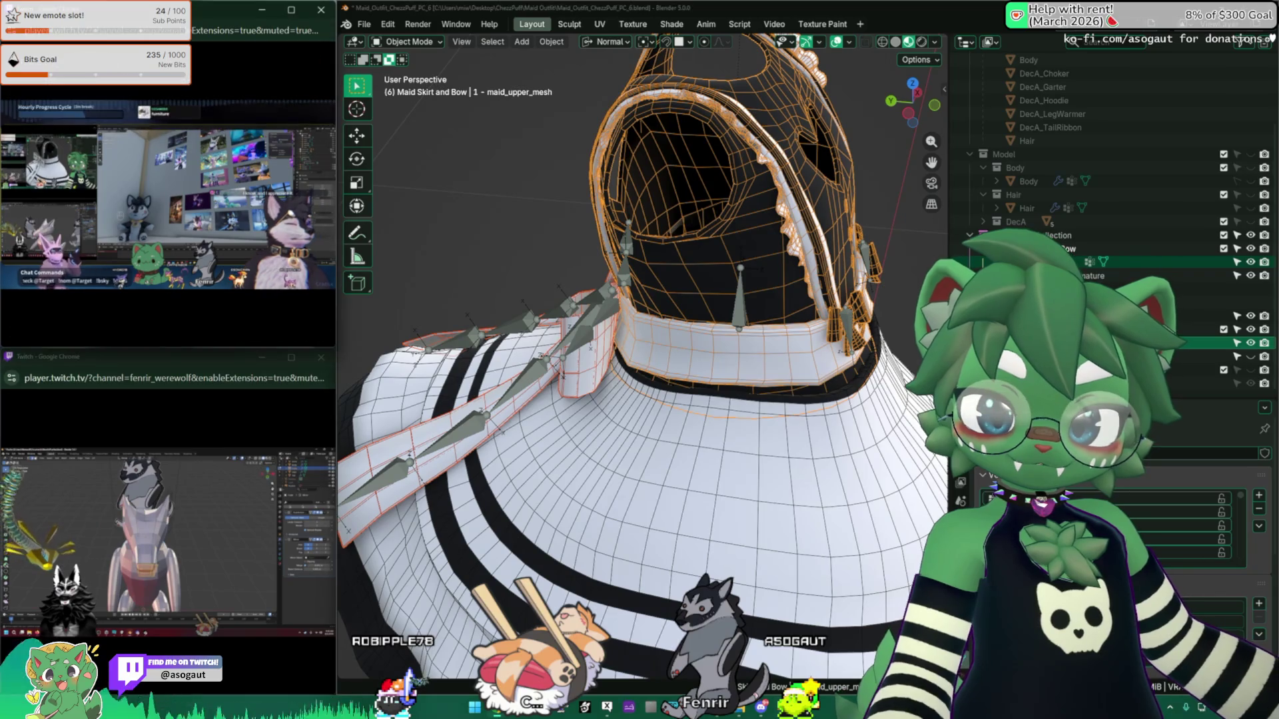
middle_drag(533, 345, 563, 351)
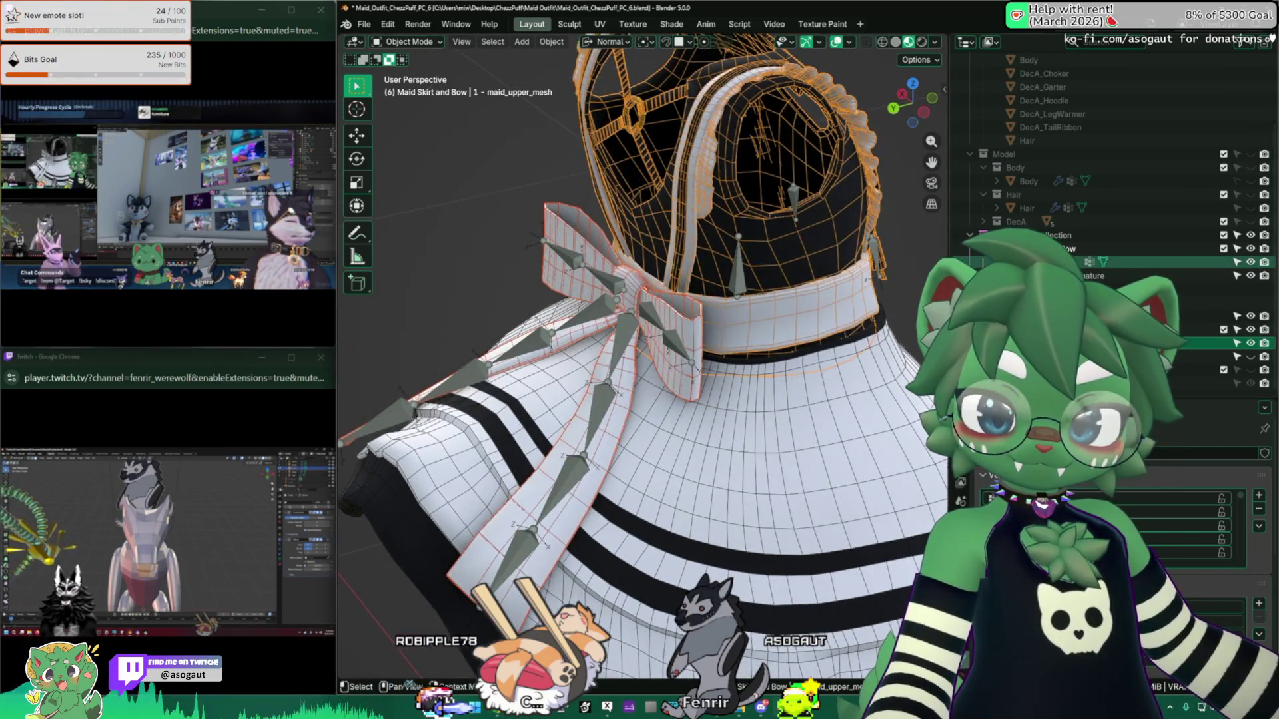
click(563, 351)
shift+click(702, 349)
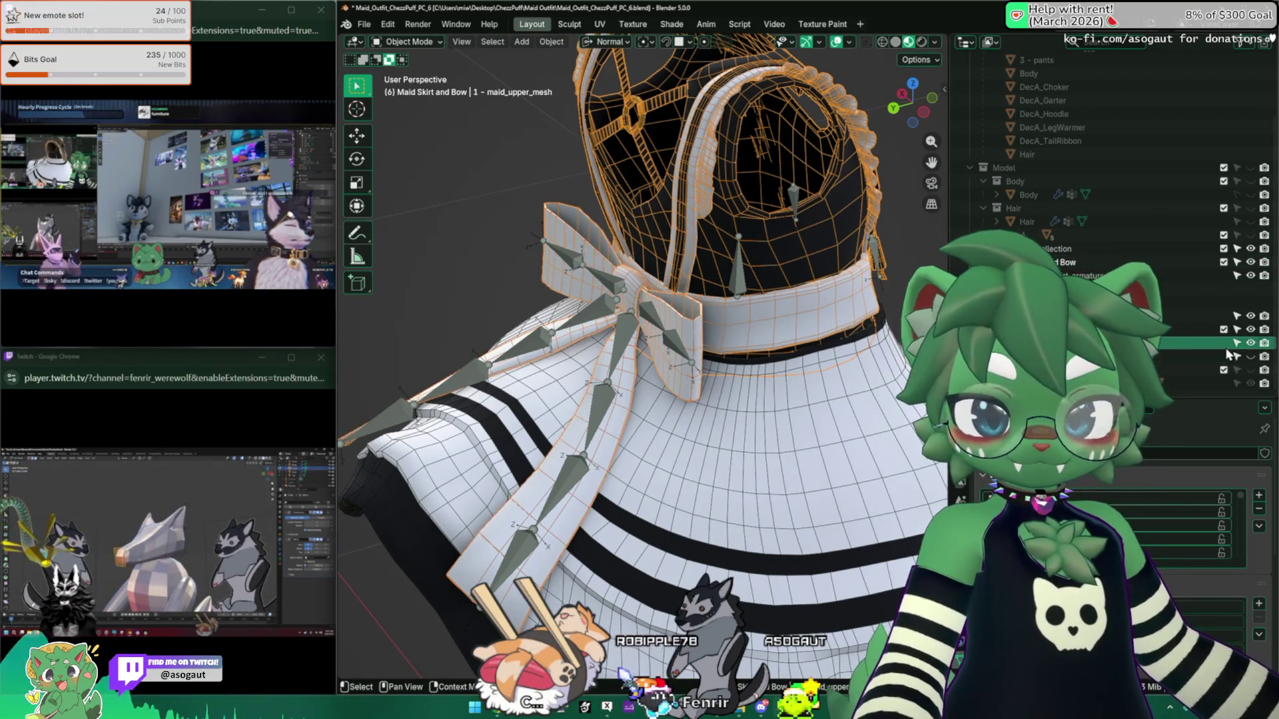
mouse_move(733, 320)
middle_down()
mouse_move(816, 287)
mouse_move(744, 315)
middle_up()
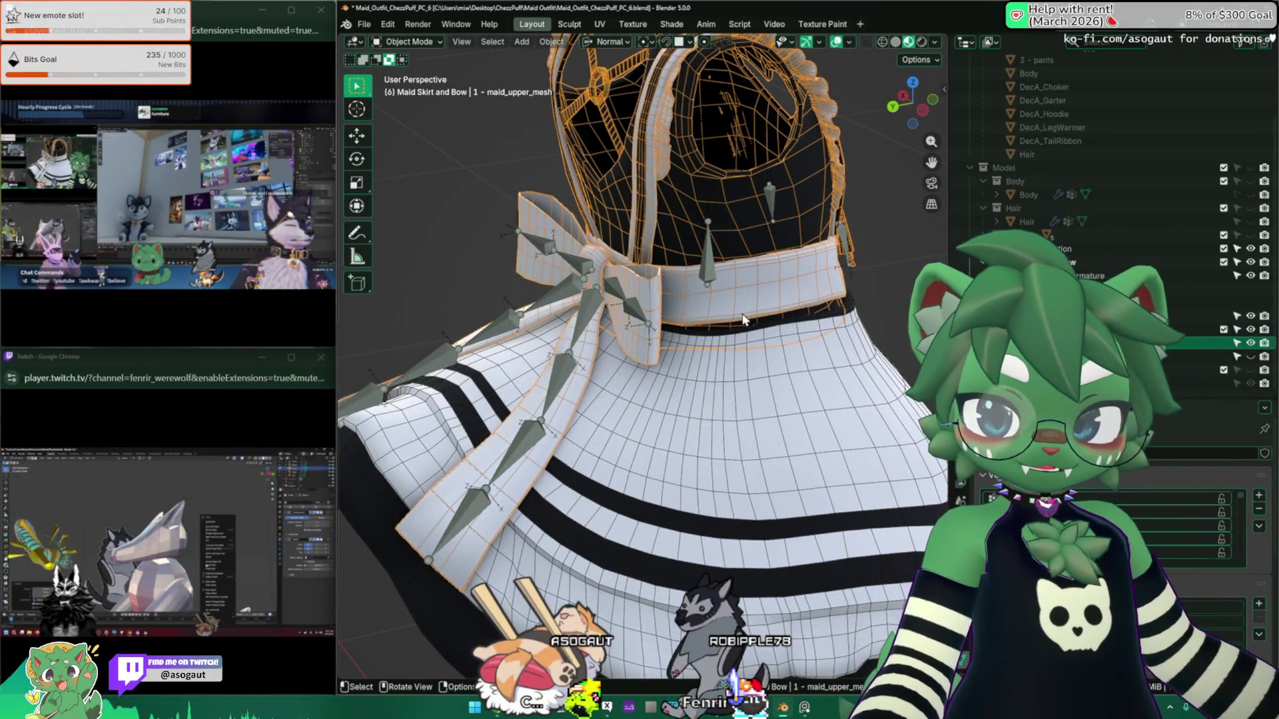
shift+click(700, 323)
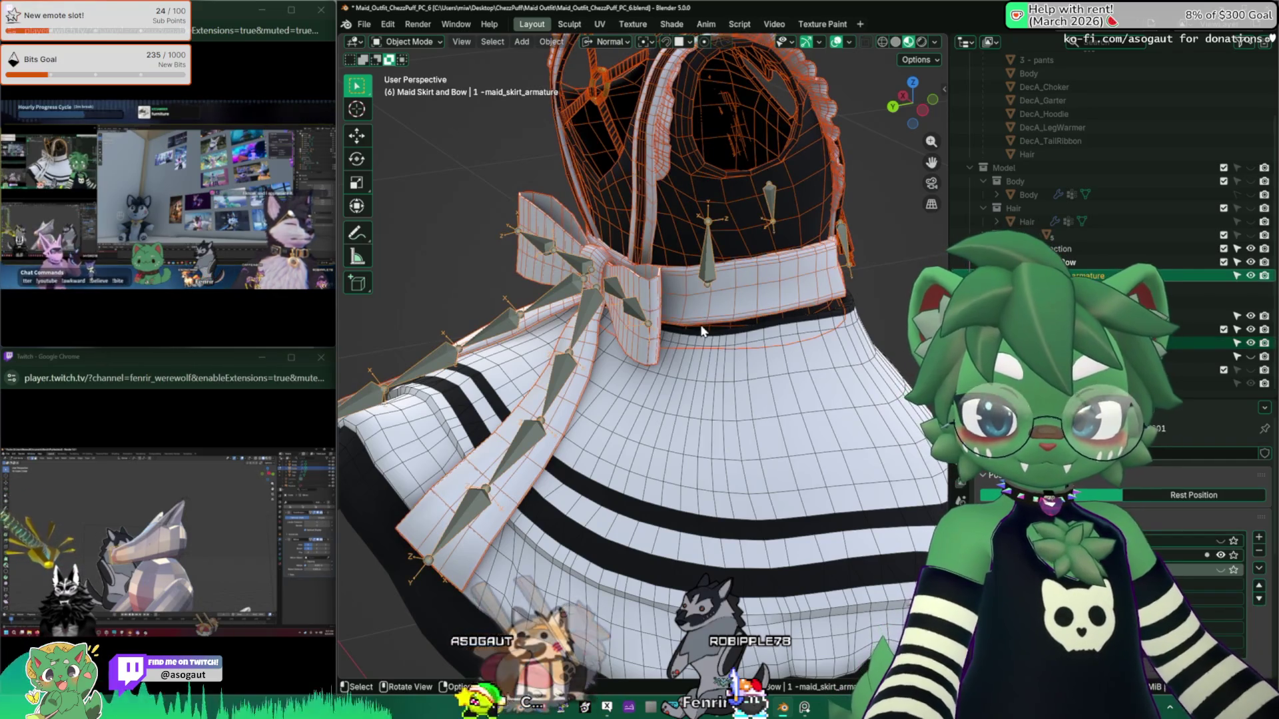
key(KP_Divide)
scroll(653, 419, up, 5)
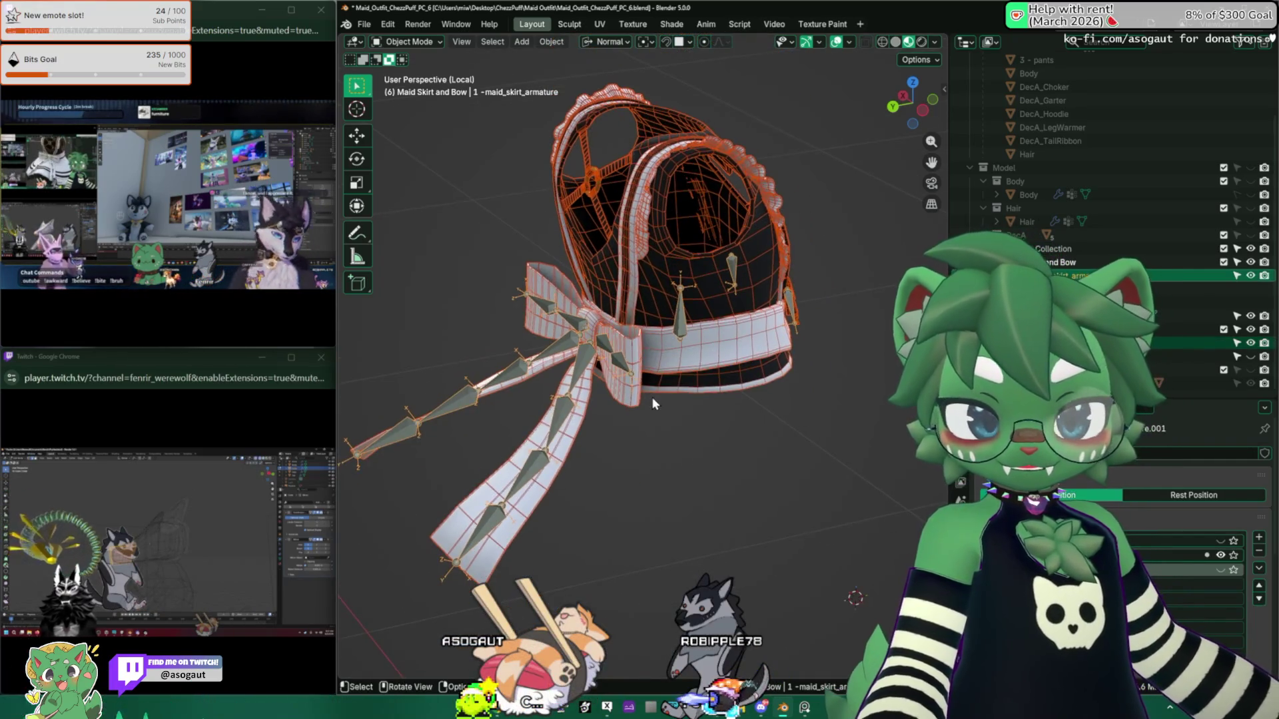
key(Tab)
middle_drag(707, 380, 739, 384)
key(Tab)
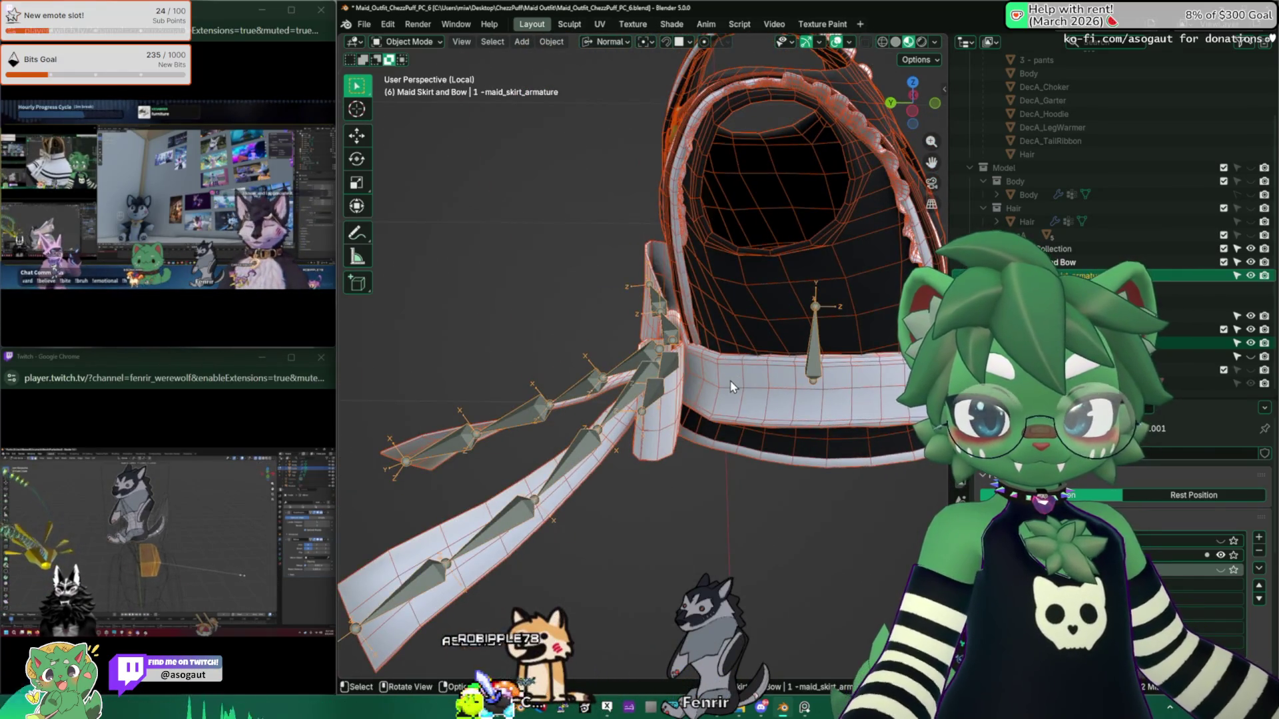
Step: In maid_upper_mesh Edit Mode, hide all but the bow and belt, then reveal everything again
click(730, 379)
key(Tab)
key(alt+a)
mouse_move(730, 380)
middle_down()
mouse_move(684, 373)
mouse_move(701, 344)
mouse_move(405, 347)
mouse_move(758, 366)
mouse_move(757, 458)
middle_up()
key(l)
key(ctrl+i)
key(h)
key(Tab)
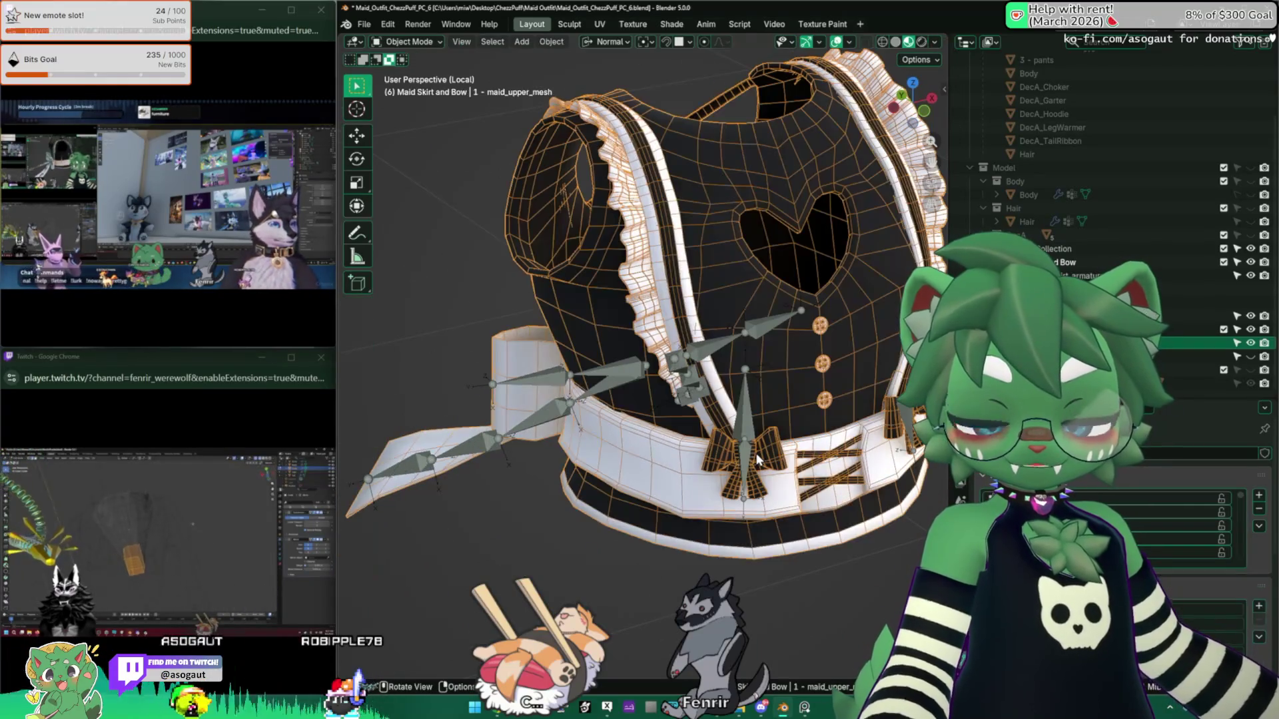
key(Tab)
key(alt+h)
click(738, 442)
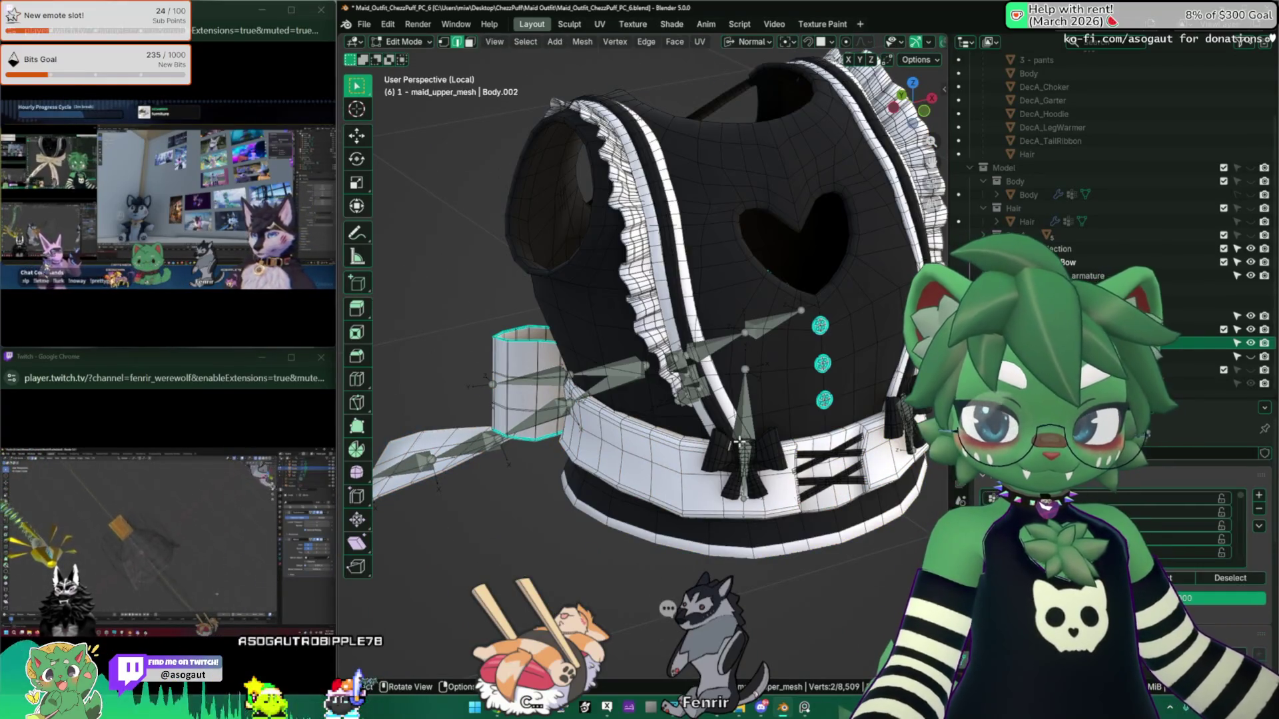
Step: Frame the selected edge and select the whole centre bow piece
key(KP_Decimal)
middle_drag(722, 496, 725, 374)
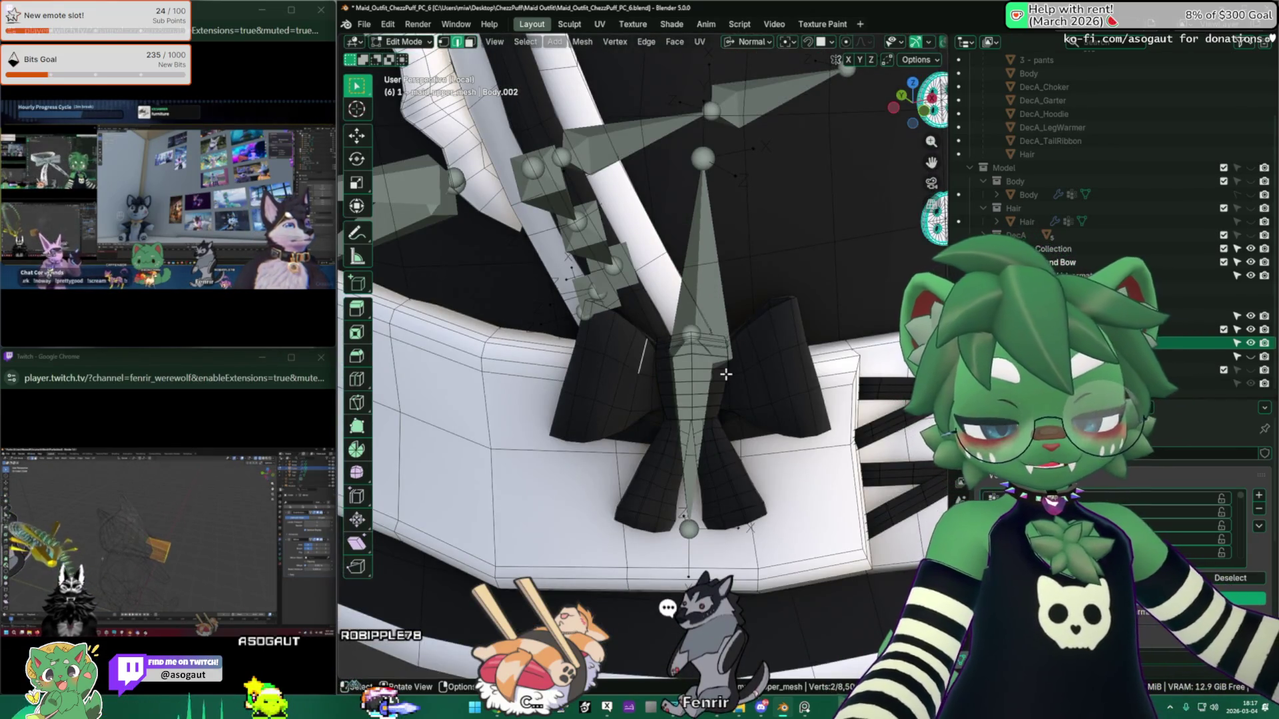
middle_drag(688, 351, 627, 380)
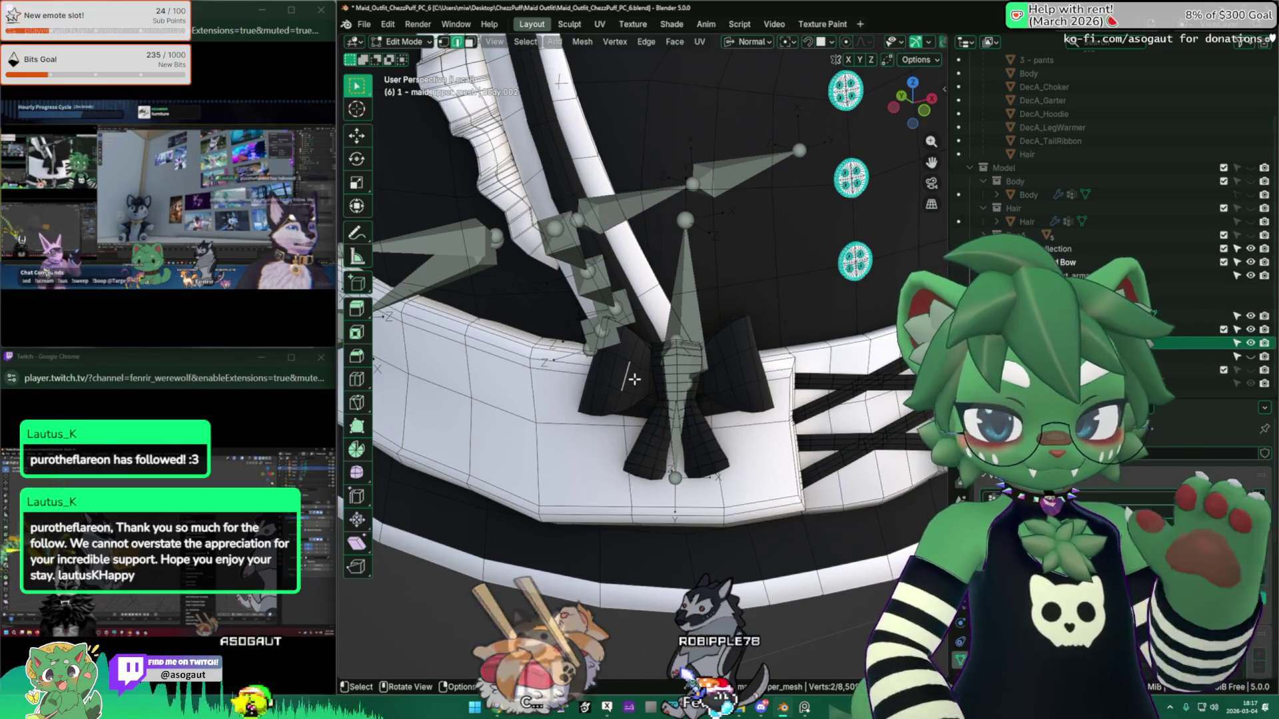
key(l)
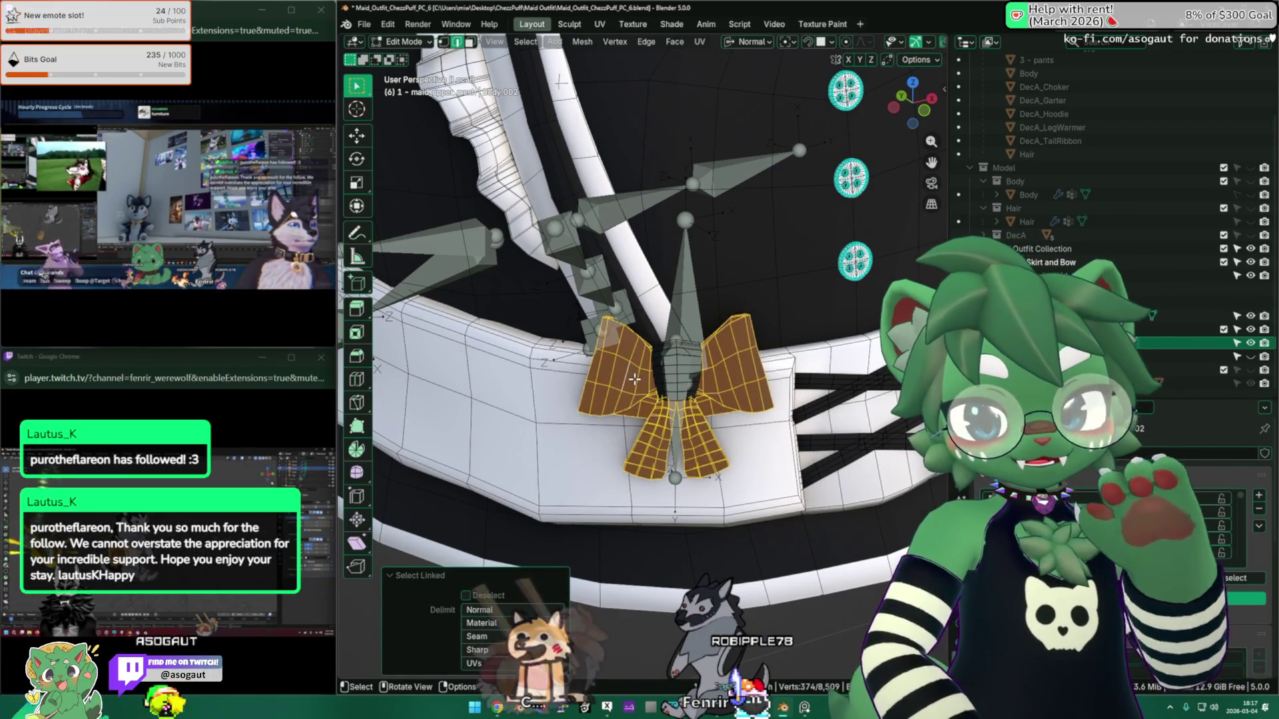
scroll(634, 378, down, 4)
middle_drag(656, 363, 850, 381)
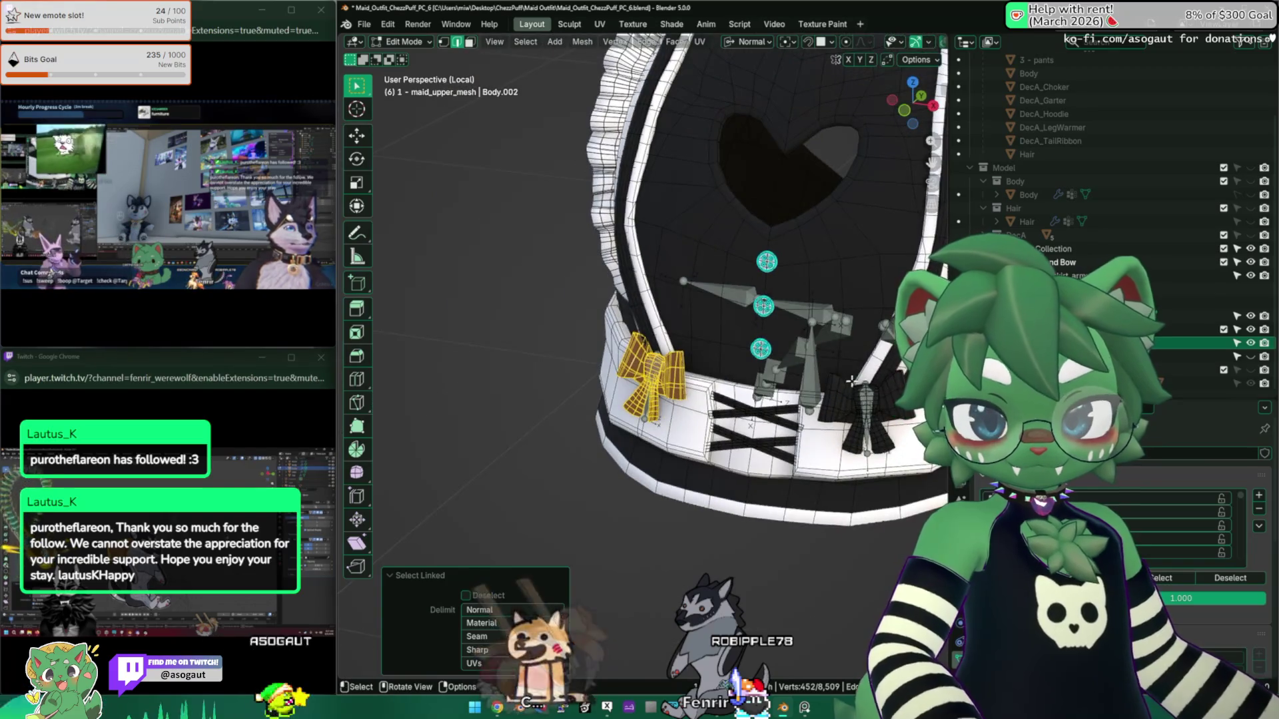
scroll(766, 390, down, 5)
mouse_move(766, 389)
middle_down()
mouse_move(553, 367)
mouse_move(810, 368)
mouse_move(686, 349)
mouse_move(587, 373)
middle_up()
scroll(745, 360, up, 5)
scroll(743, 358, down, 4)
scroll(686, 349, down, 2)
Step: Add the bow's ribbons, hide the vest, then select the skirt armature in Object Mode
key(ctrl+l)
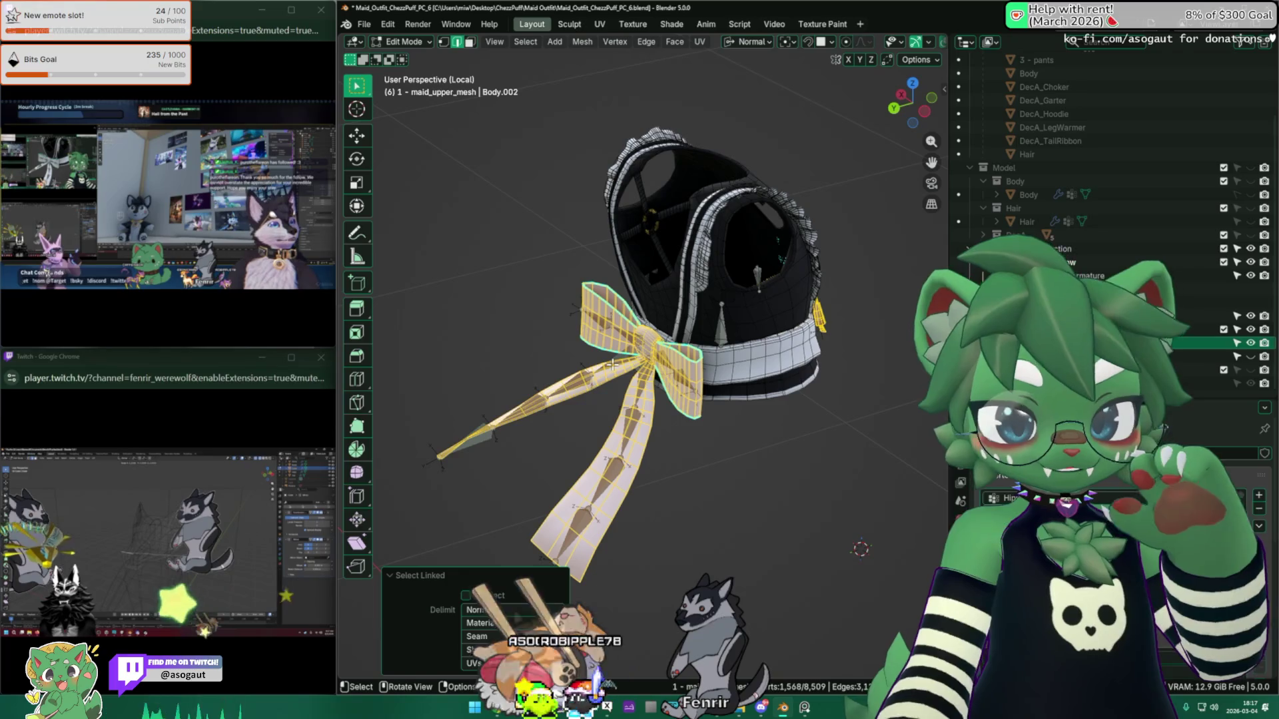
mouse_move(776, 330)
middle_down()
mouse_move(796, 325)
mouse_move(633, 353)
middle_up()
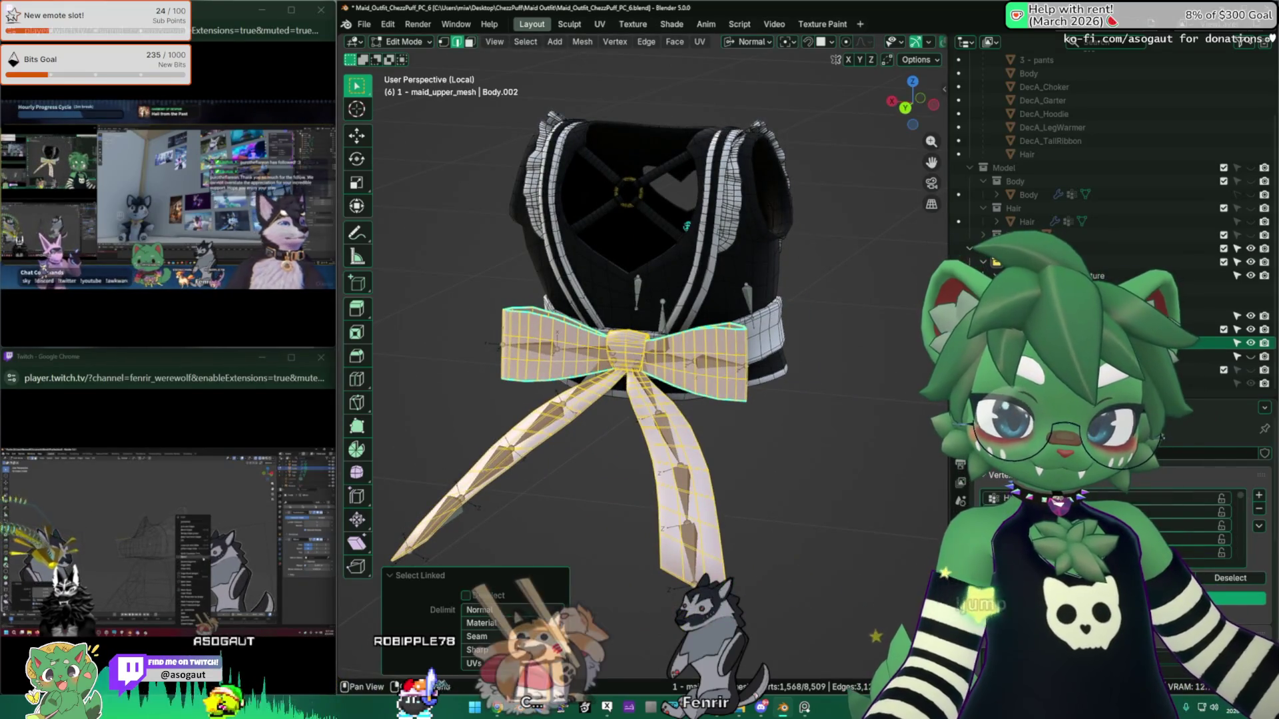
mouse_move(769, 390)
middle_down()
mouse_move(738, 399)
mouse_move(726, 373)
middle_up()
scroll(726, 373, up, 4)
mouse_move(663, 342)
middle_down()
mouse_move(680, 322)
mouse_move(707, 340)
mouse_move(708, 394)
mouse_move(771, 379)
mouse_move(607, 382)
mouse_move(640, 393)
middle_up()
scroll(687, 327, down, 2)
scroll(694, 331, down, 2)
key(ctrl+i)
key(h)
key(Tab)
click(653, 408)
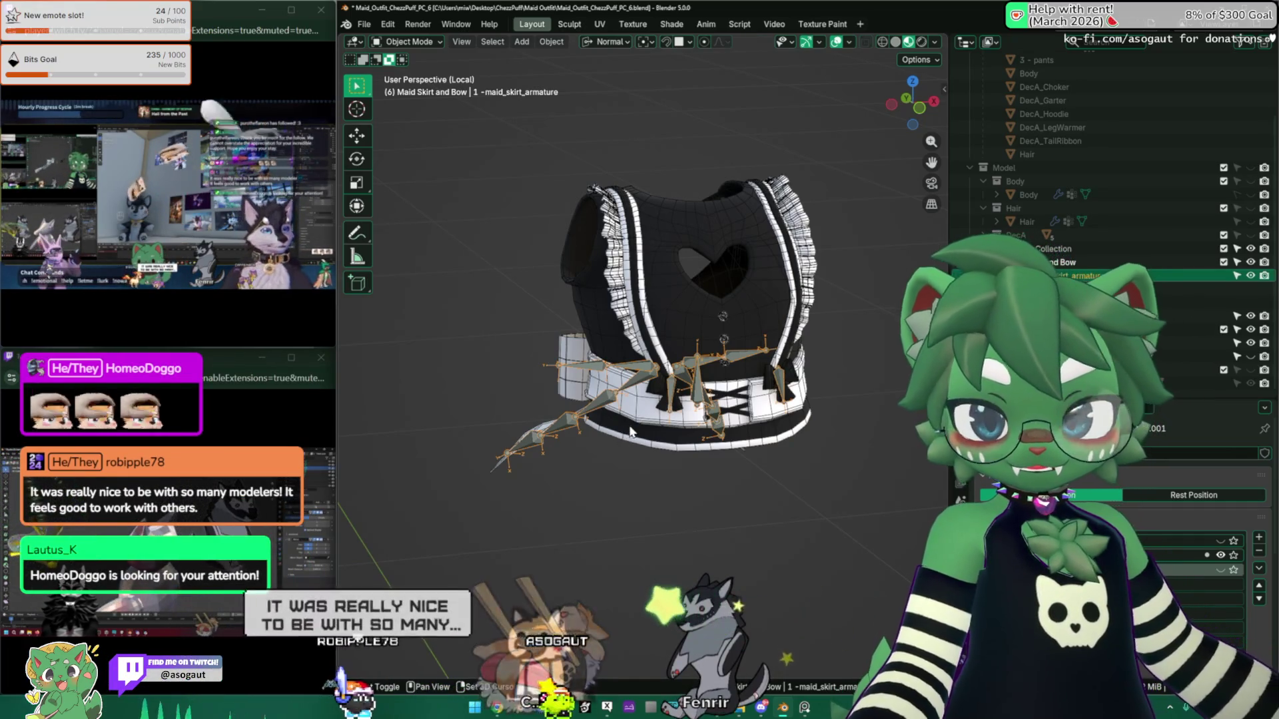
Step: Isolate maid_upper_mesh and select, frame, then deselect its bow geometry in Edit Mode
click(632, 430)
key(KP_Divide)
key(KP_Divide)
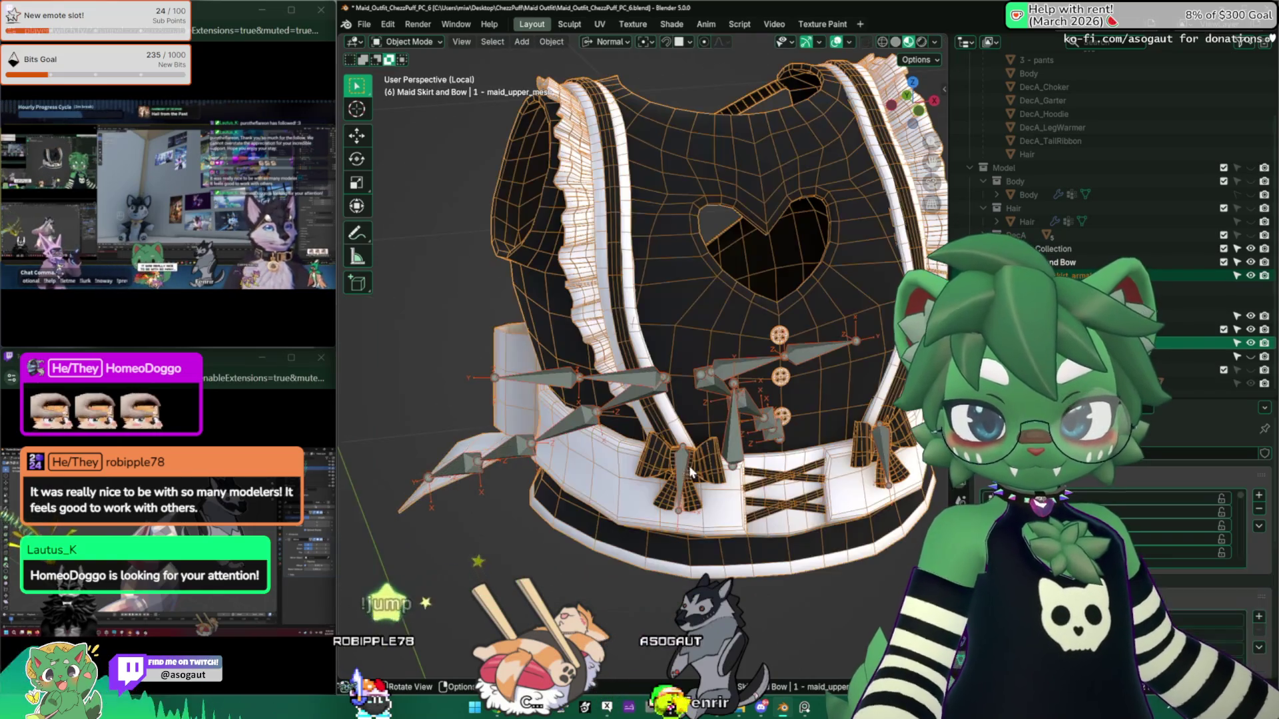
key(Tab)
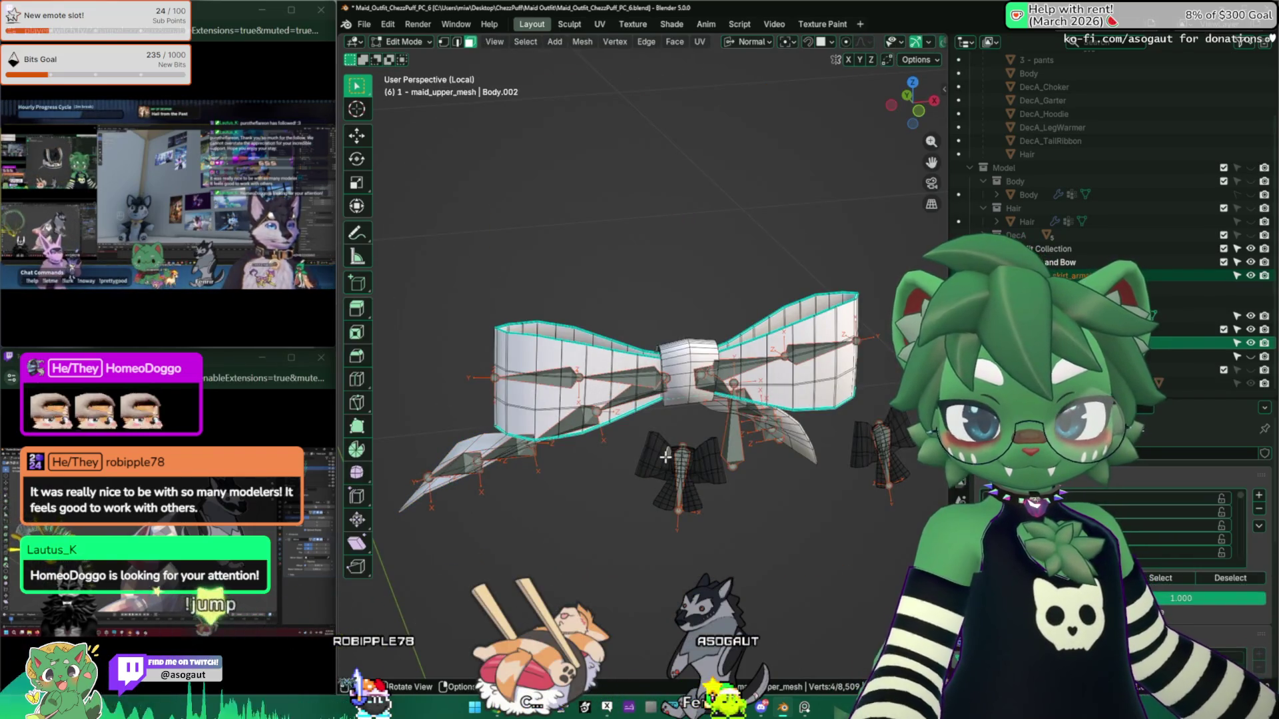
key(KP_Decimal)
key(ctrl+l)
key(KP_Decimal)
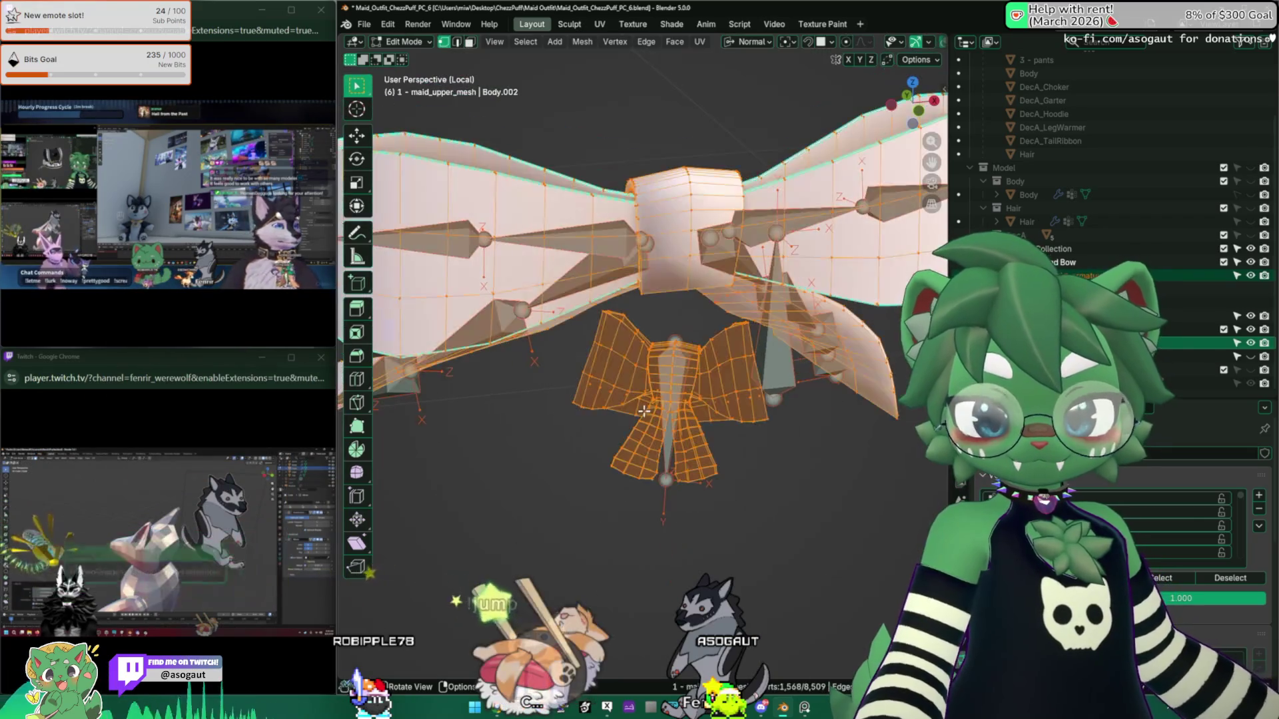
key(alt+a)
key(a)
middle_drag(644, 411, 664, 386)
key(alt+a)
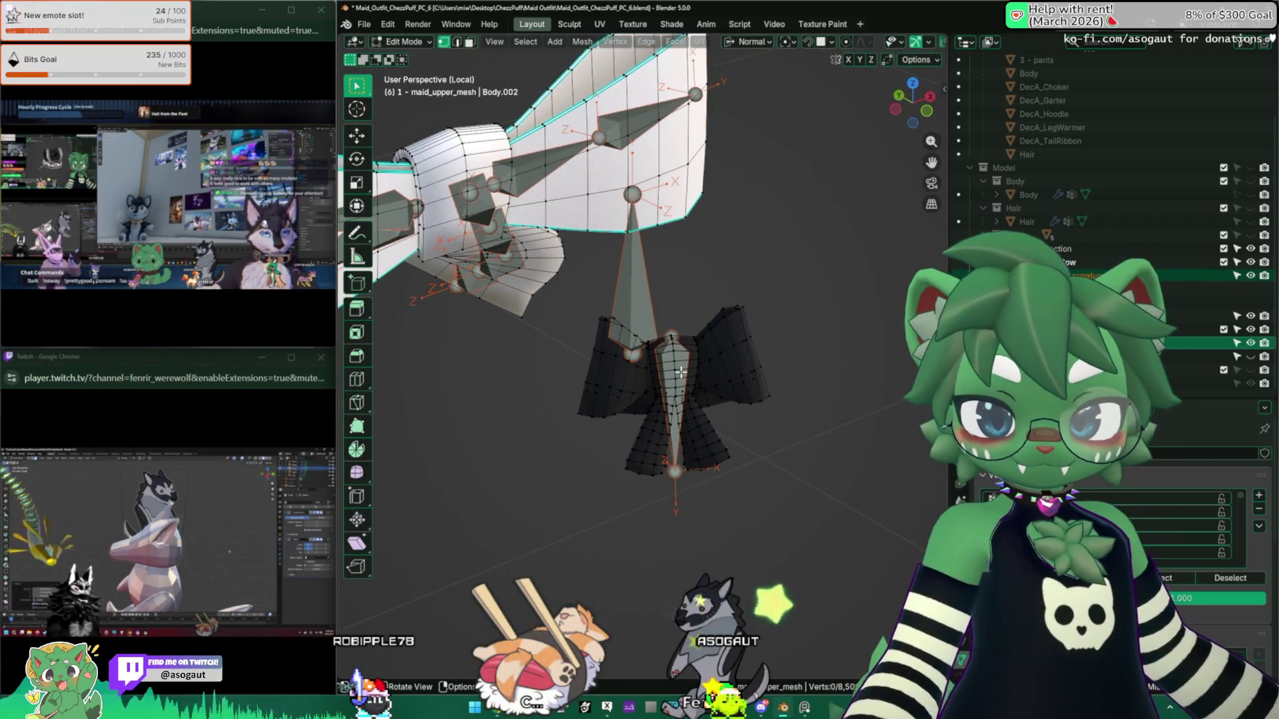
Step: Switch to face selection and reveal the hidden skirt geometry without selecting it
key(3)
key(alt+h)
key(alt+a)
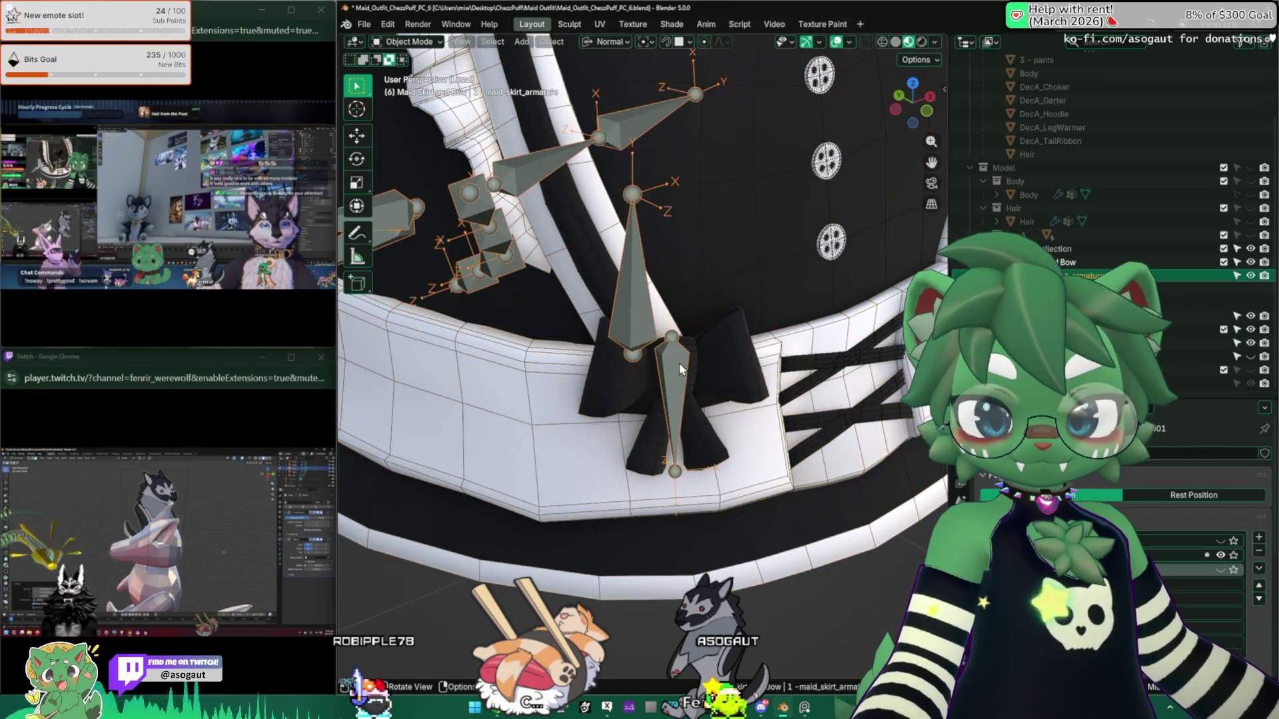
key(Tab)
key(Tab)
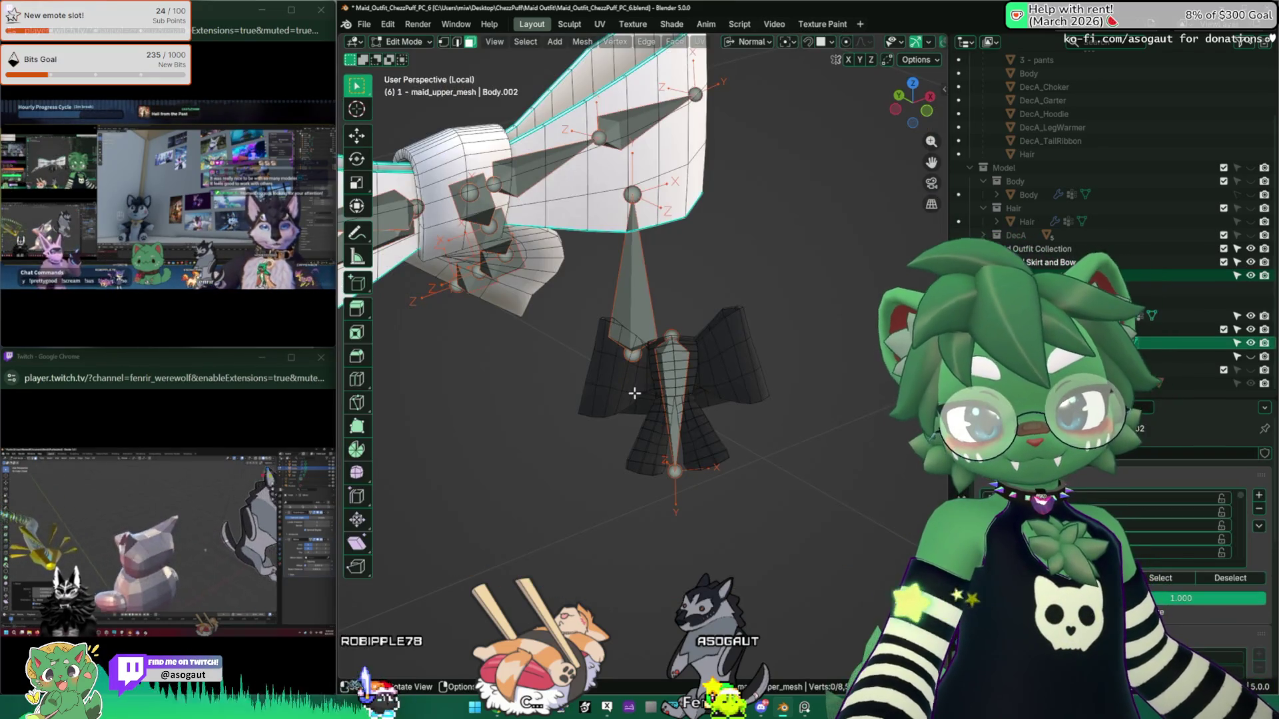
key(Tab)
scroll(662, 377, up, 4)
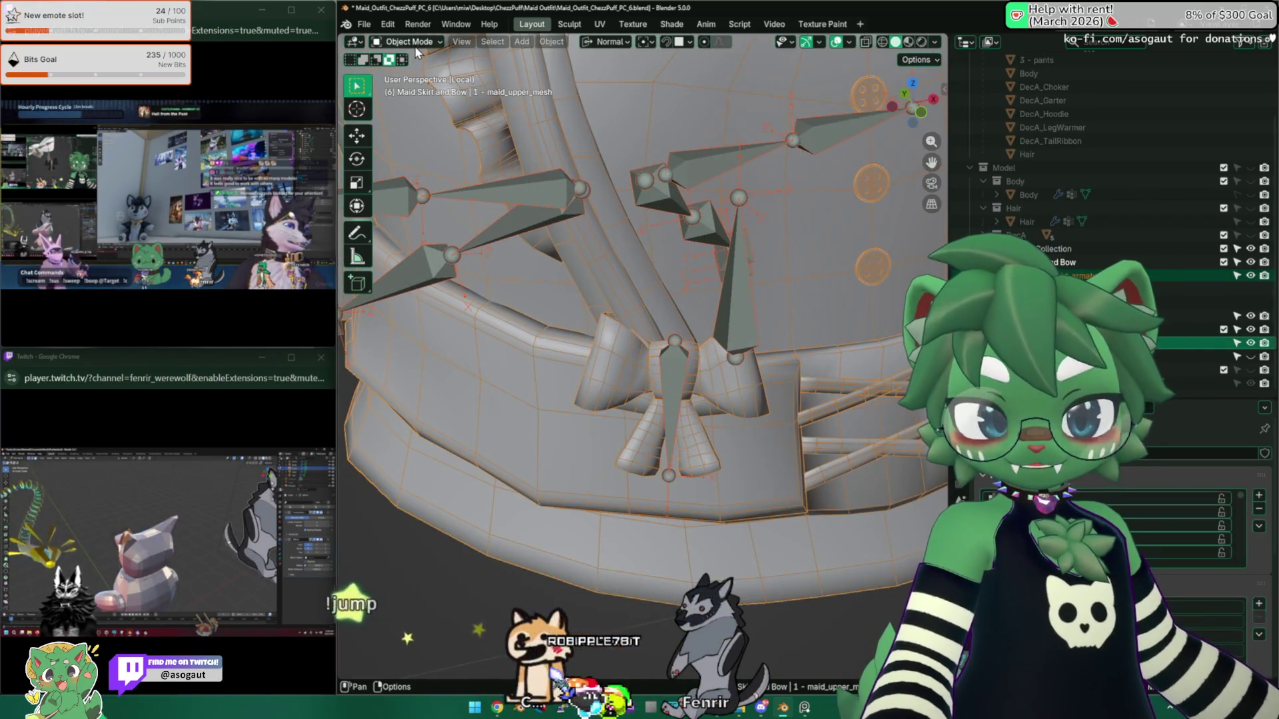
Step: Inspect the bow's weights in Weight Paint with face masking, then return to Object Mode
click(432, 43)
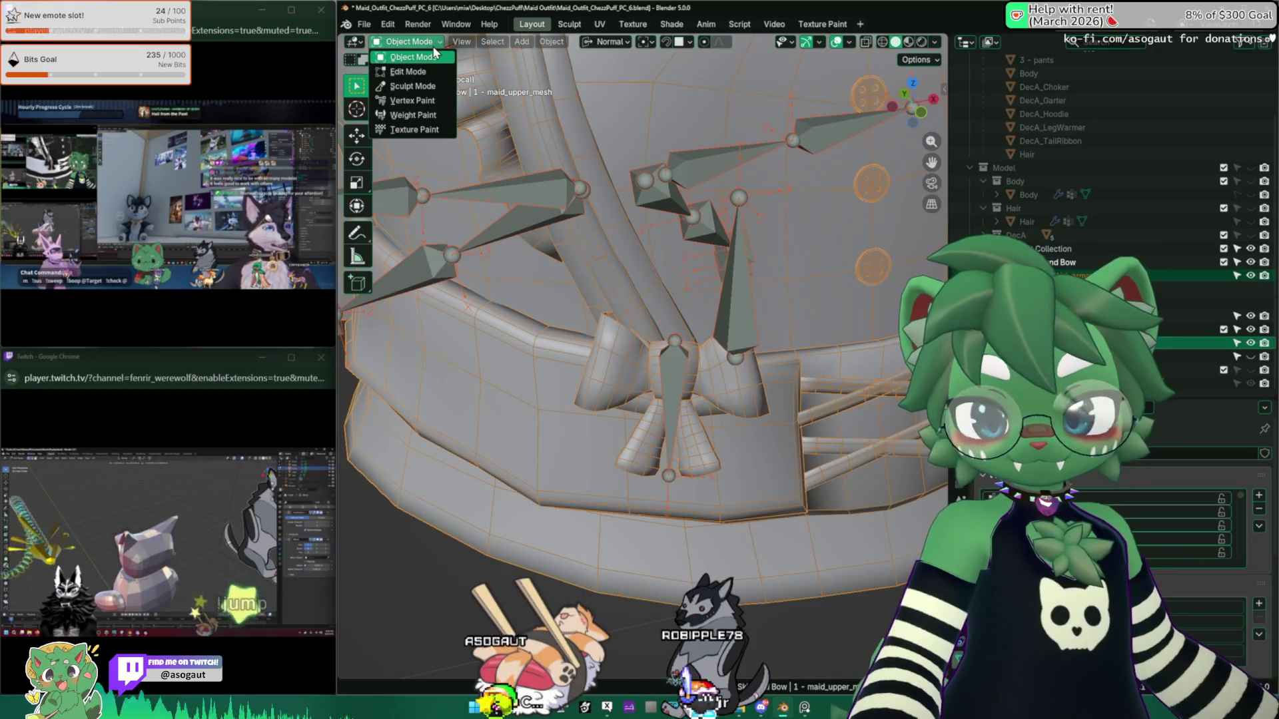
click(426, 113)
mouse_move(645, 358)
middle_down()
mouse_move(701, 347)
mouse_move(661, 361)
middle_up()
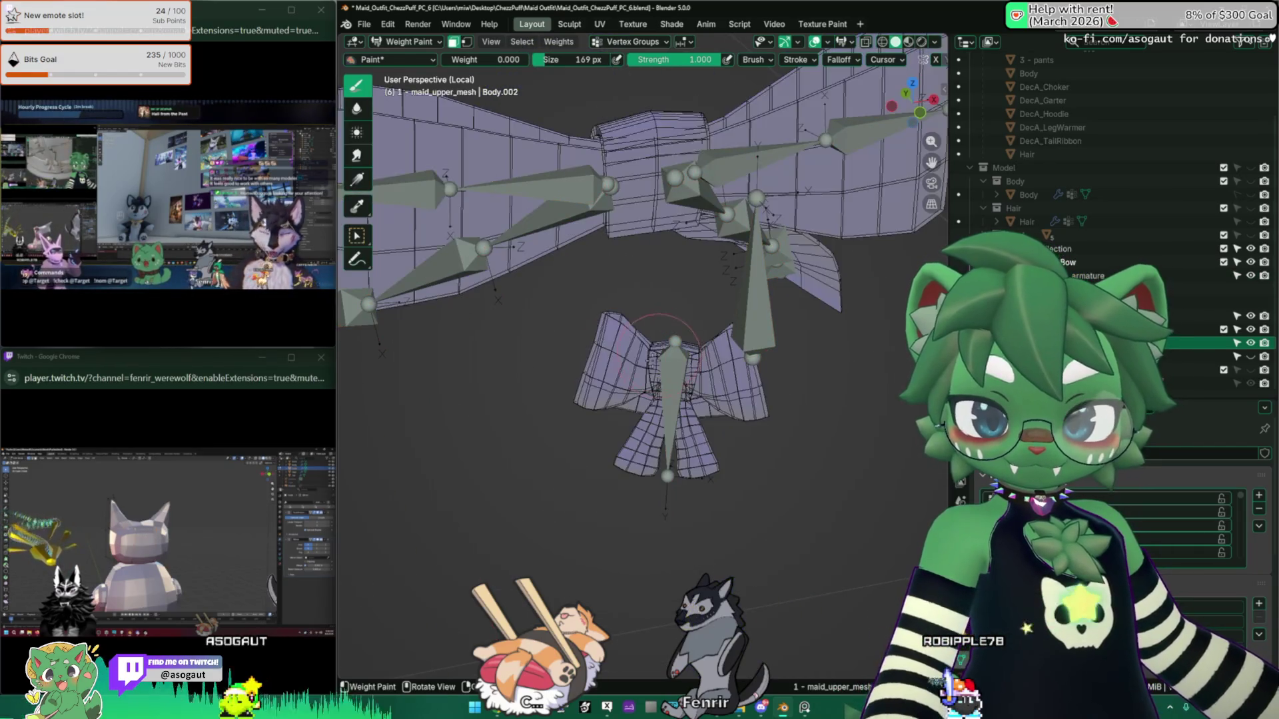
key(m)
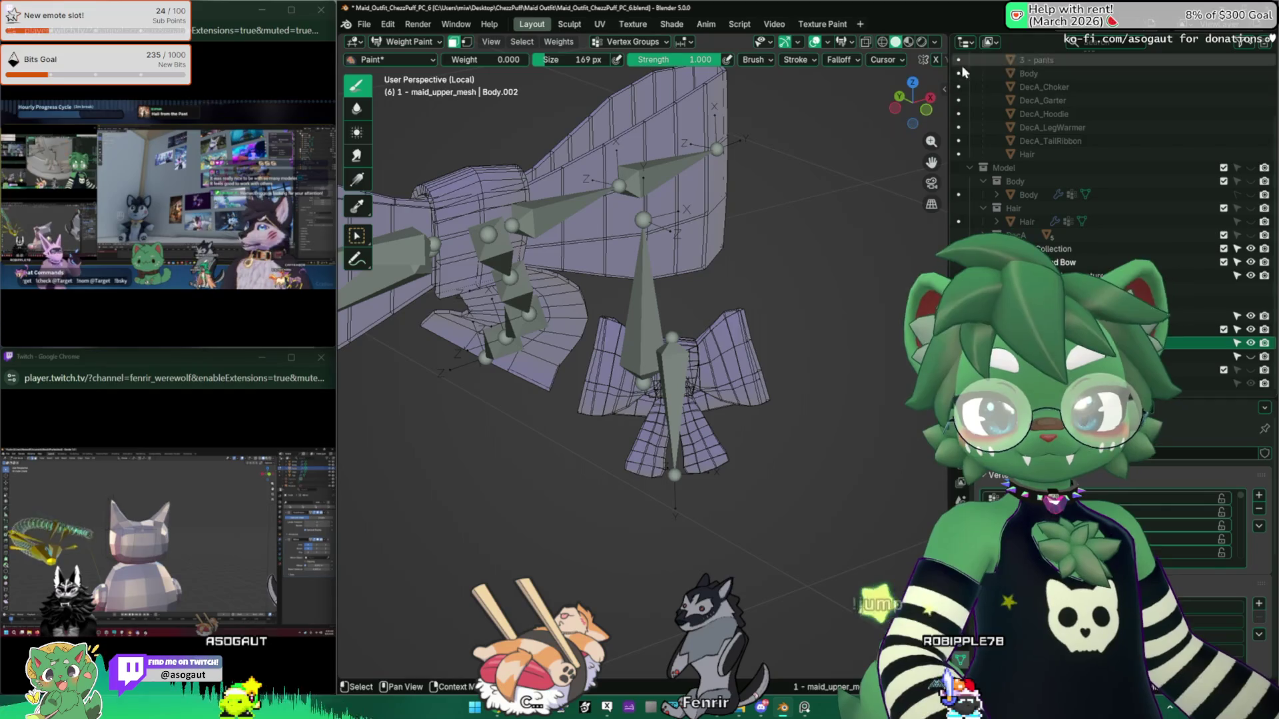
mouse_move(623, 393)
middle_down()
mouse_move(573, 386)
mouse_move(823, 365)
mouse_move(676, 365)
middle_up()
key(m)
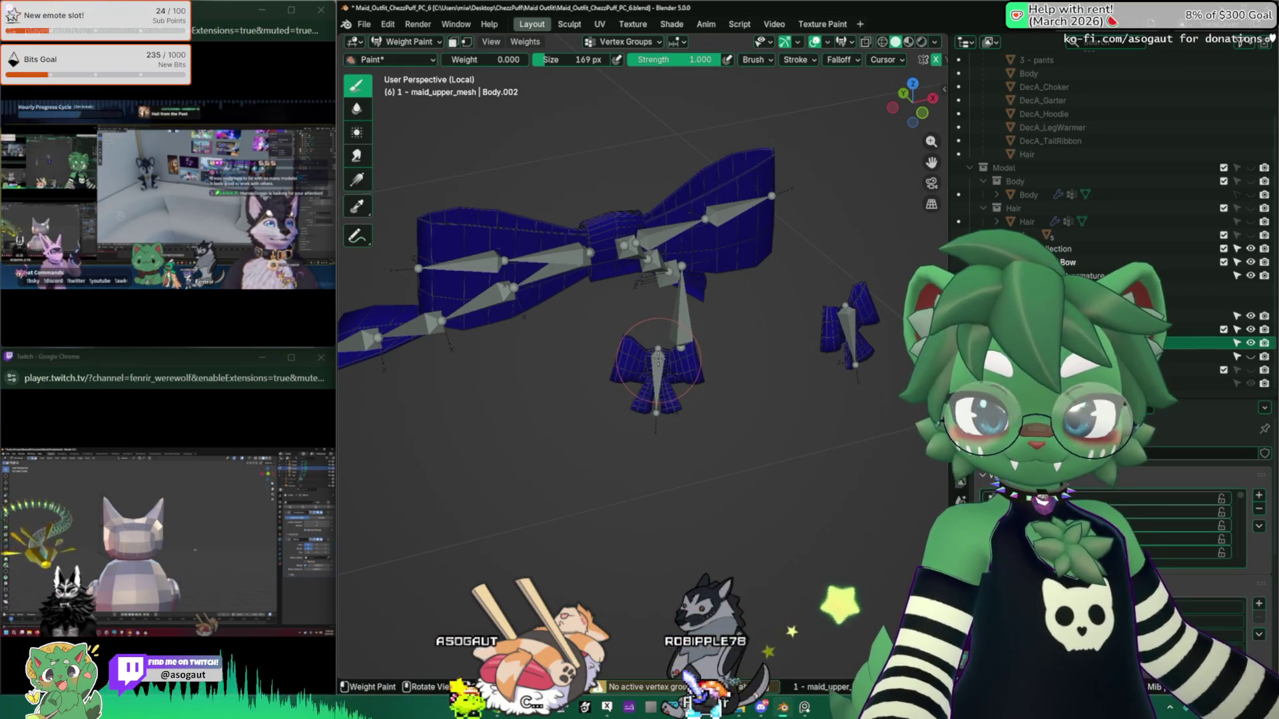
click(397, 41)
click(393, 56)
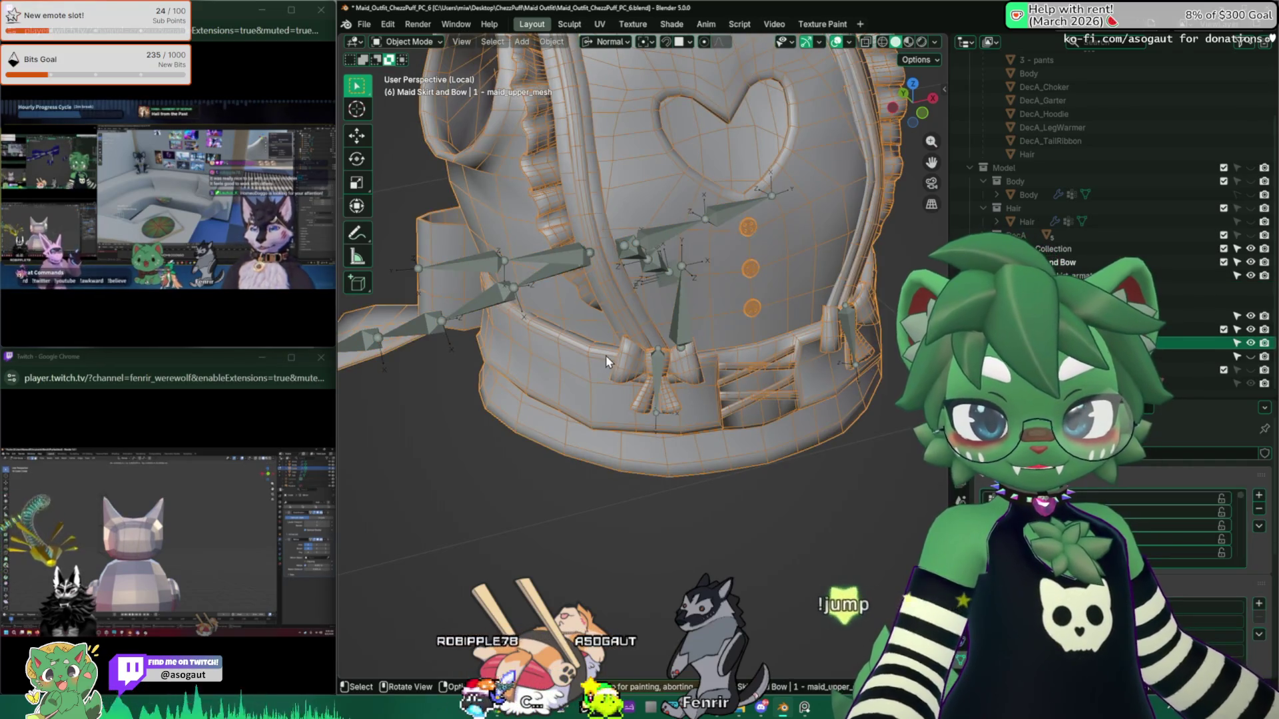
Step: Parent the selected mesh to the skirt armature With Empty Groups
mouse_move(605, 355)
middle_down()
mouse_move(686, 350)
mouse_move(649, 357)
middle_up()
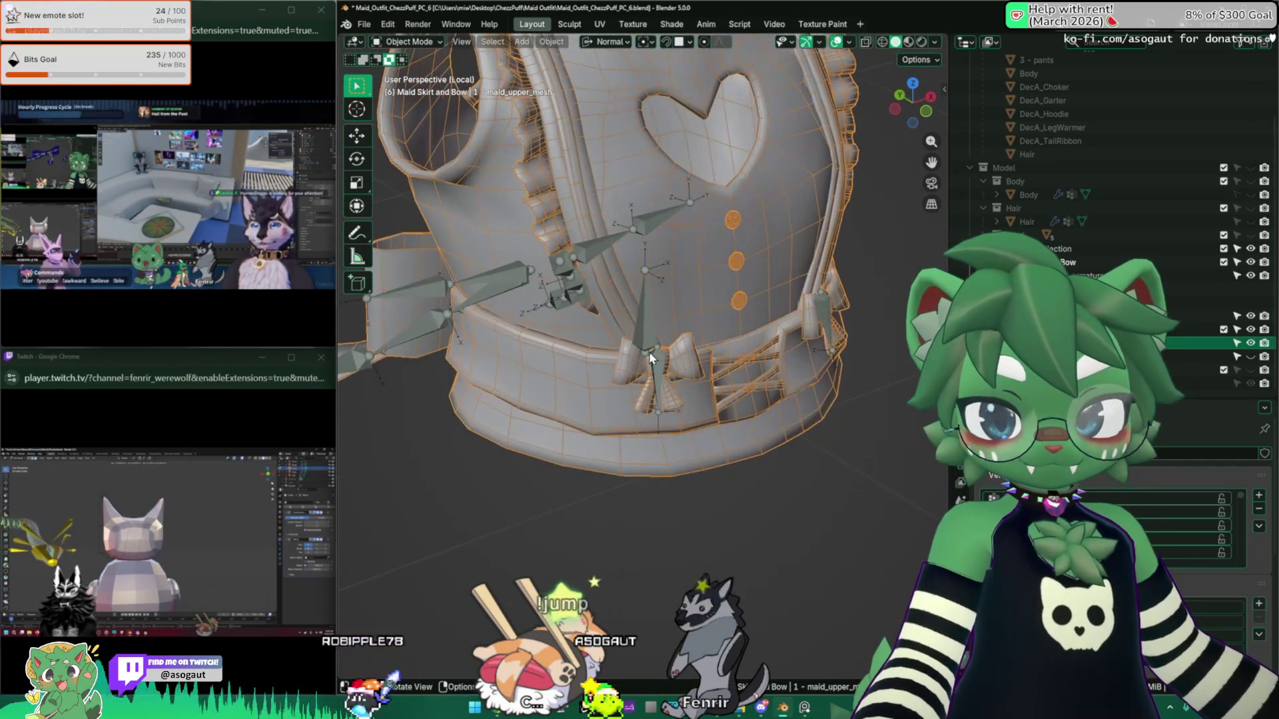
shift+click(662, 363)
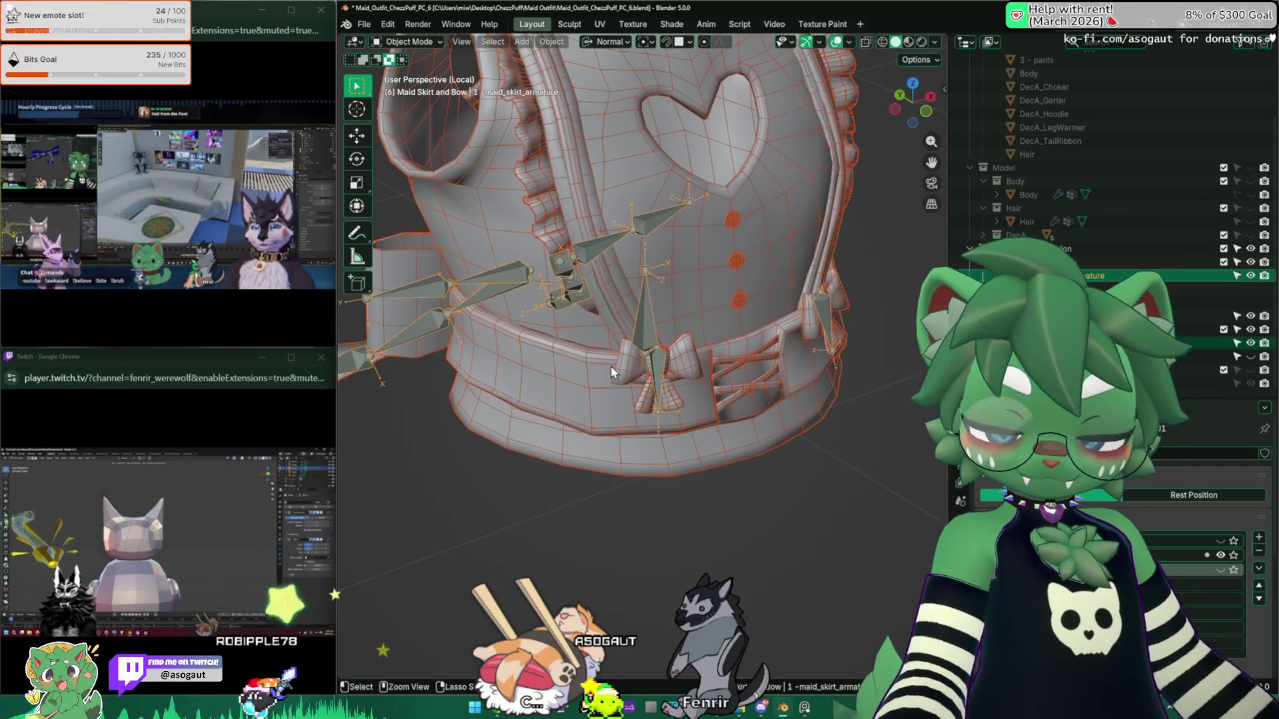
key(ctrl+p)
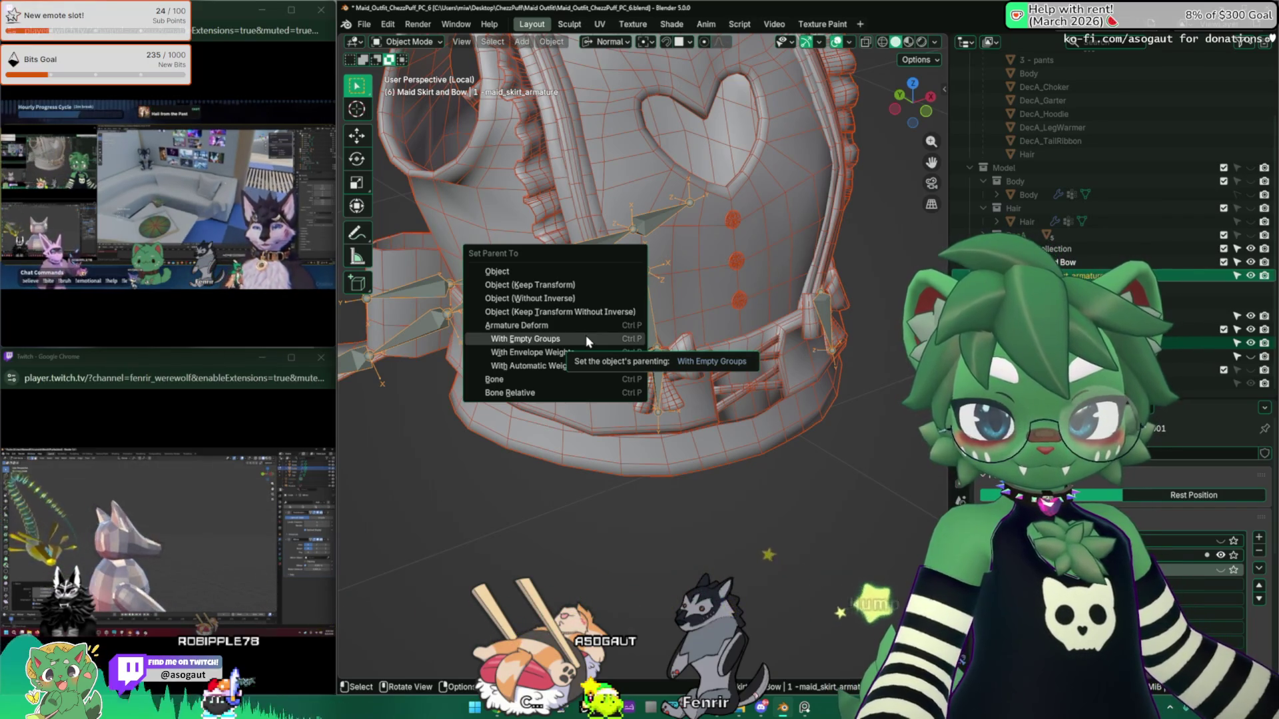
click(587, 340)
Step: Separate the large bow from the mesh into its own object
middle_drag(659, 365, 589, 400)
click(590, 399)
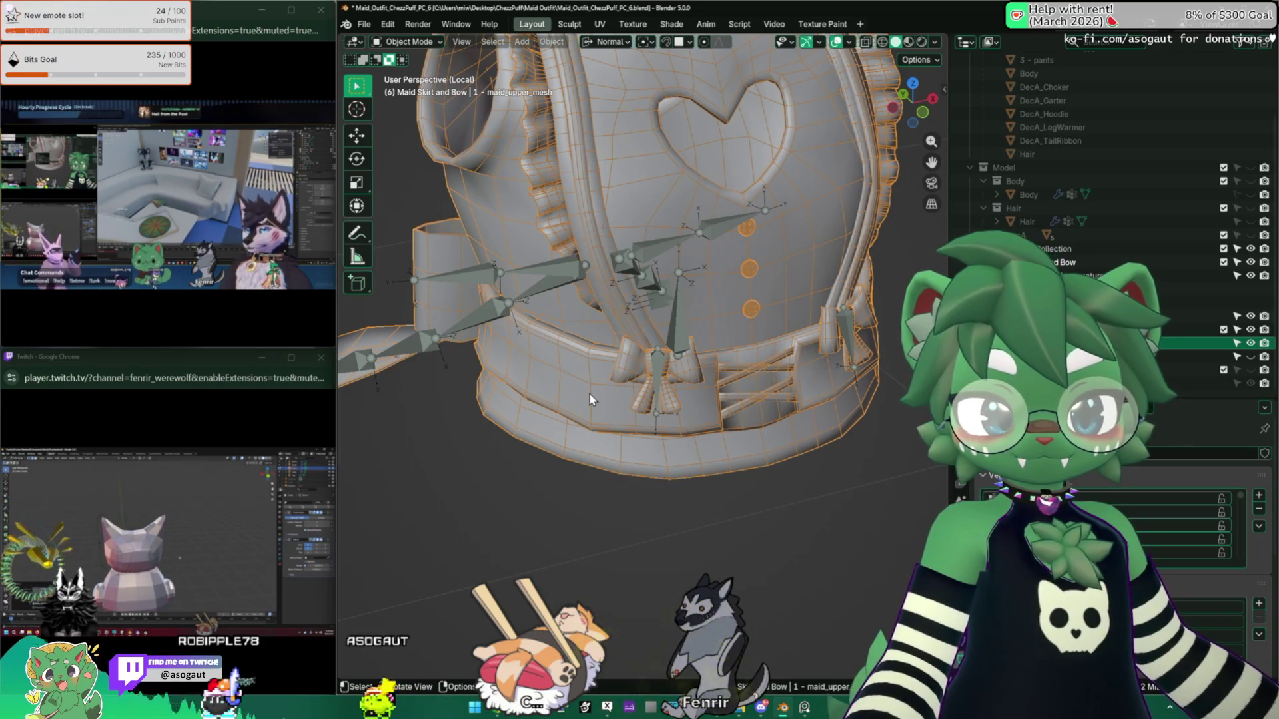
key(Tab)
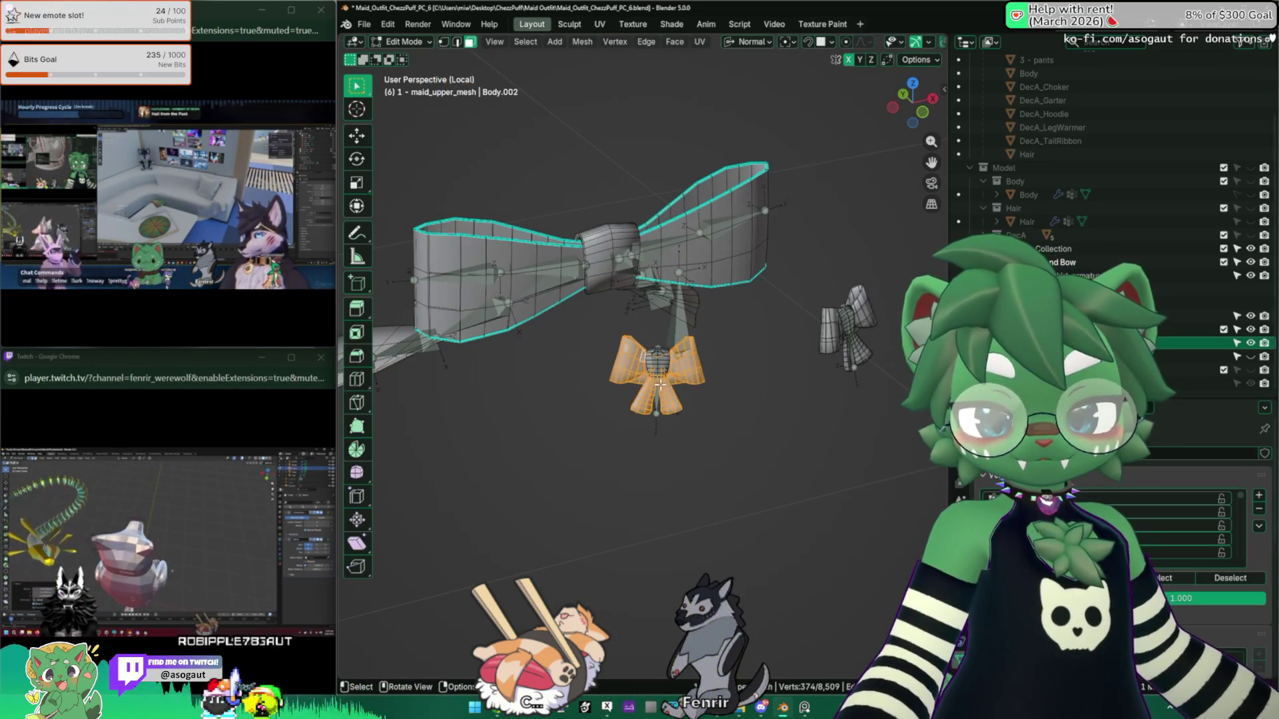
scroll(713, 373, up, 2)
scroll(713, 374, down, 2)
scroll(713, 373, up, 2)
scroll(712, 373, down, 2)
key(l)
mouse_move(713, 373)
middle_down()
mouse_move(742, 322)
mouse_move(550, 308)
mouse_move(762, 331)
mouse_move(502, 321)
mouse_move(657, 313)
middle_up()
click(504, 320)
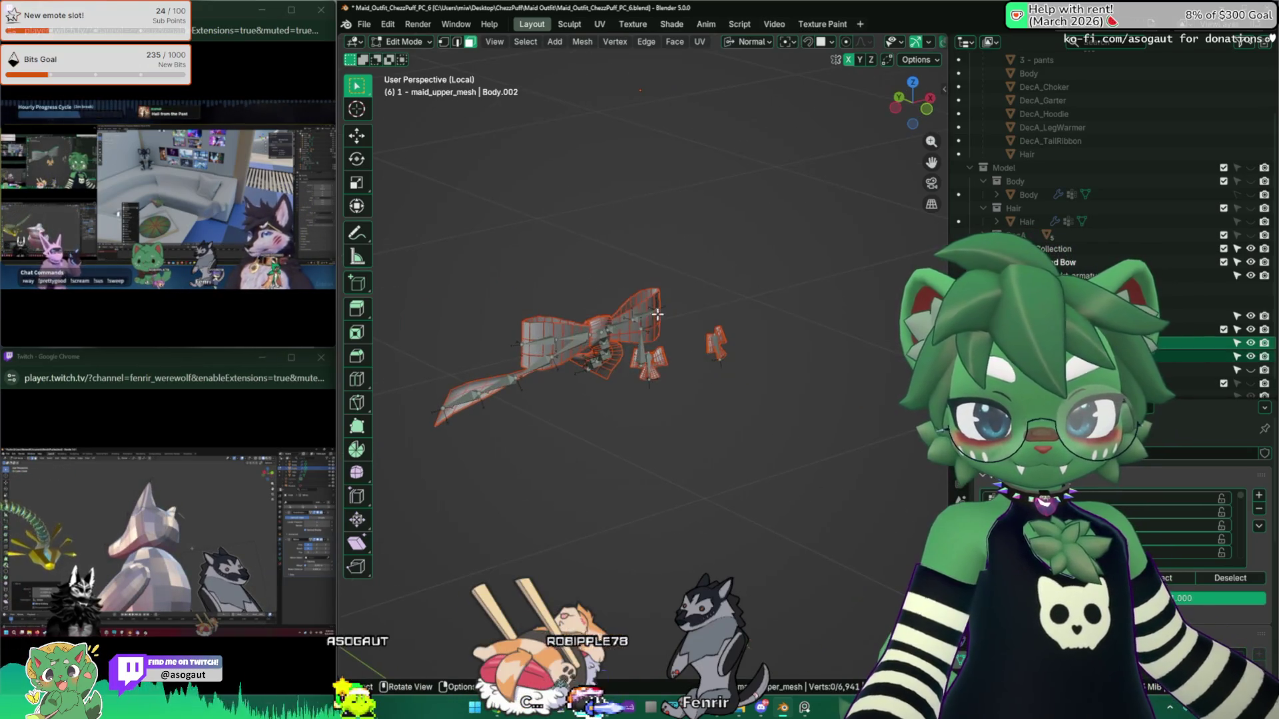
key(Tab)
Step: Hide the upper body mesh and select the separated bow object maid_upper_mesh.001
scroll(704, 343, up, 5)
click(1252, 343)
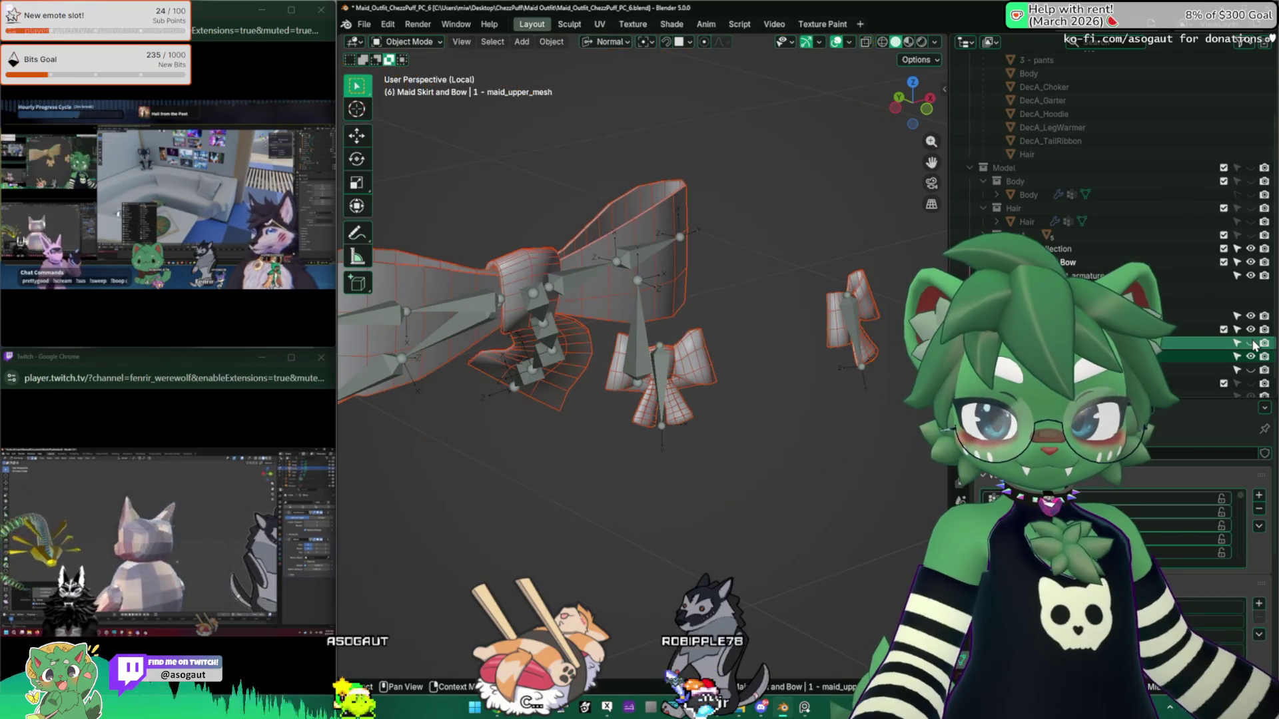
click(1099, 357)
mouse_move(666, 300)
middle_down()
mouse_move(599, 297)
mouse_move(814, 301)
mouse_move(558, 290)
mouse_move(611, 320)
mouse_move(714, 323)
mouse_move(679, 339)
mouse_move(762, 355)
middle_up()
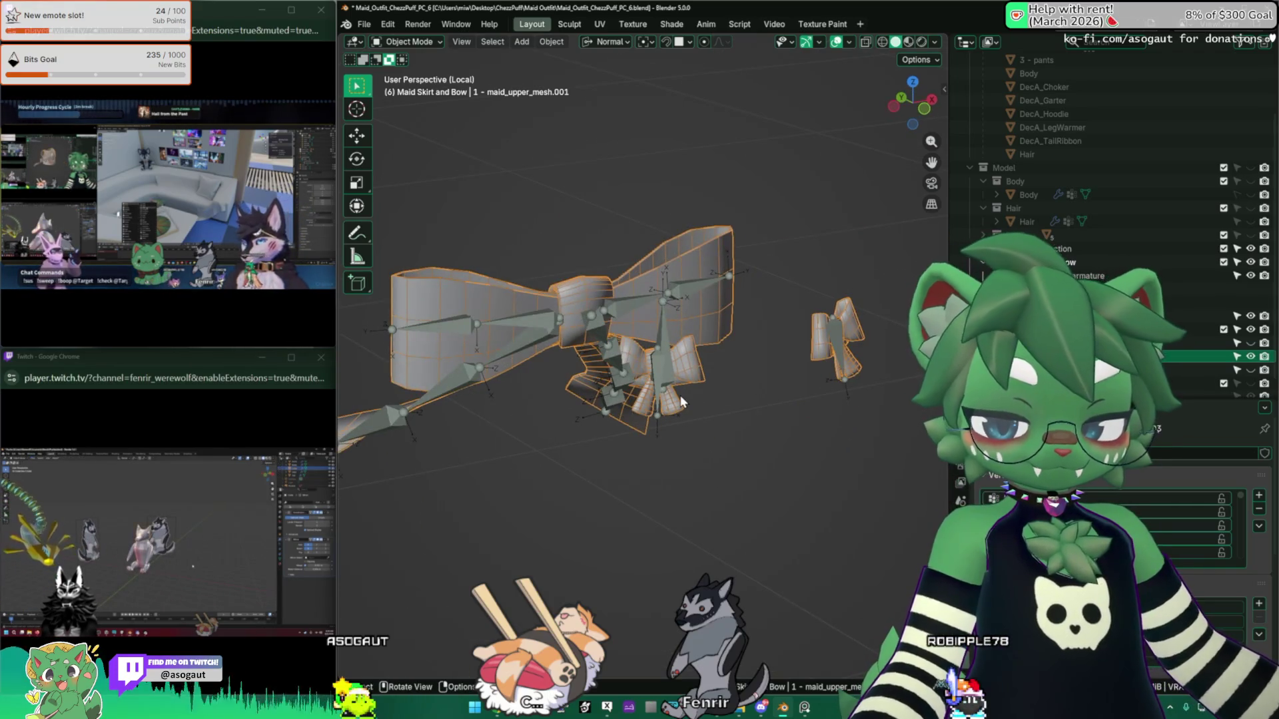
mouse_move(681, 401)
middle_down()
mouse_move(766, 373)
mouse_move(801, 396)
middle_up()
scroll(706, 393, up, 3)
key(Tab)
click(755, 363)
key(Tab)
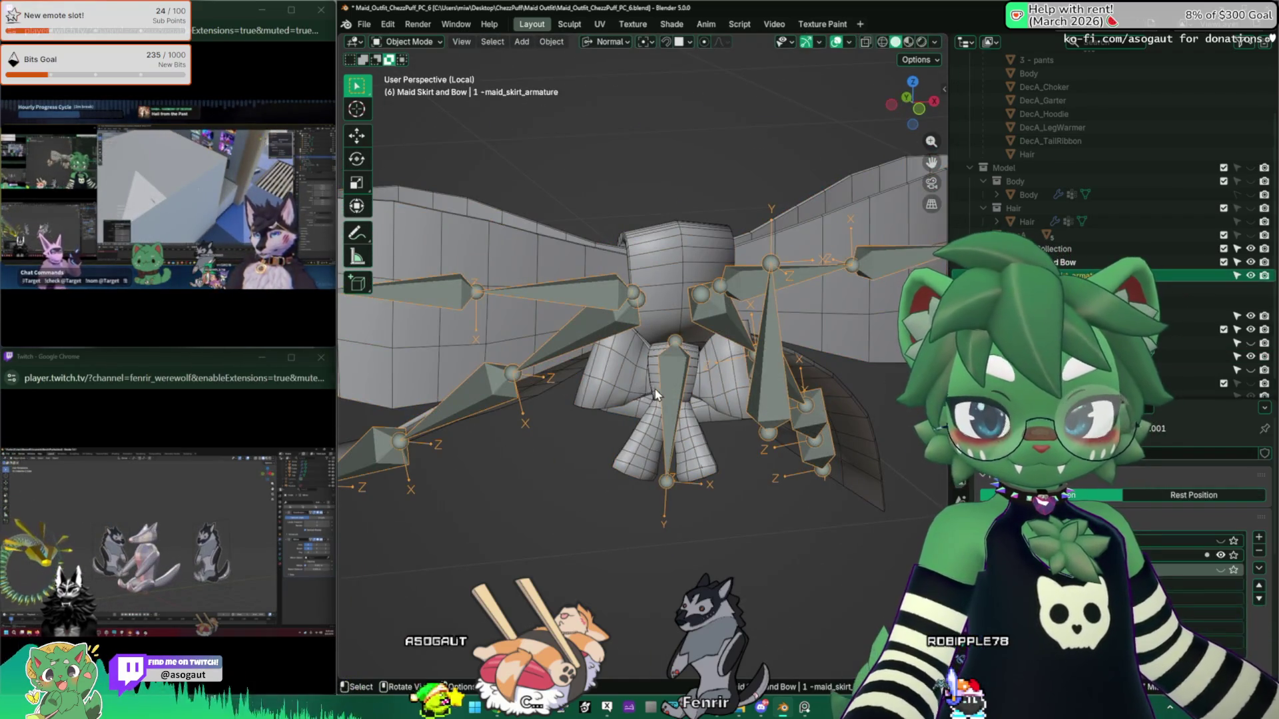
Step: Parent the separated bow to the skirt armature With Empty Groups and check its vertex groups
shift+click(665, 386)
key(ctrl+p)
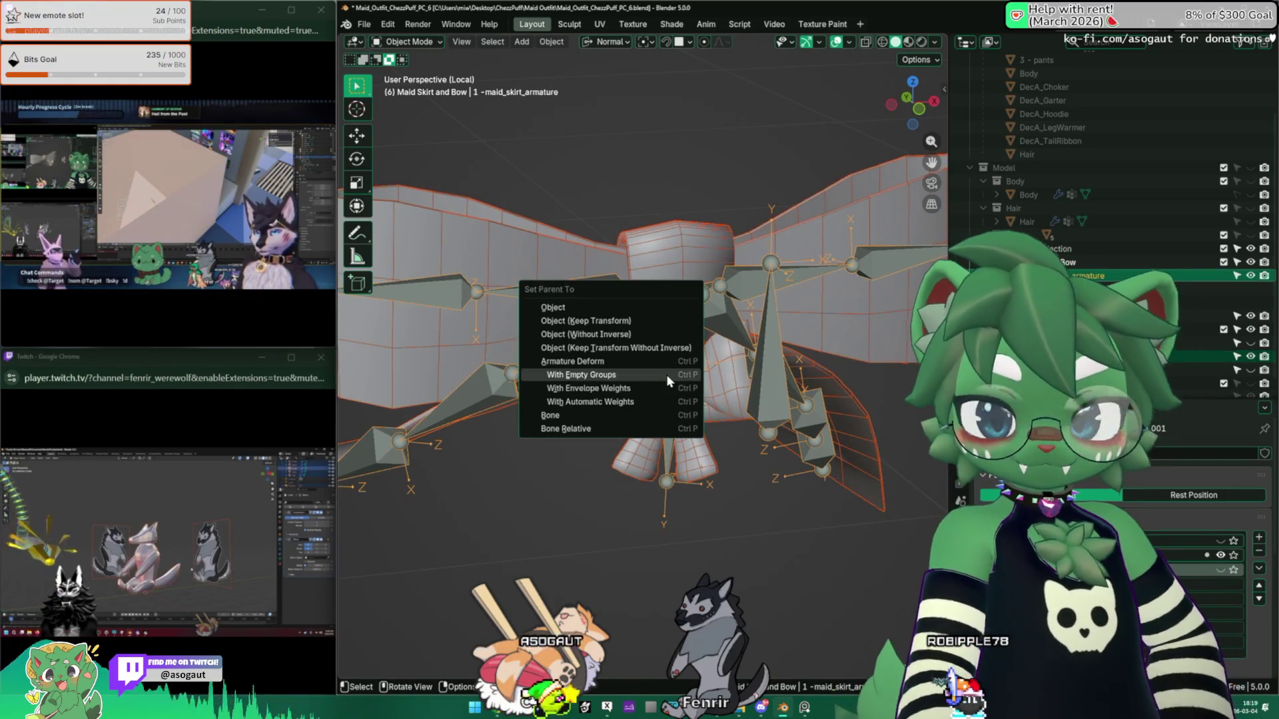
click(666, 375)
mouse_move(666, 374)
middle_down()
mouse_move(734, 387)
mouse_move(676, 370)
middle_up()
click(1079, 309)
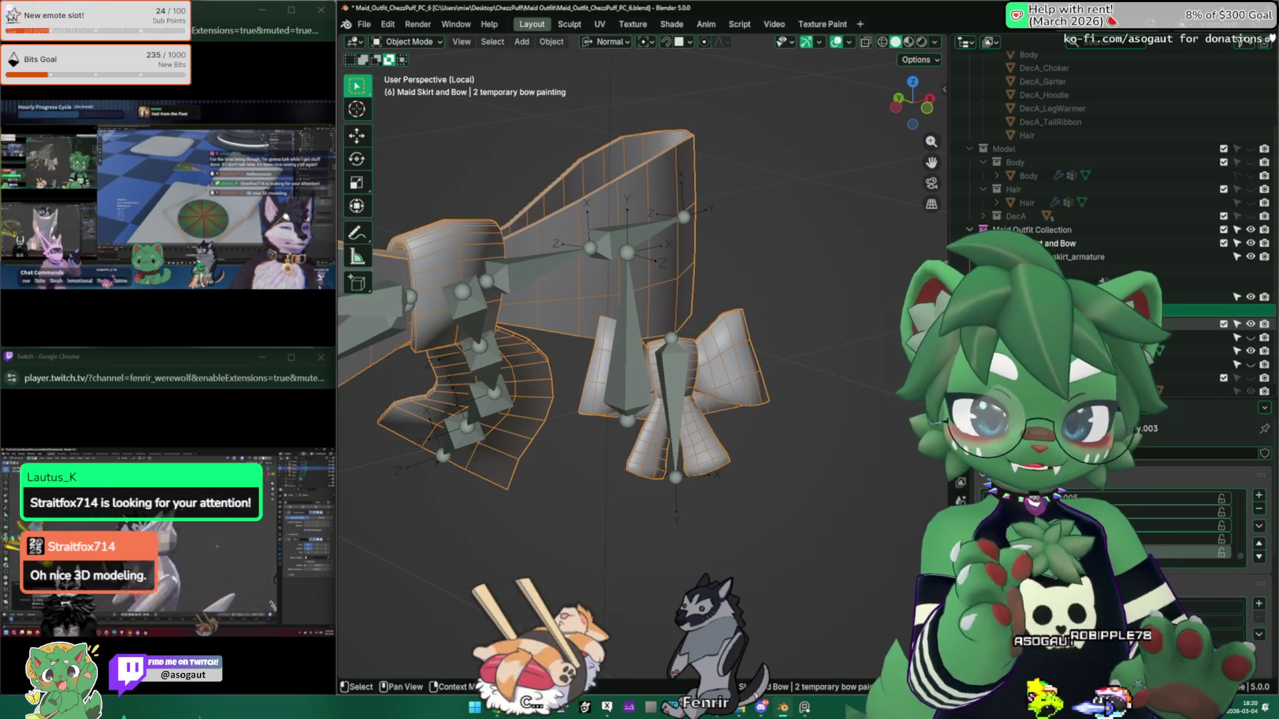
mouse_move(866, 286)
middle_down()
mouse_move(626, 281)
mouse_move(670, 370)
mouse_move(630, 365)
mouse_move(680, 385)
middle_up()
click(650, 378)
click(628, 363)
key(Tab)
key(Tab)
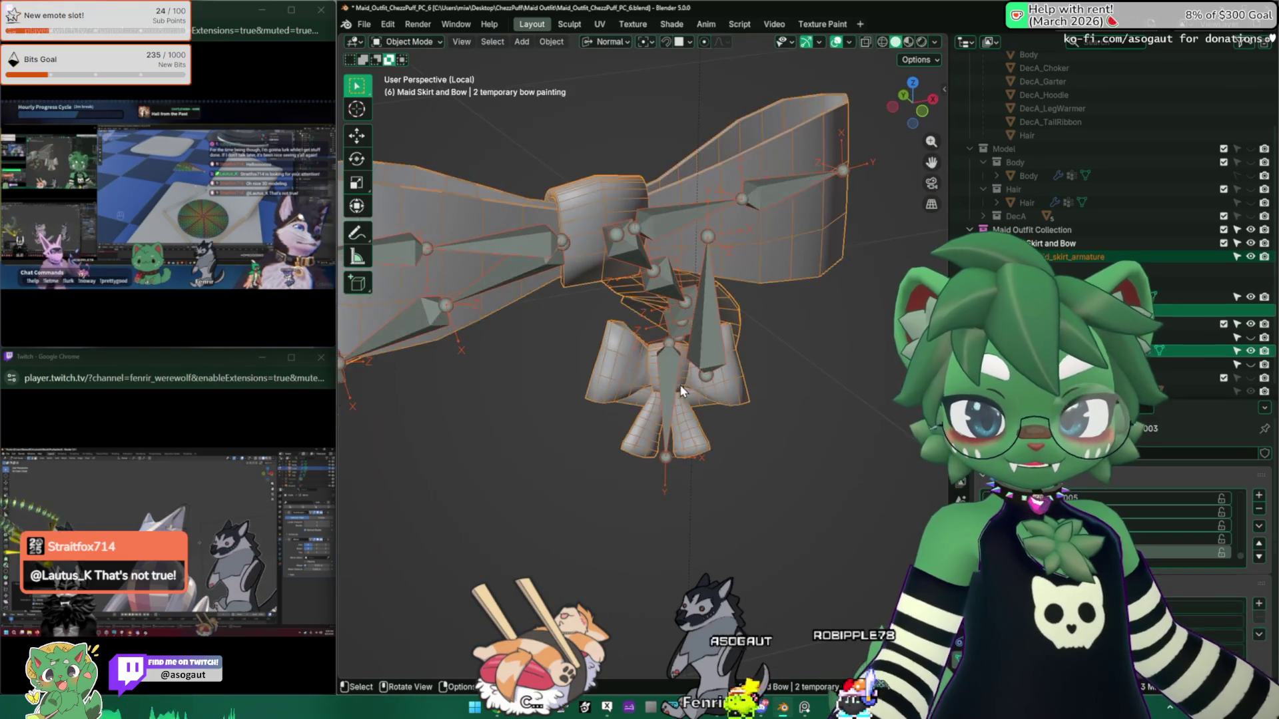
Step: Fill the small right bow with weight 1.0 for BowBelt.R and test-rotate the bone
click(421, 44)
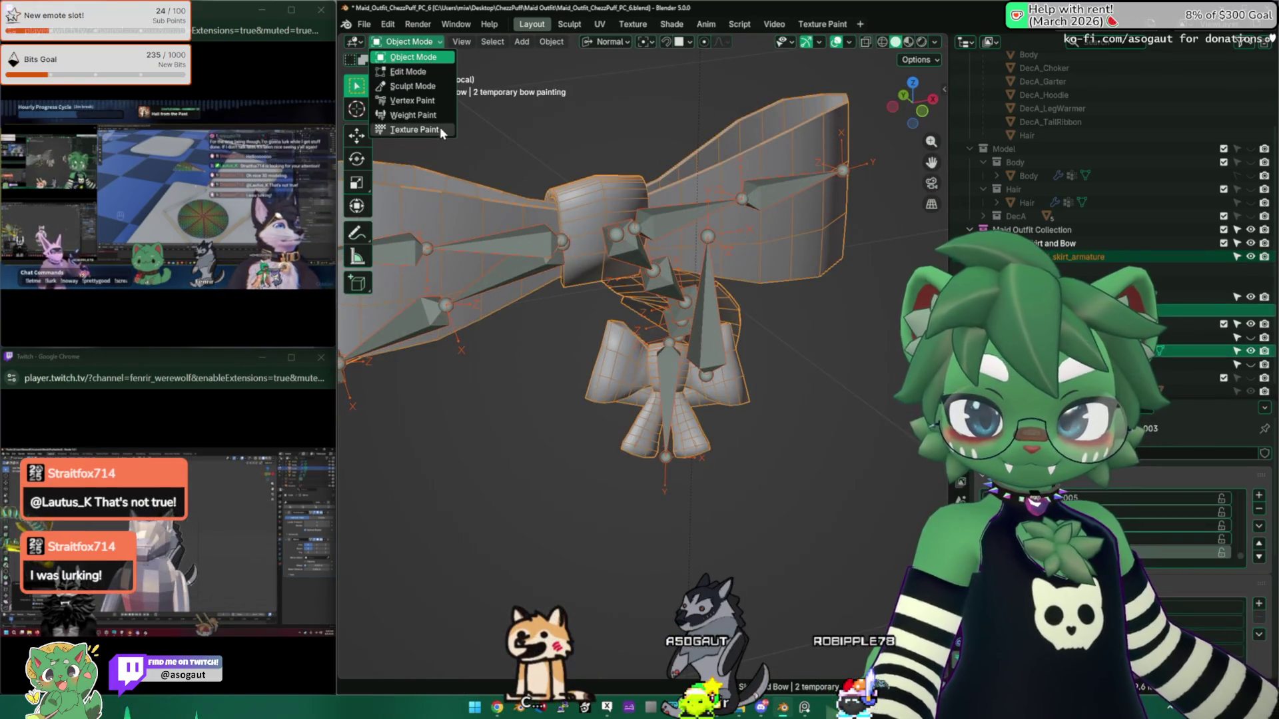
click(413, 114)
mouse_move(600, 266)
middle_down()
mouse_move(570, 229)
mouse_move(672, 373)
mouse_move(666, 365)
middle_up()
key(m)
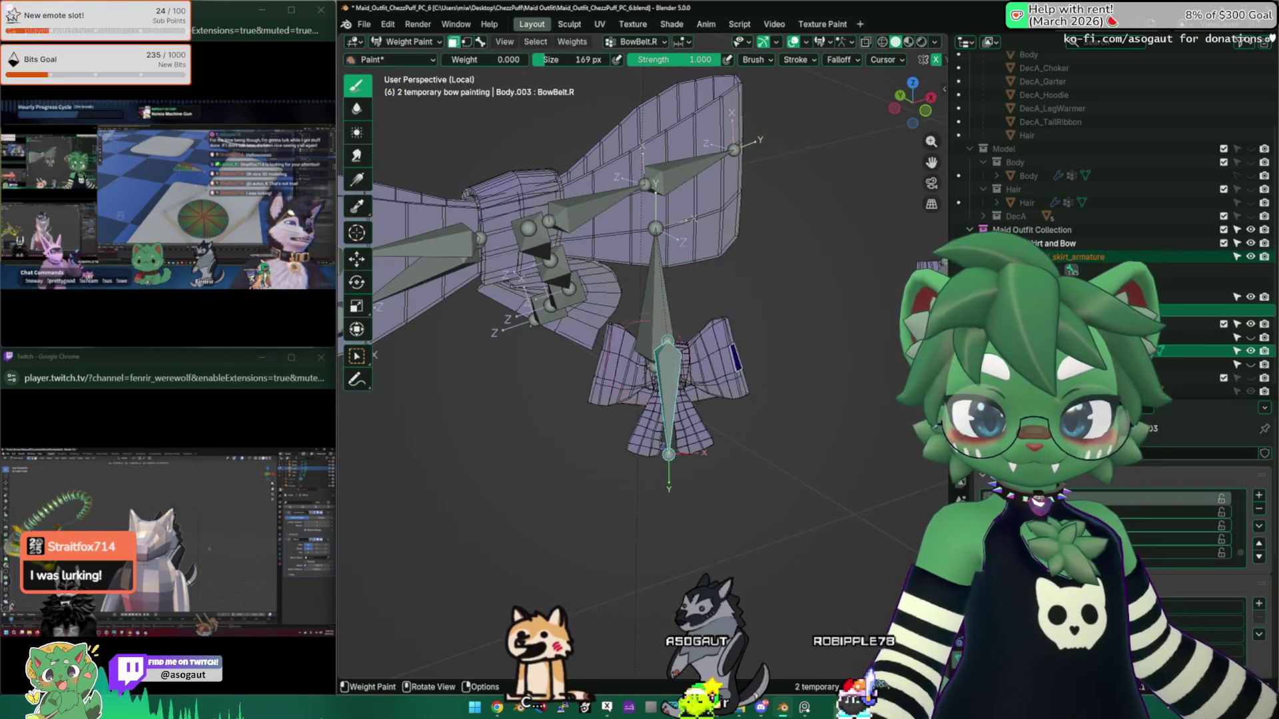
key(l)
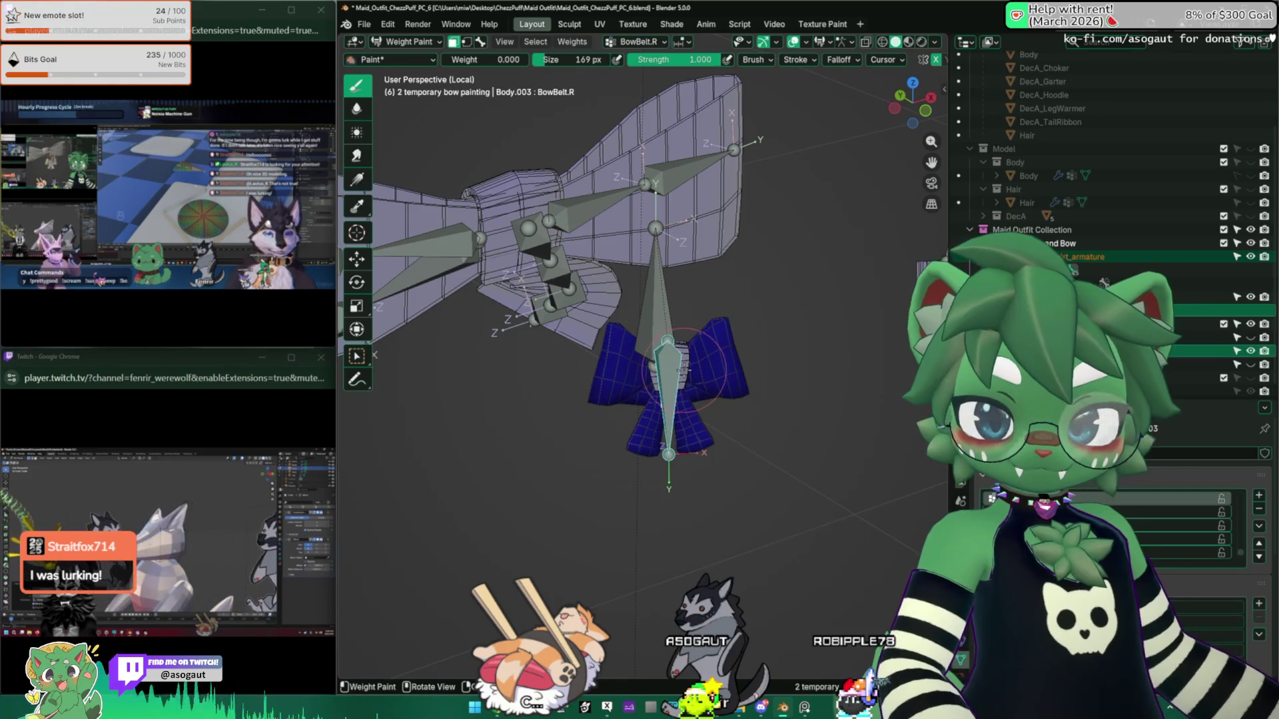
key(m)
key(m)
key(m)
key(m)
mouse_move(659, 383)
middle_down()
mouse_move(676, 389)
mouse_move(457, 49)
middle_up()
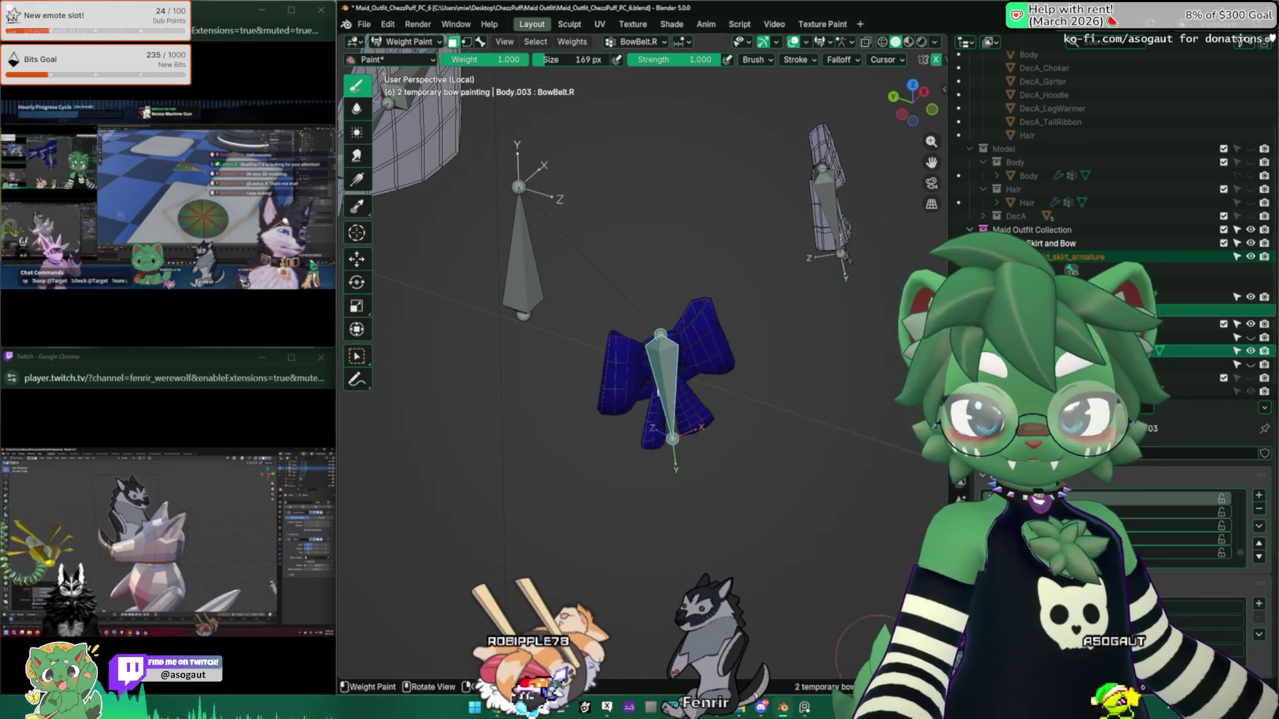
mouse_move(776, 303)
middle_down()
mouse_move(819, 373)
mouse_move(766, 426)
mouse_move(748, 423)
mouse_move(866, 428)
mouse_move(815, 426)
mouse_move(664, 340)
middle_up()
key(r)
click(704, 435)
scroll(815, 427, up, 5)
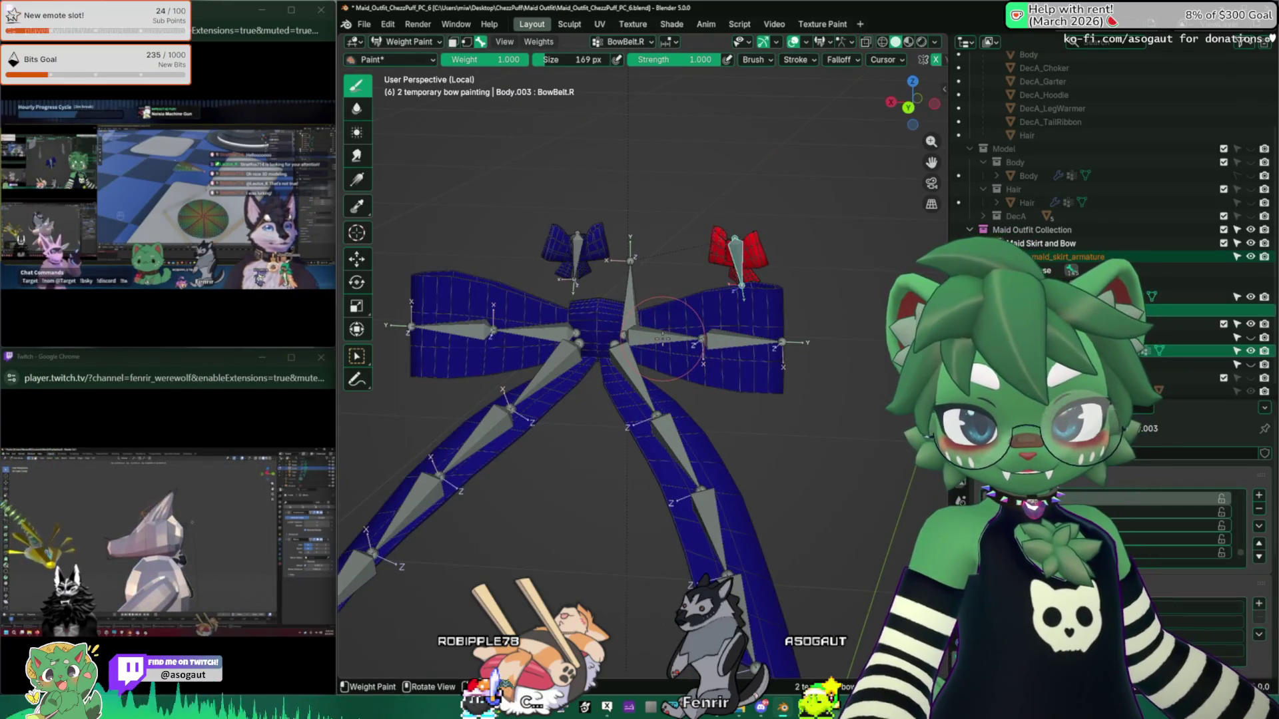
Step: With face masking on, select the big bow's wings and ribbons
key(m)
middle_drag(646, 416, 699, 373)
key(l)
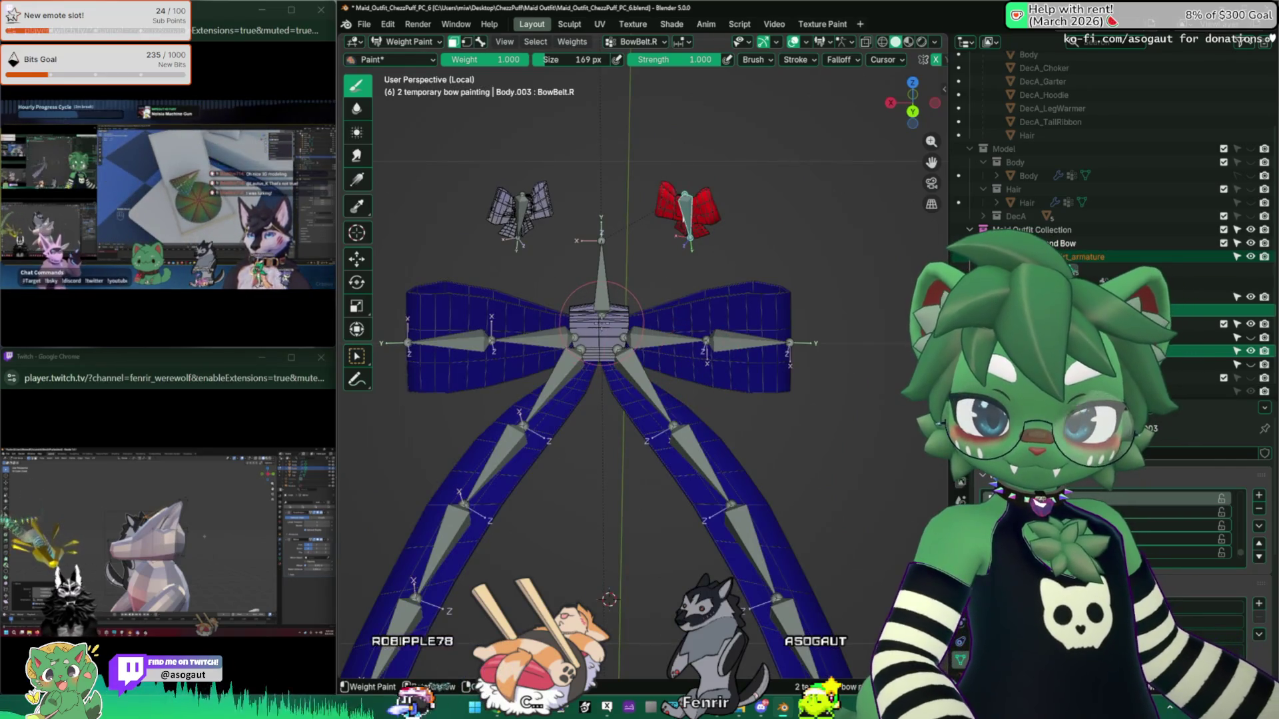
key(m)
mouse_move(601, 313)
middle_down()
mouse_move(673, 445)
mouse_move(646, 439)
mouse_move(611, 397)
mouse_move(695, 369)
middle_up()
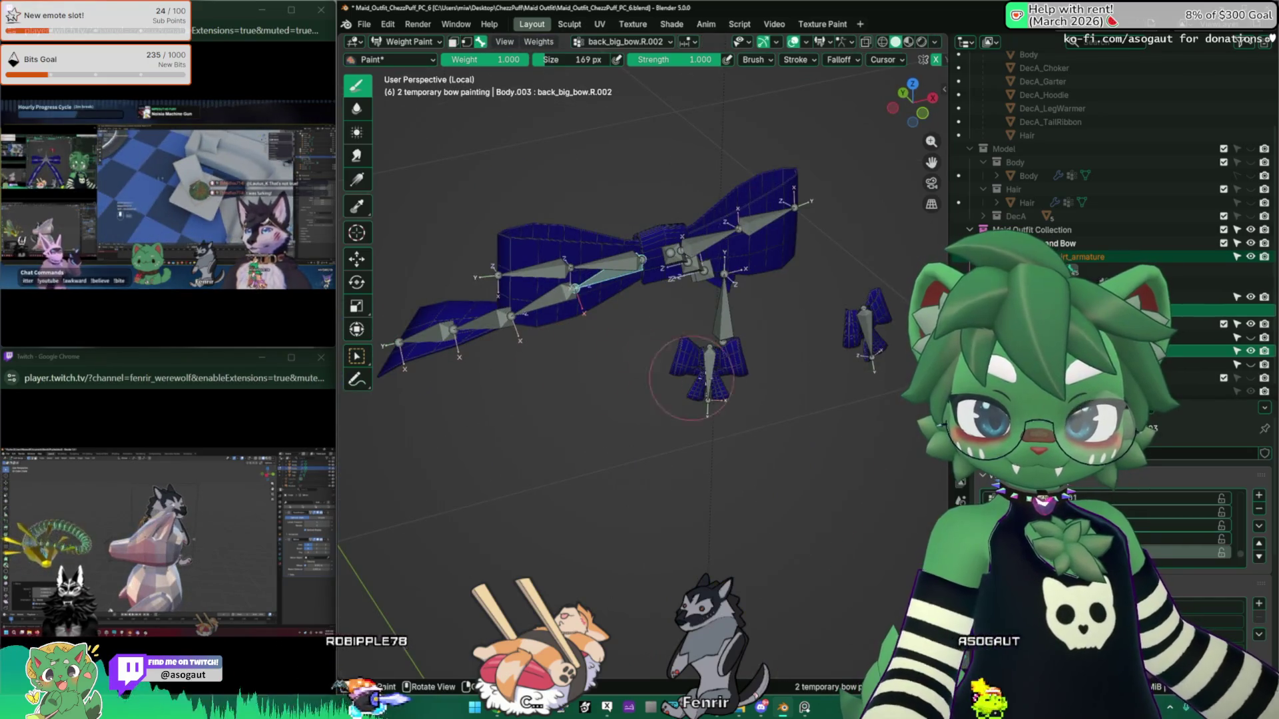
Step: Check the weights of the BowBelt.R, bows_root and BowBelt.L vertex groups
ctrl+click(721, 326)
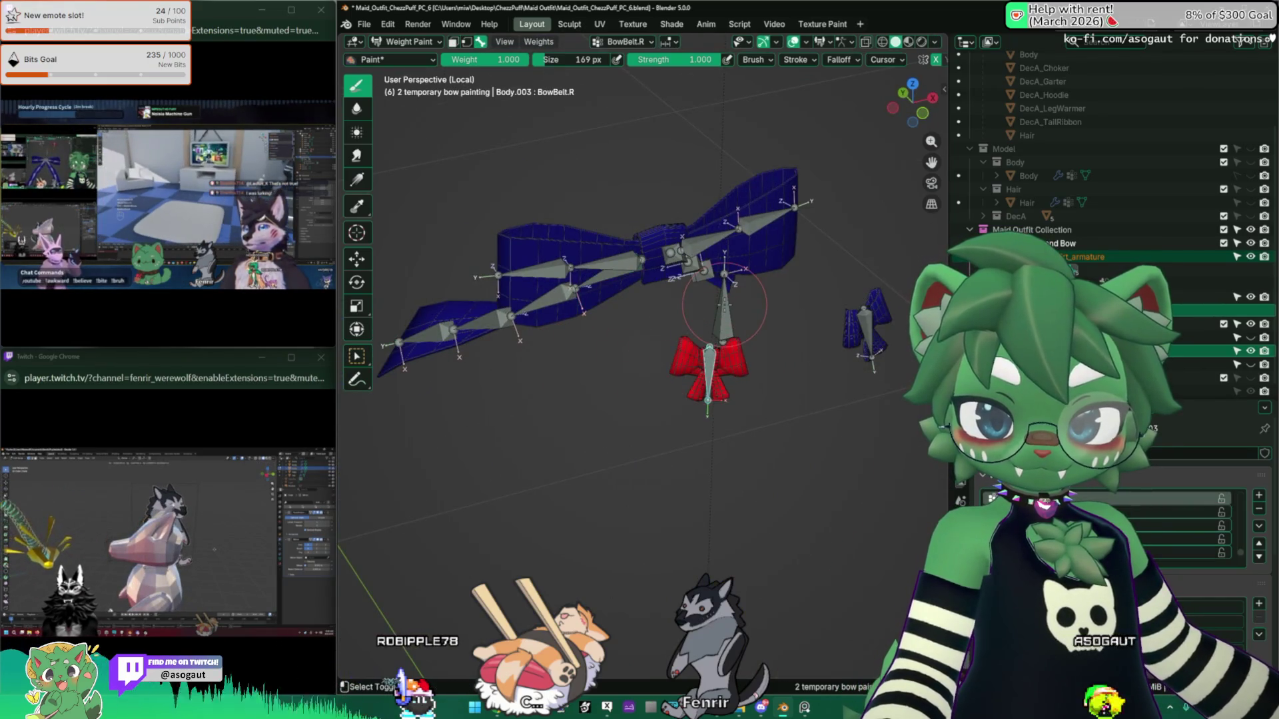
ctrl+click(724, 305)
ctrl+click(866, 331)
middle_drag(685, 285, 651, 337)
Step: Unlock all vertex groups, hide the two small bows, and turn off the face selection limit
key(k)
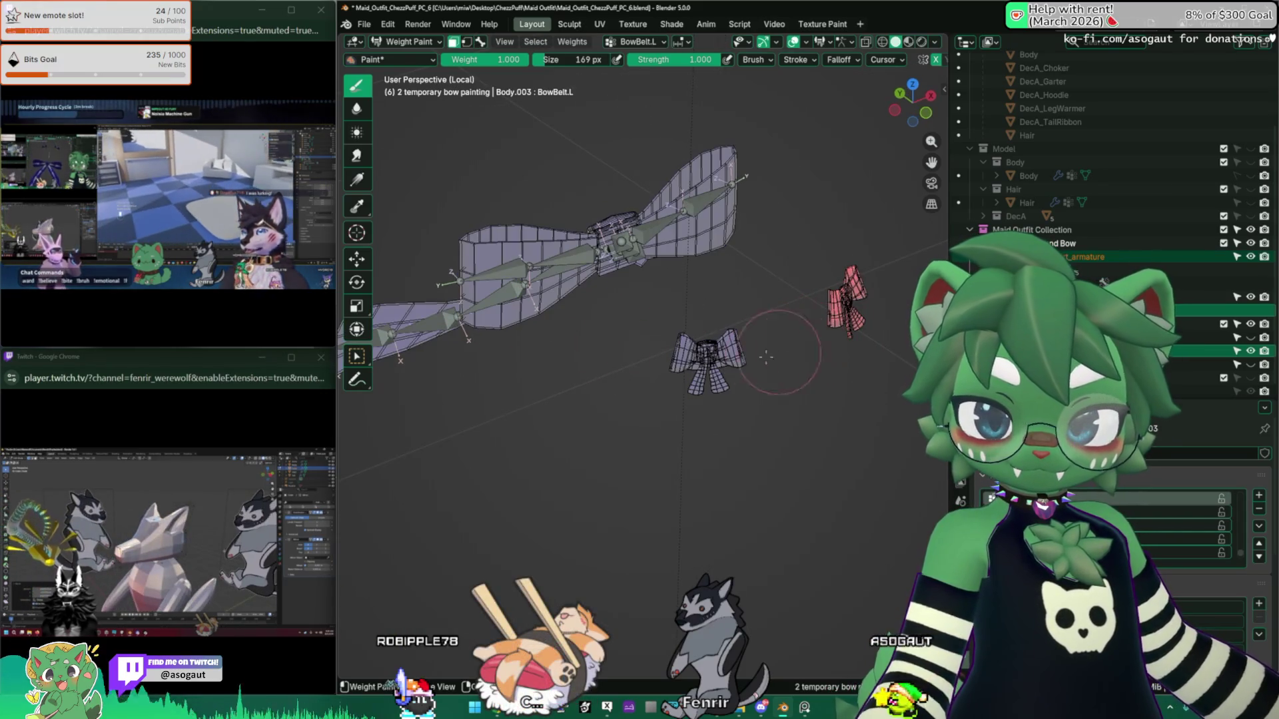
click(749, 353)
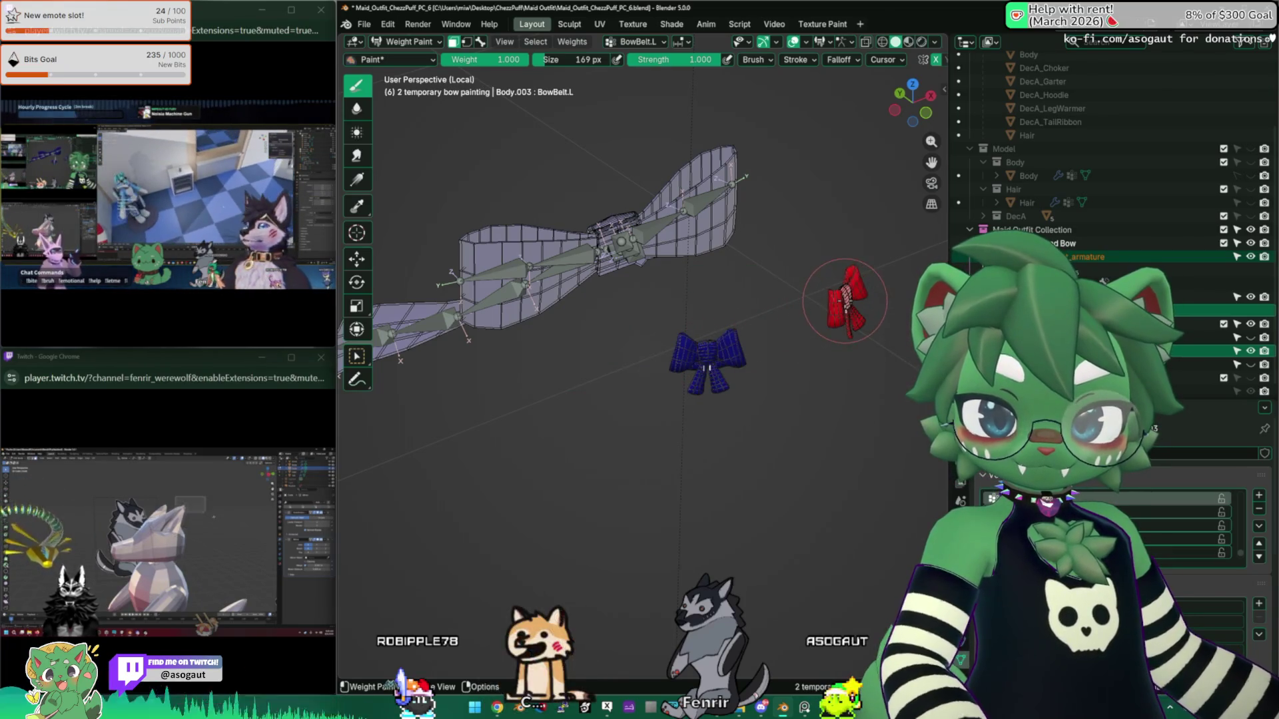
key(h)
mouse_move(750, 324)
middle_down()
mouse_move(657, 343)
mouse_move(722, 372)
mouse_move(699, 341)
mouse_move(613, 334)
mouse_move(585, 347)
middle_up()
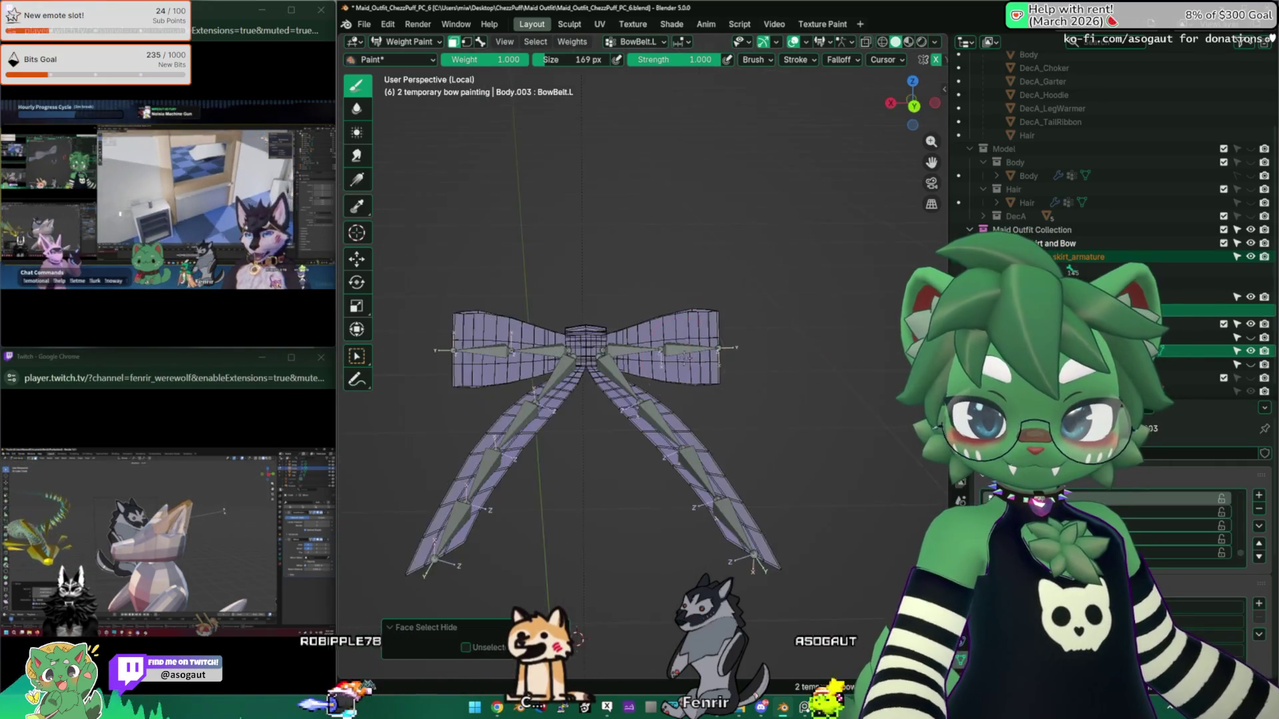
key(1)
Step: Step through the ribbon bones' weights, from back_big_bow.L.001 and R.002/R.003 to back_big_bow.R.004
ctrl+click(550, 345)
scroll(570, 373, up, 3)
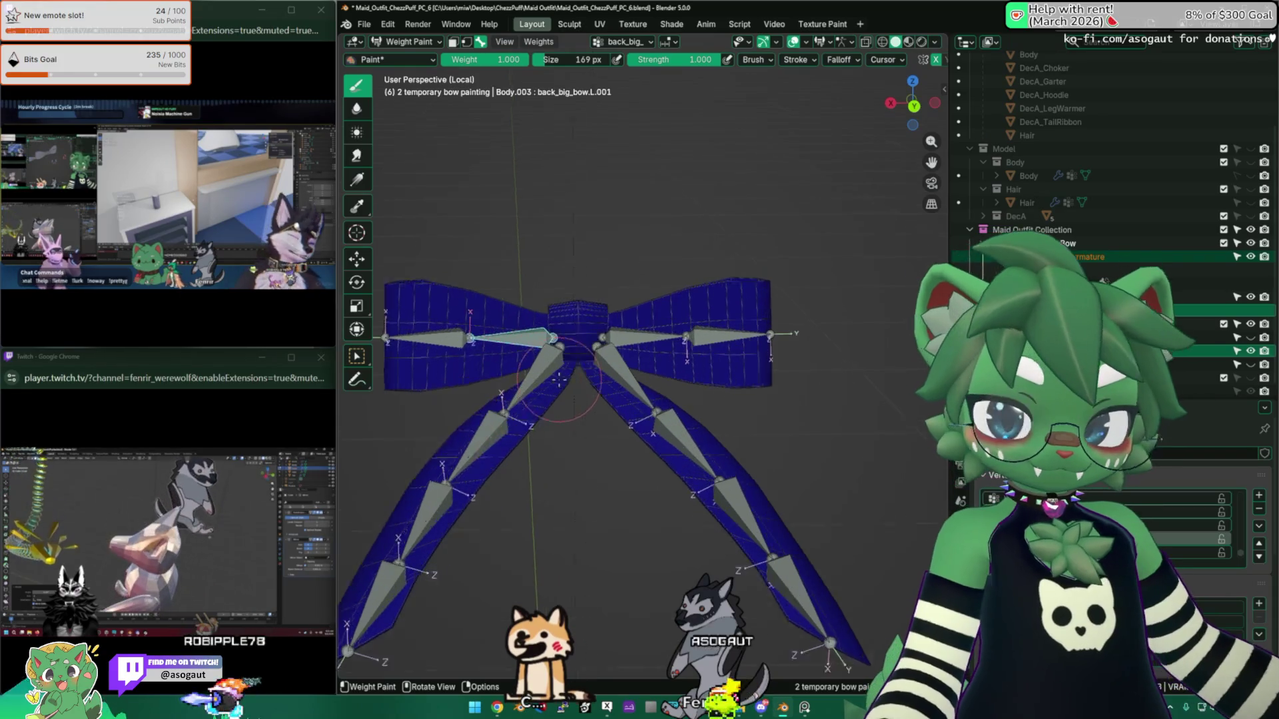
ctrl+click(619, 389)
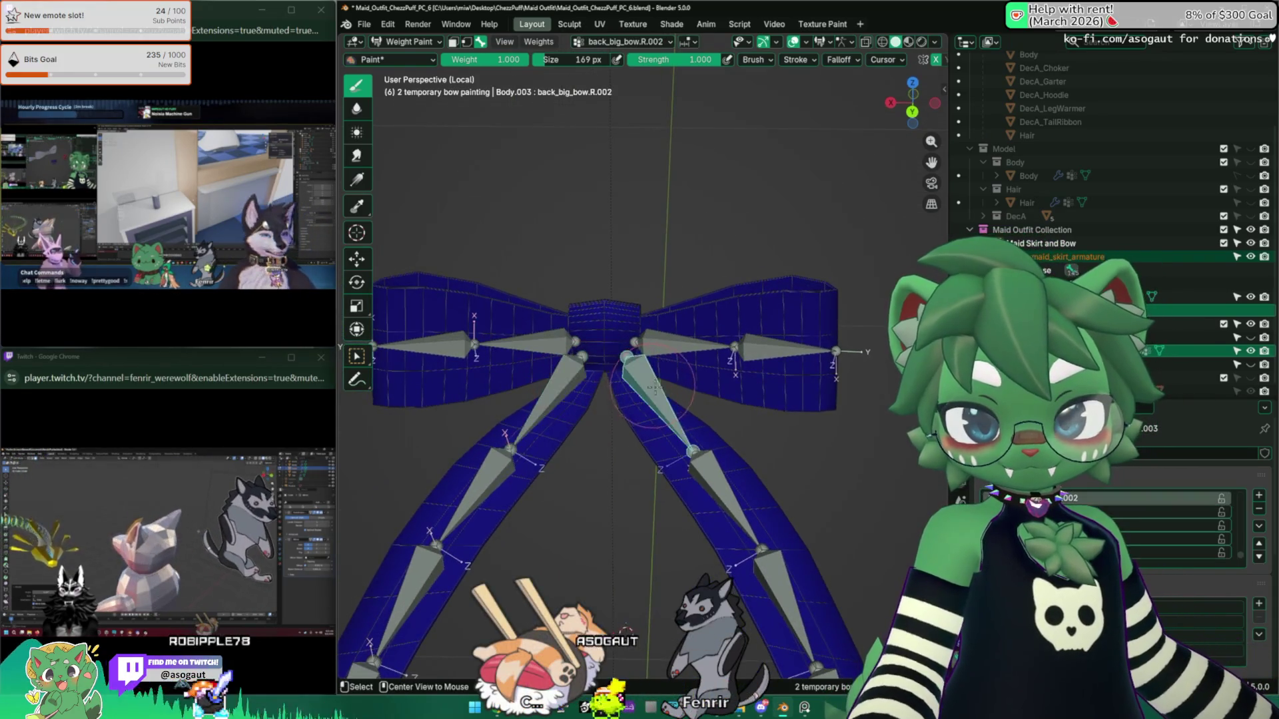
shift+middle_drag(784, 590, 657, 436)
middle_drag(581, 350, 606, 398)
mouse_move(661, 441)
shift+middle_down()
mouse_move(797, 385)
mouse_move(789, 377)
mouse_move(670, 470)
shift+middle_up()
middle_drag(546, 369, 595, 349)
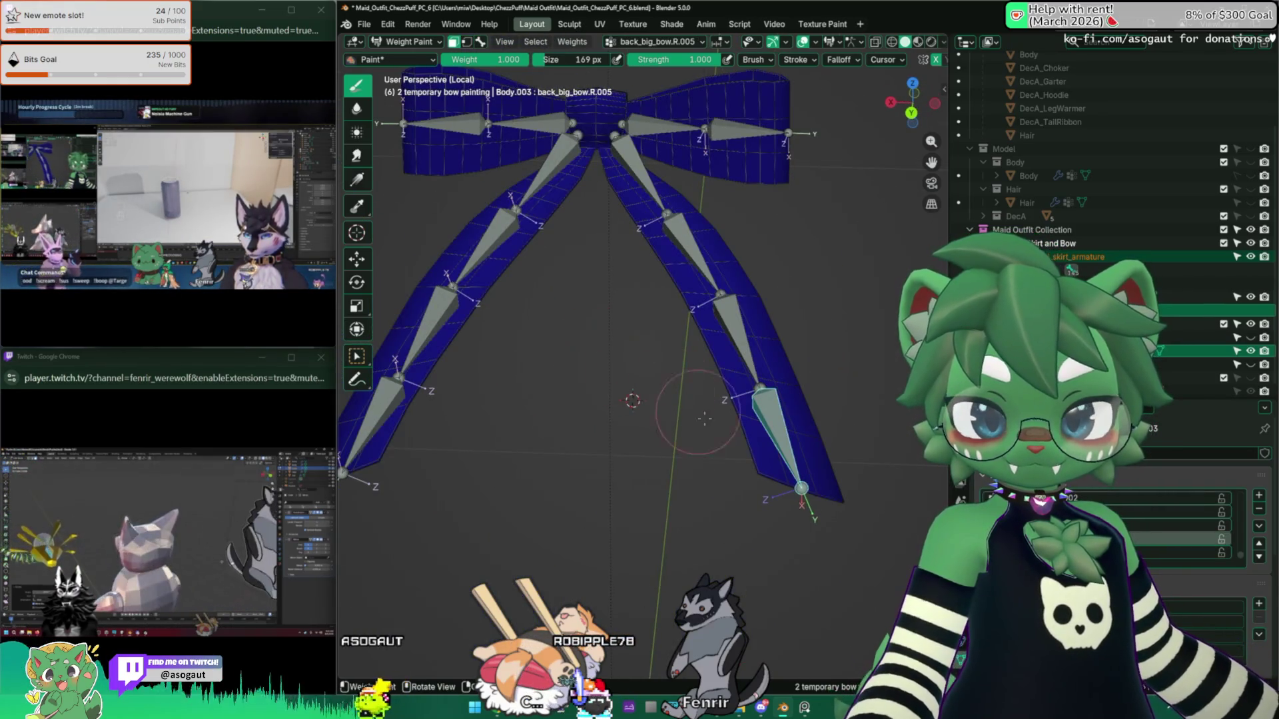
ctrl+click(707, 293)
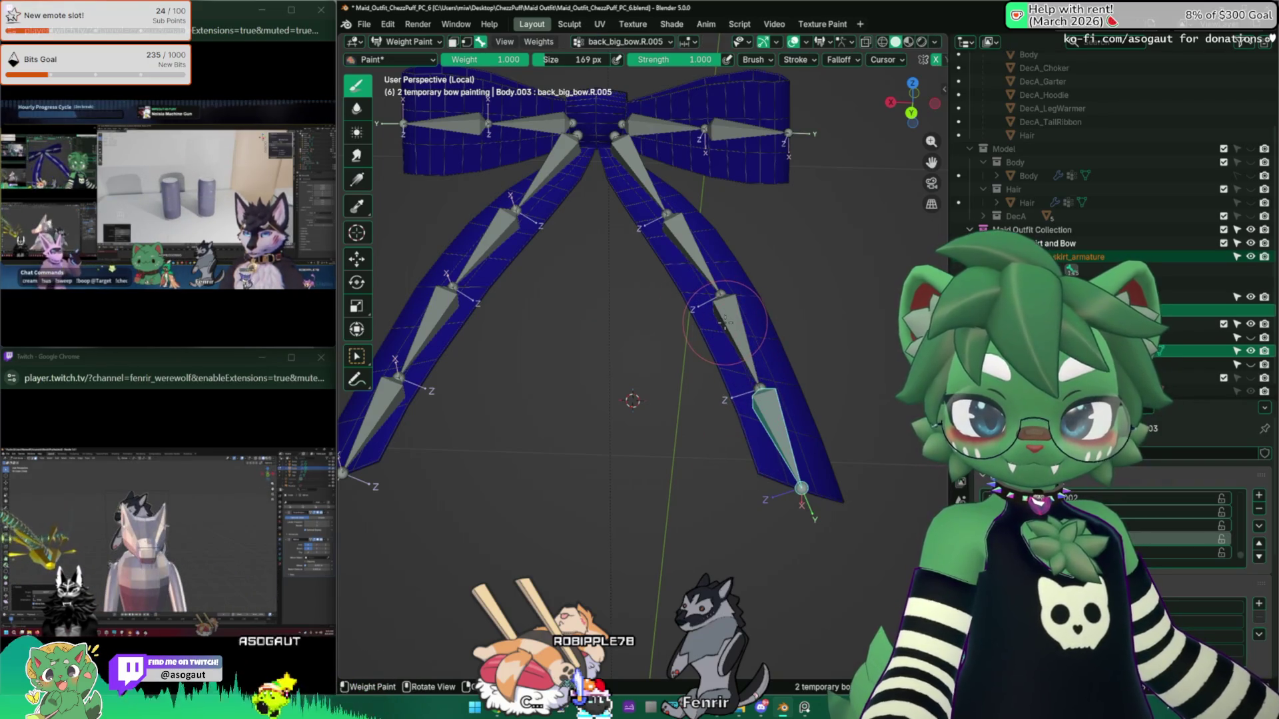
ctrl+click(671, 220)
mouse_move(660, 286)
middle_down()
mouse_move(622, 353)
mouse_move(723, 382)
middle_up()
ctrl+click(731, 378)
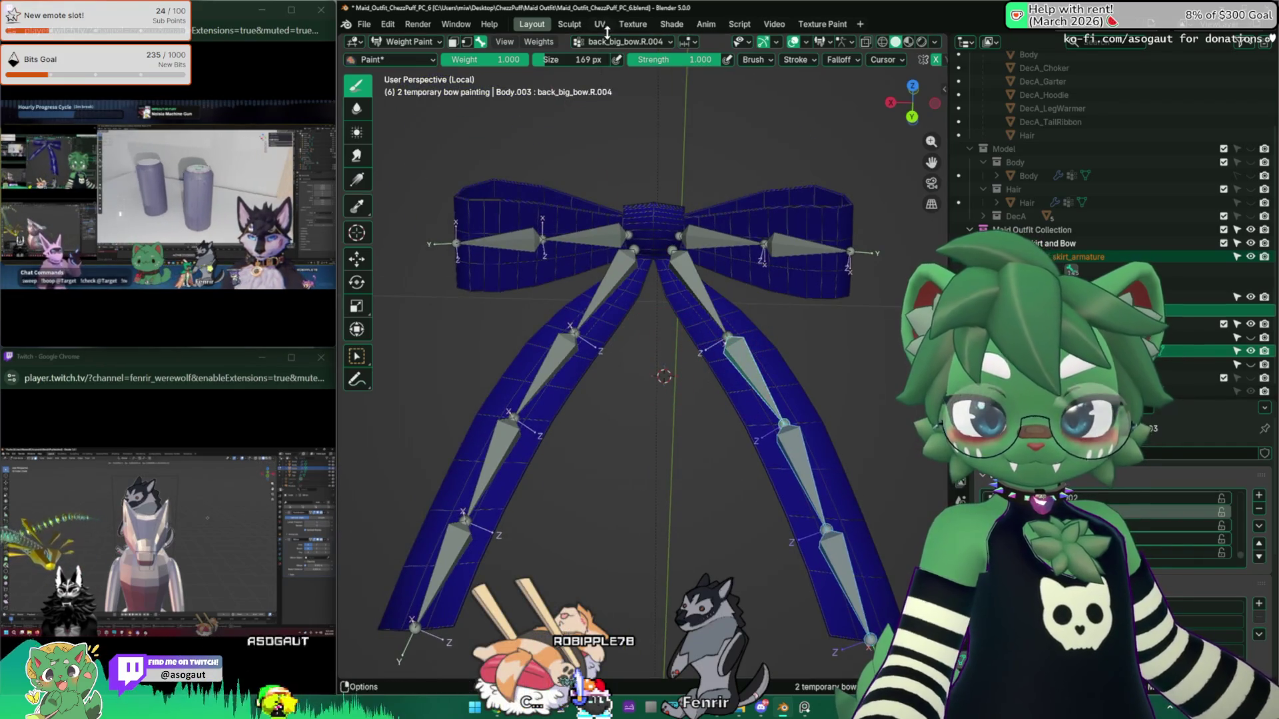
Step: Select back_big_bow.R.003 and R.004 and assign weights from the selected bones
click(539, 42)
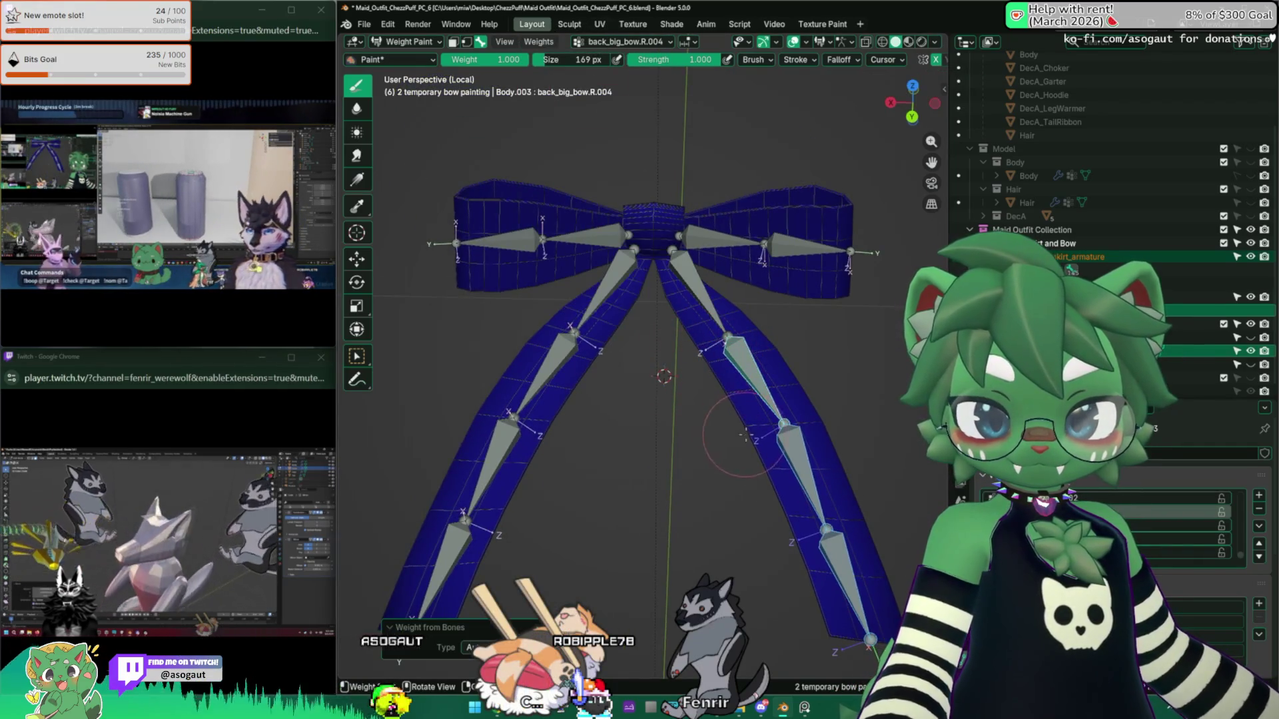
ctrl+click(801, 448)
ctrl+click(753, 381)
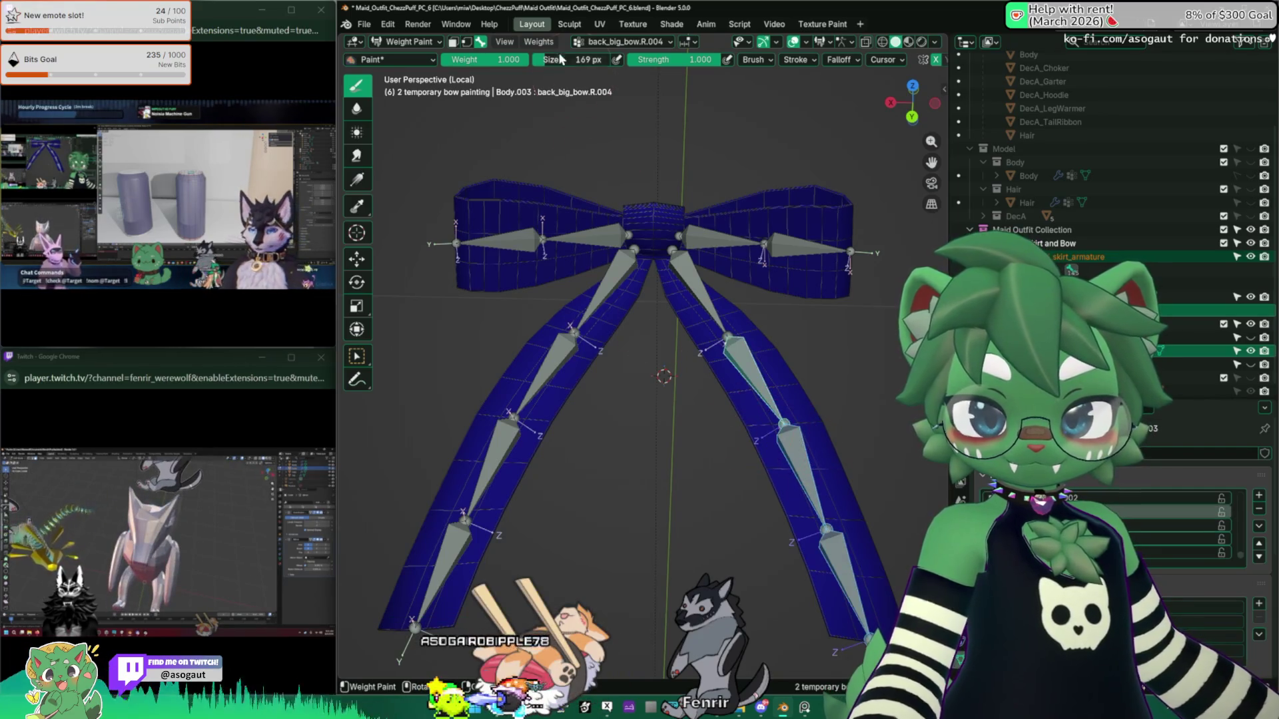
click(539, 41)
click(560, 80)
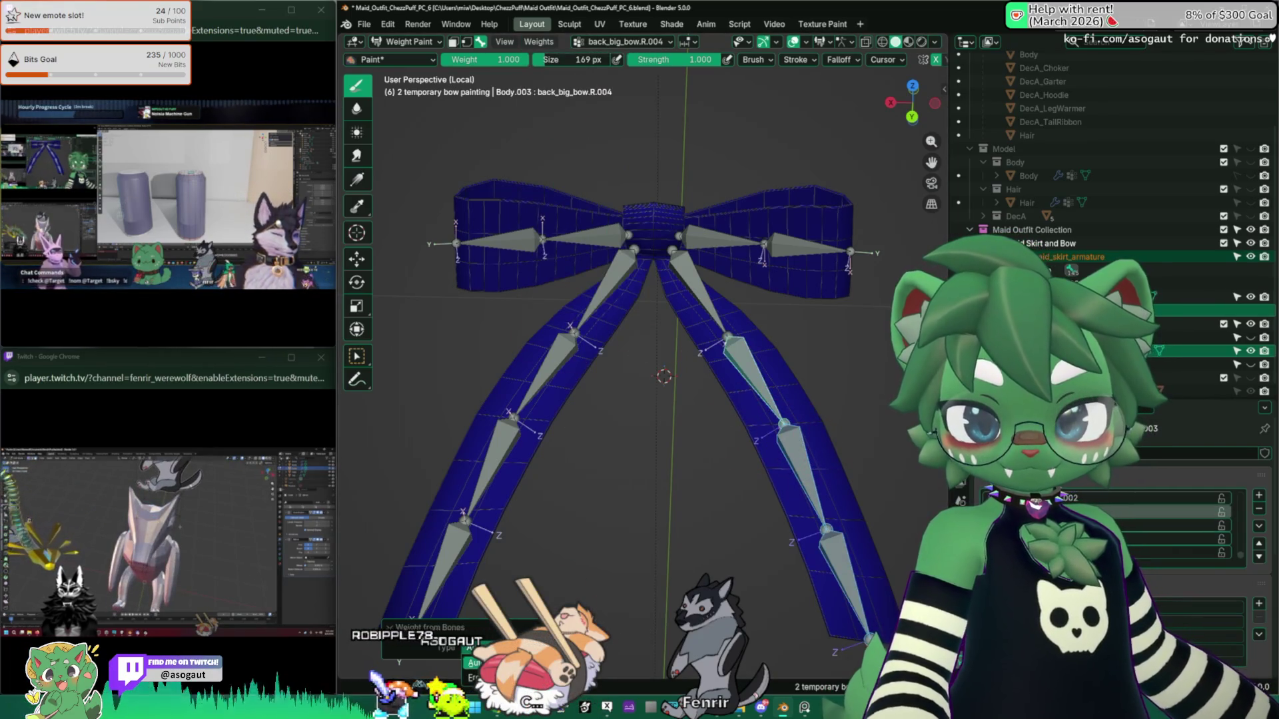
Step: View the back_big_bow.R.005 weights and smooth the ribbon's vertex weights
ctrl+click(768, 416)
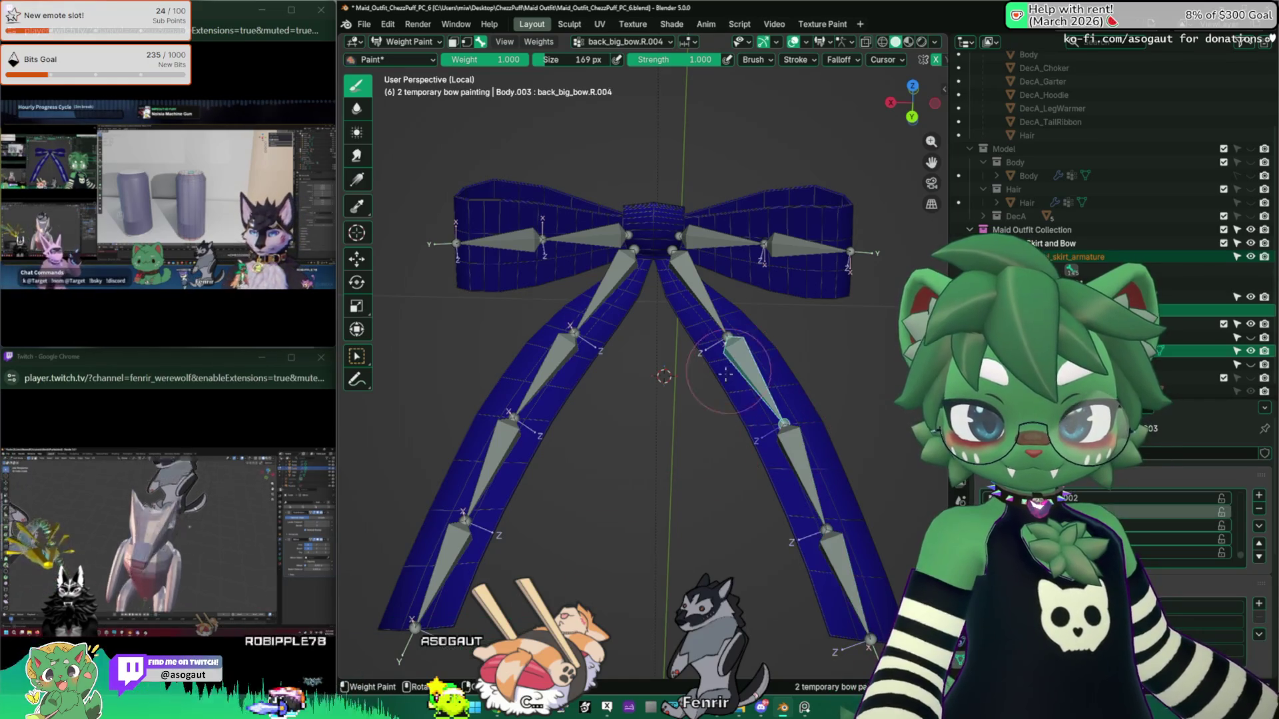
scroll(632, 481, up, 2)
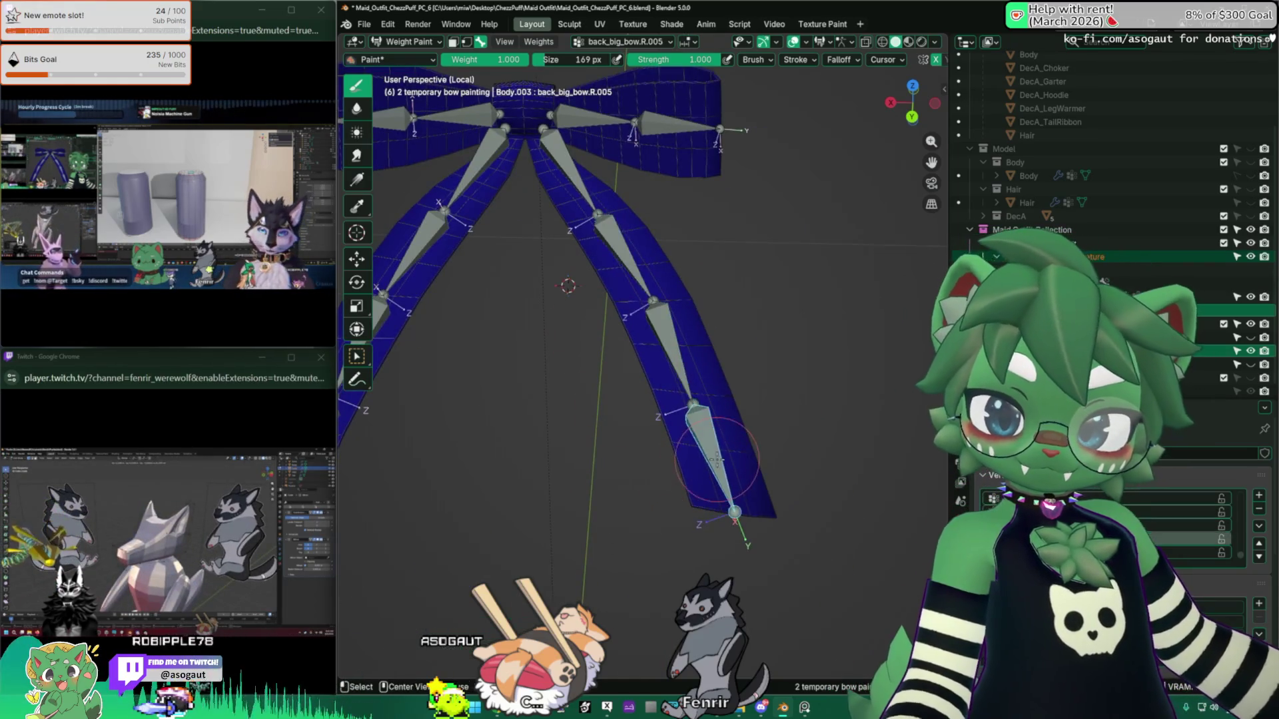
scroll(632, 481, down, 4)
ctrl+click(678, 445)
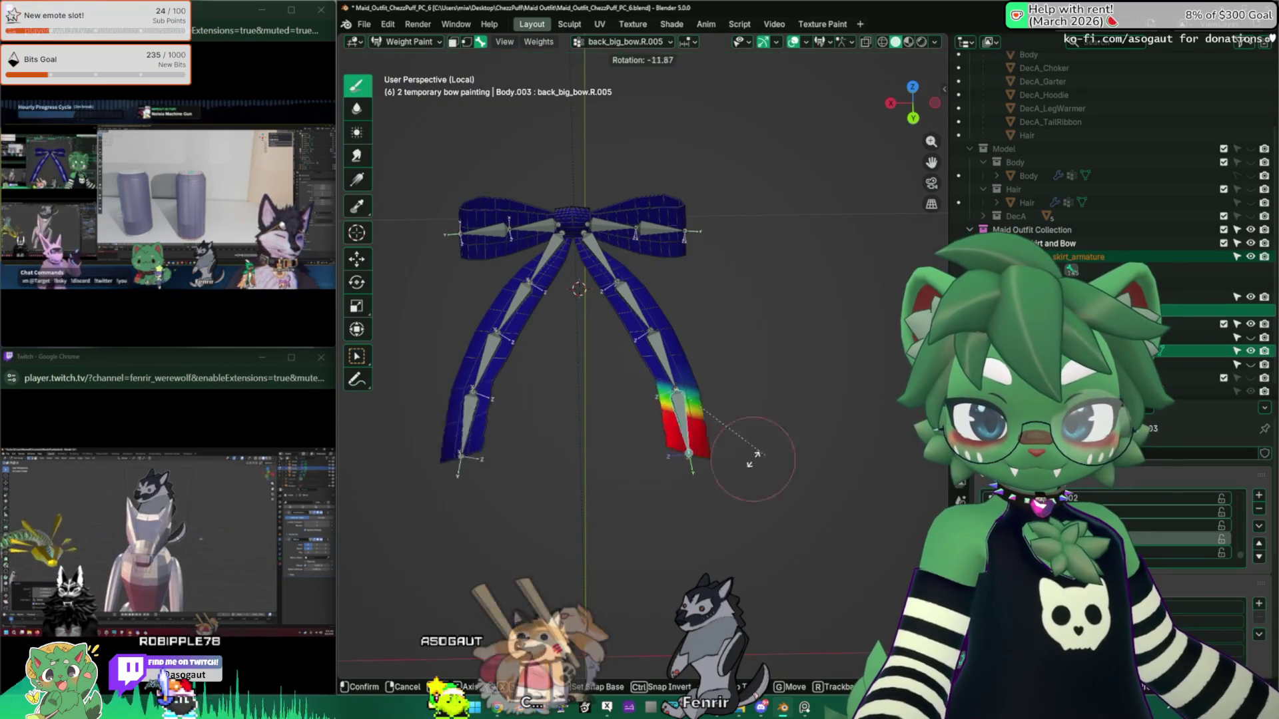
scroll(764, 397, up, 2)
shift+middle_drag(765, 397, 704, 438)
key(q)
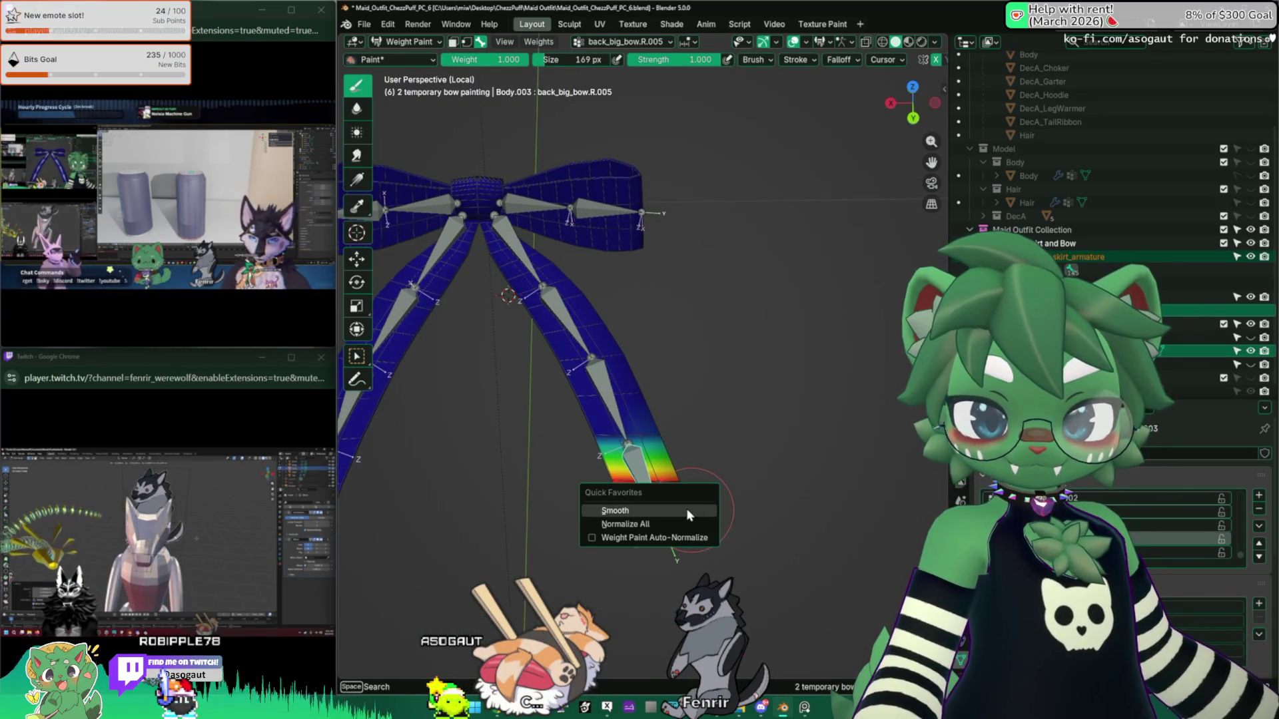
click(686, 509)
Step: Paint and smooth more weight around R.003 on the right ribbon, then test-rotate and undo
ctrl+click(609, 400)
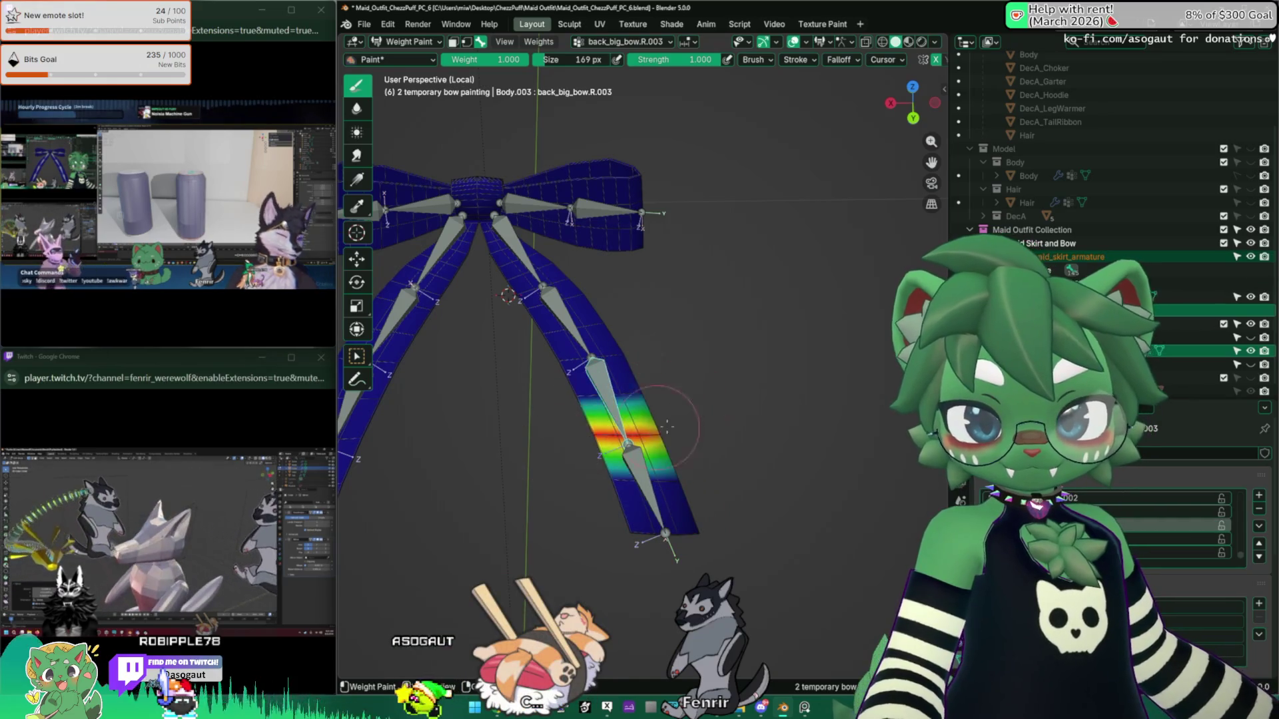
mouse_move(602, 400)
mouse_down()
mouse_move(623, 393)
mouse_move(643, 409)
mouse_up()
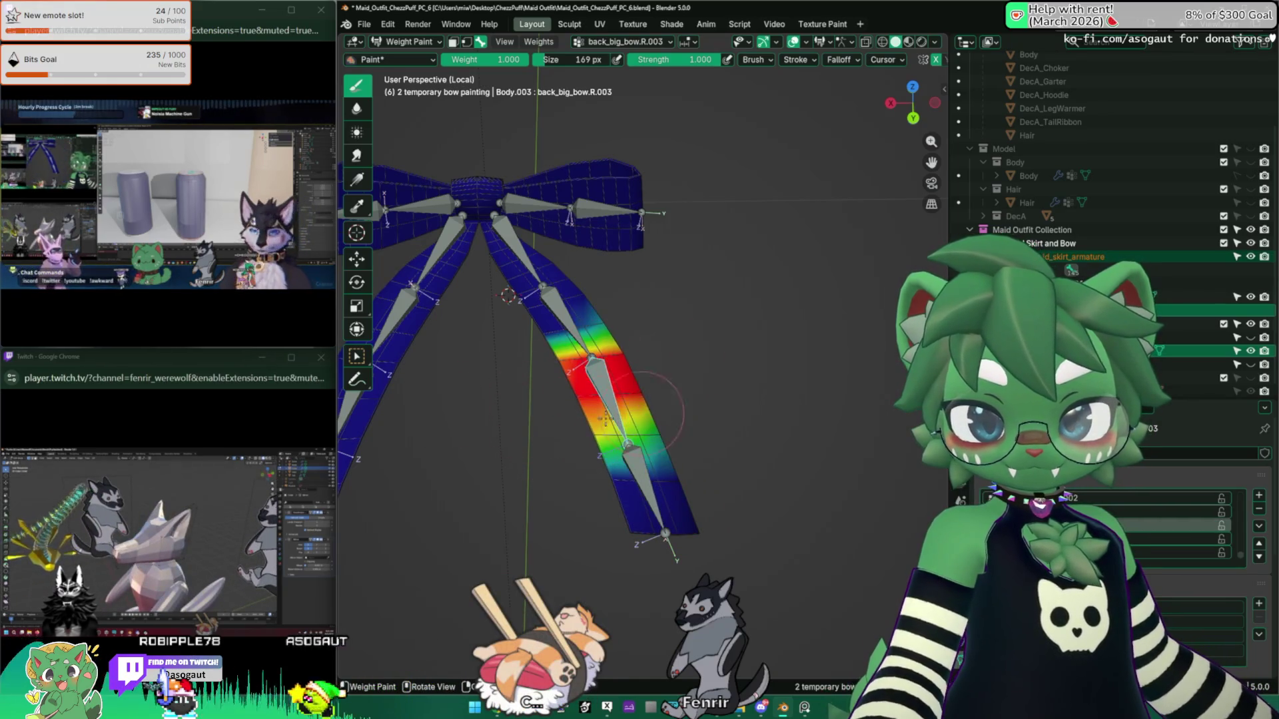
key(q)
click(625, 409)
key(r)
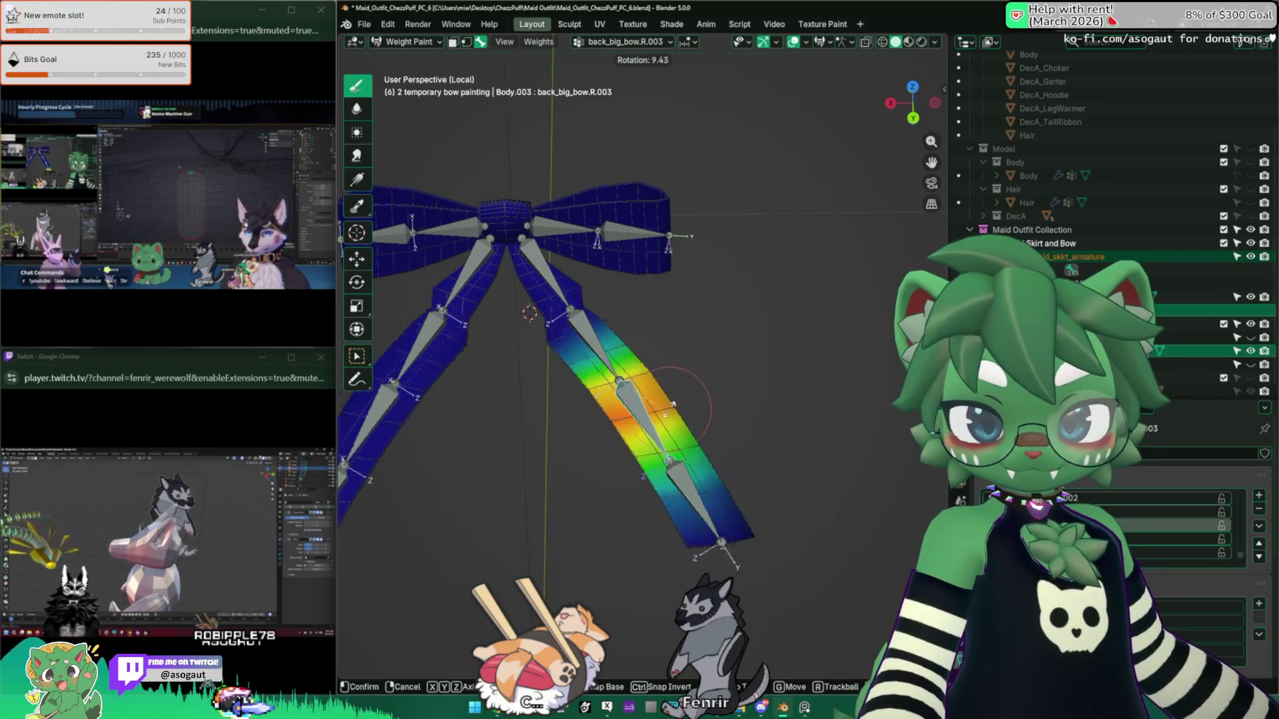
click(644, 421)
key(ctrl+z)
scroll(396, 72, up, 1)
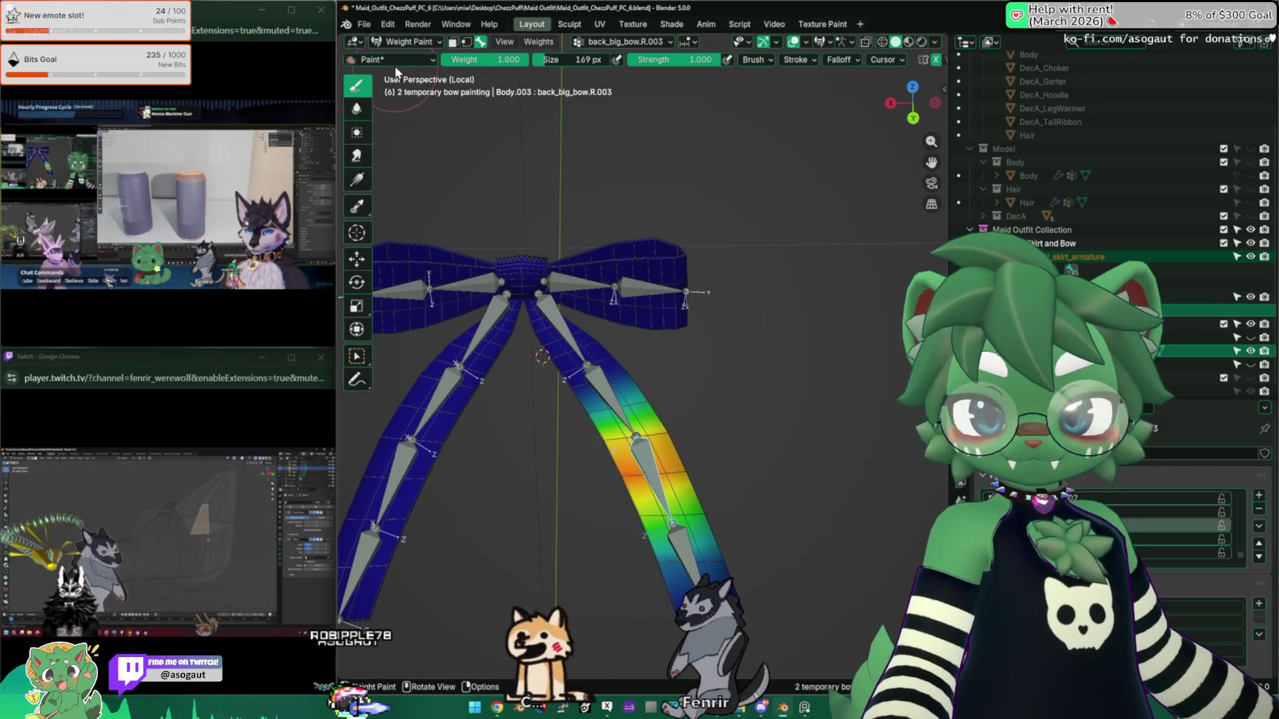
Step: Lower the paint weight to about 0.1 and test-rotate the ribbon bone again
drag(499, 59, 430, 59)
key(r)
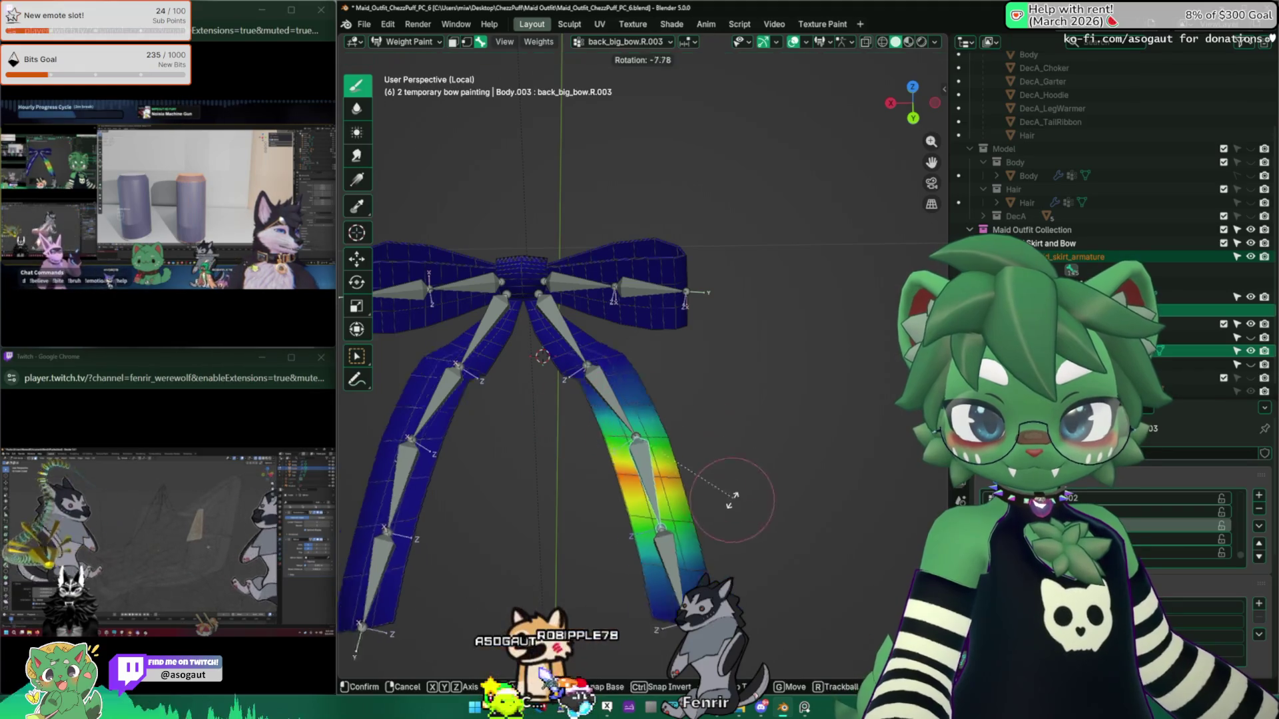
click(712, 488)
key(ctrl+z)
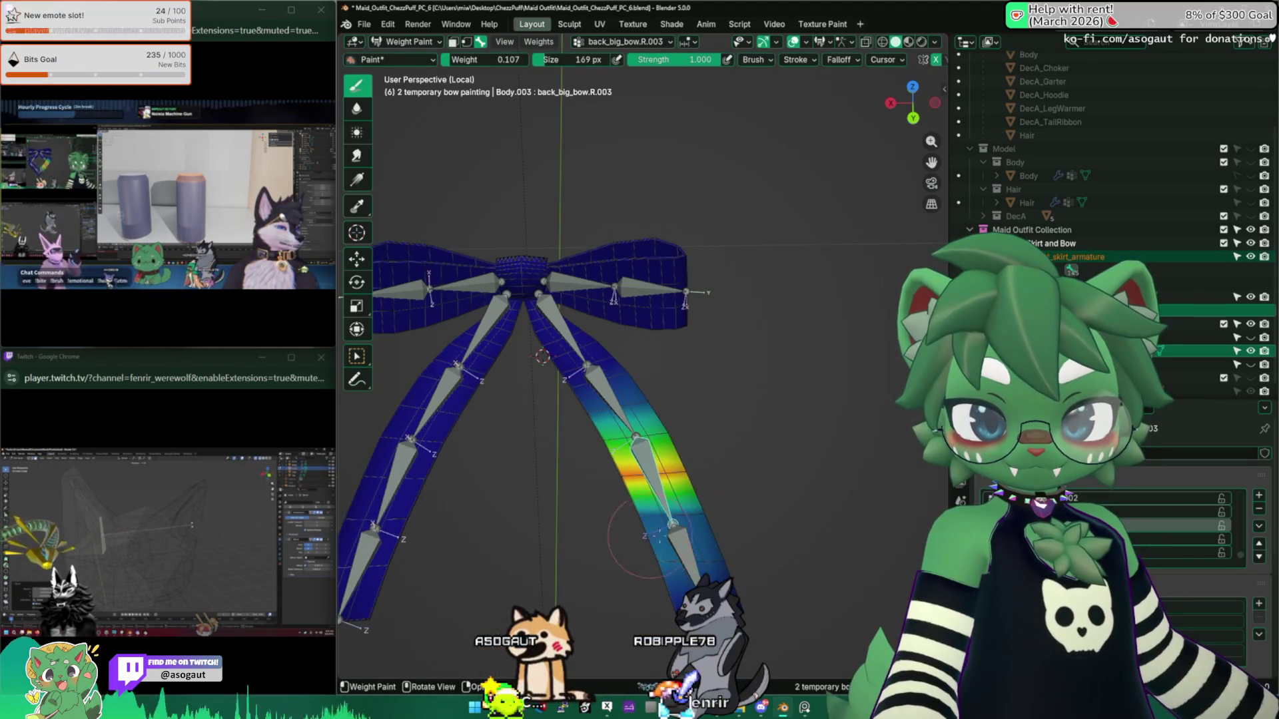
key(r)
click(699, 530)
Step: Test-rotate the lower tail bone and back_big_bow.R.003 to check the ribbon deformation
ctrl+click(711, 520)
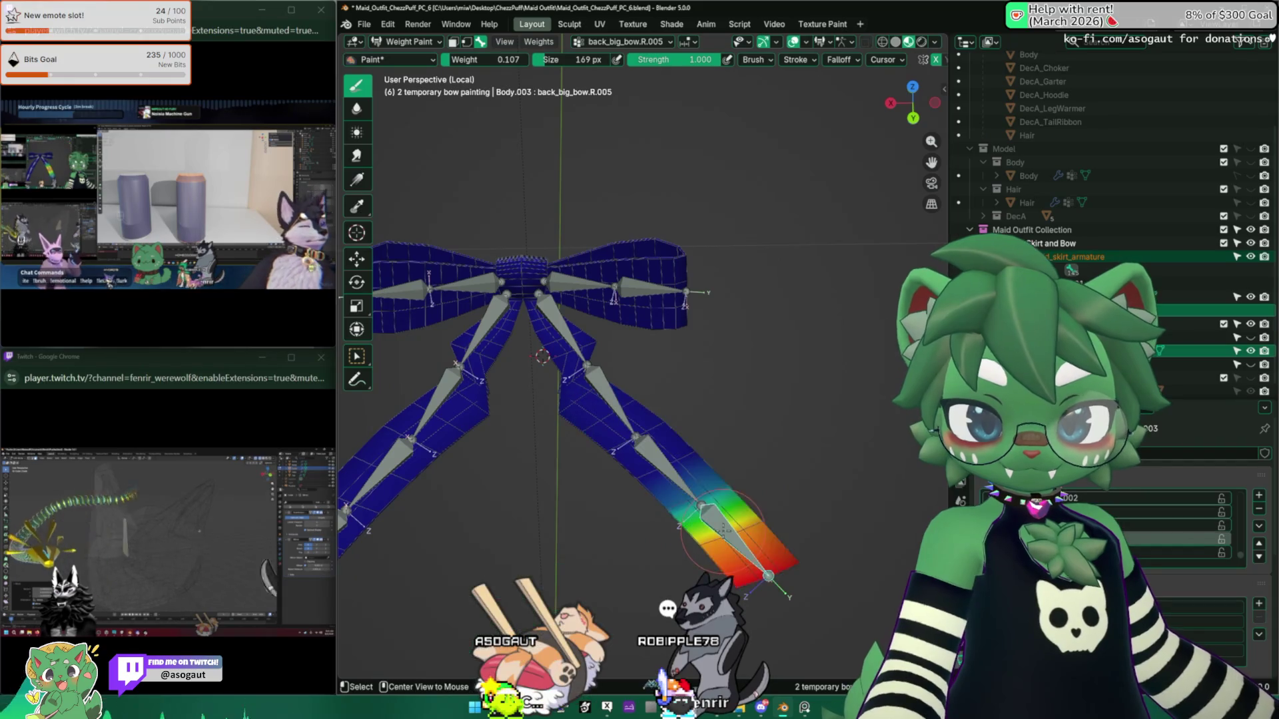
key(r)
click(742, 550)
ctrl+click(666, 470)
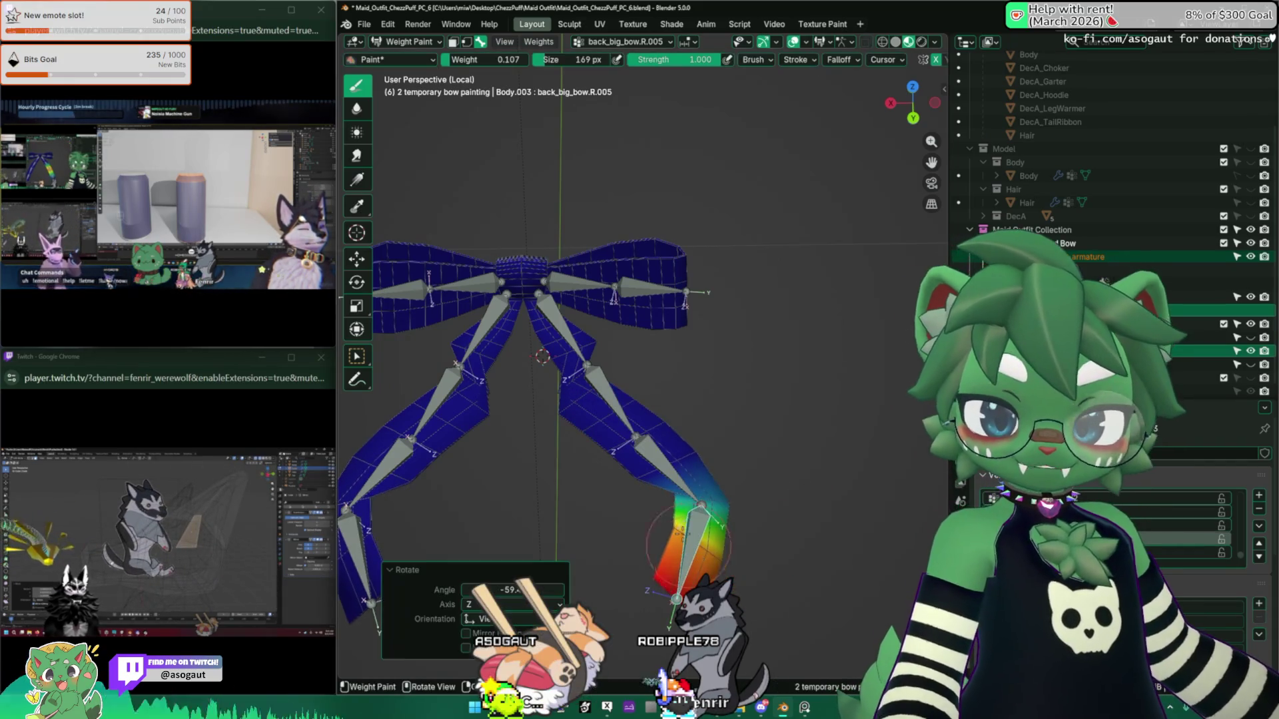
key(r)
click(607, 428)
shift+middle_drag(608, 428, 617, 484)
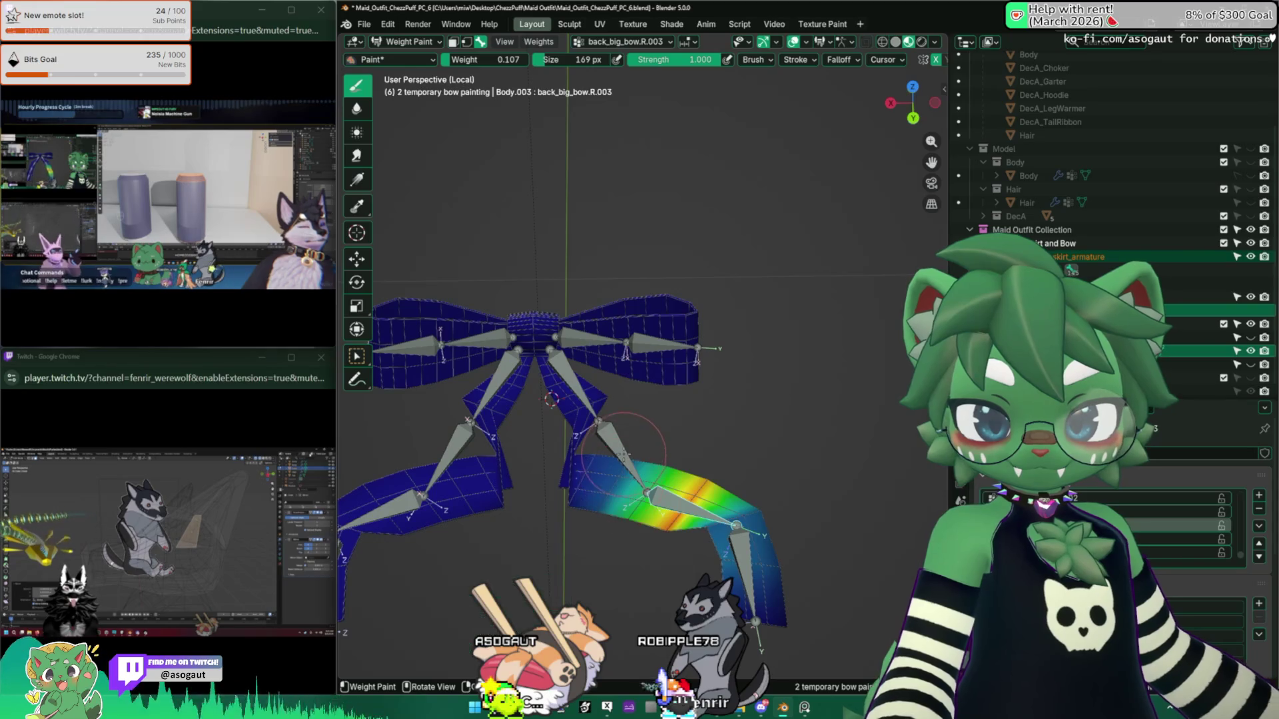
Step: Select back_big_bow.R.004 and paint its ribbon section at weight 0.723
ctrl+click(596, 453)
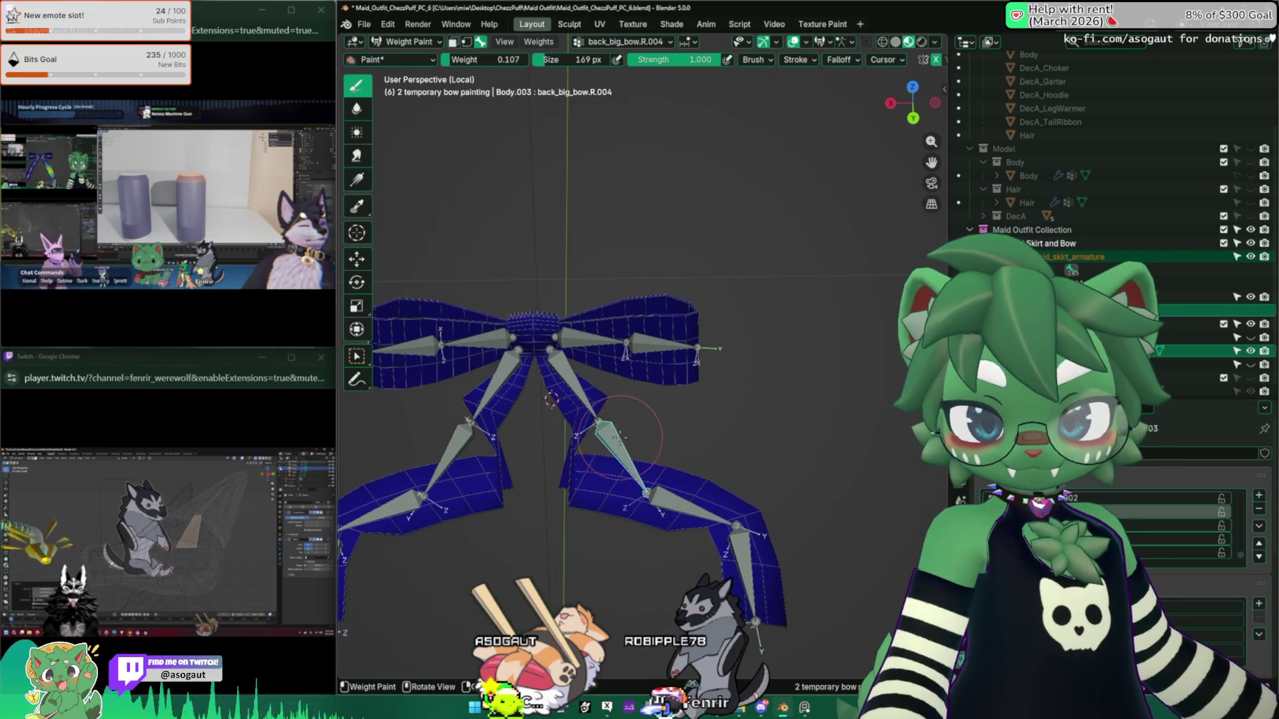
click(584, 469)
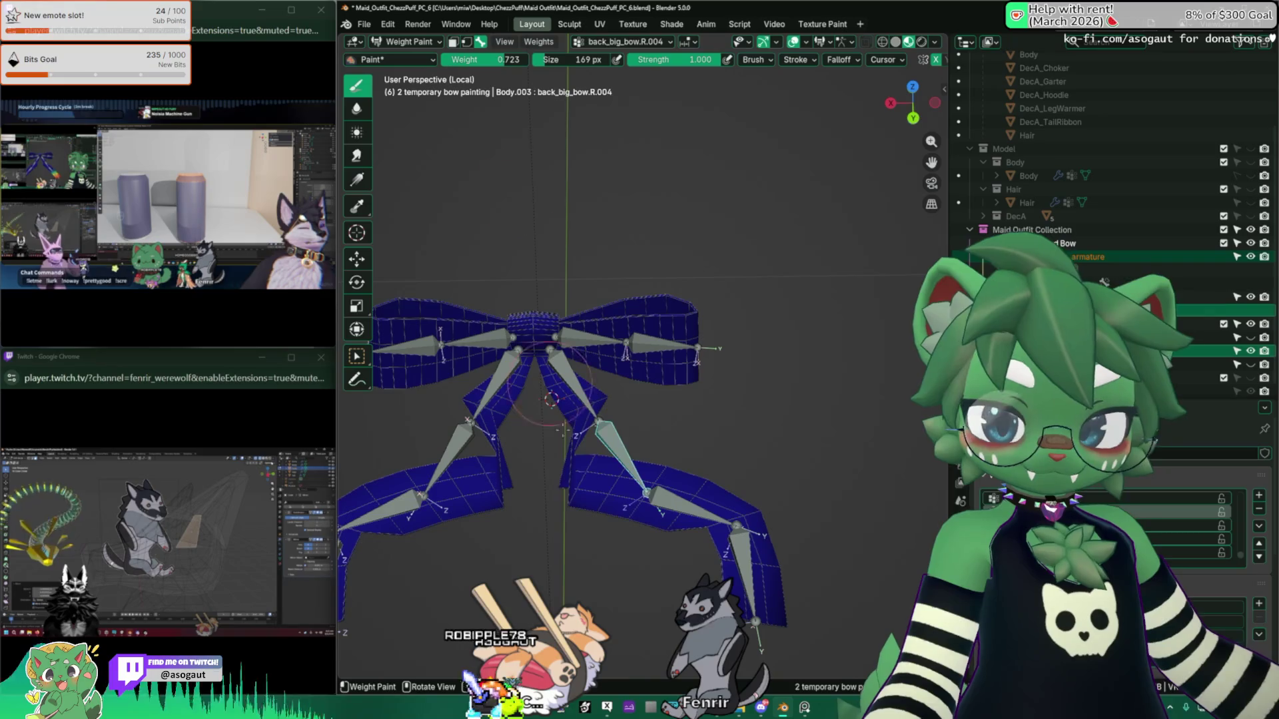
mouse_move(618, 449)
mouse_down()
mouse_move(600, 433)
mouse_move(592, 460)
mouse_up()
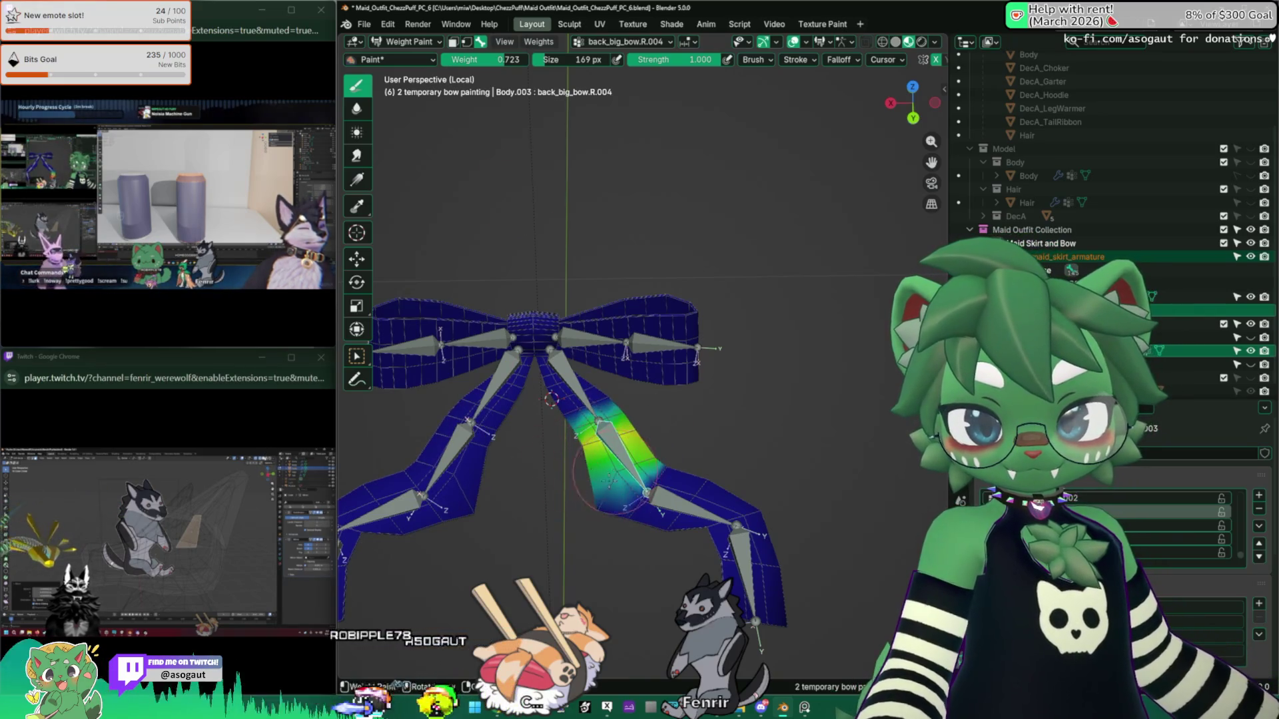
mouse_move(609, 479)
middle_down()
mouse_move(603, 463)
mouse_move(586, 480)
middle_up()
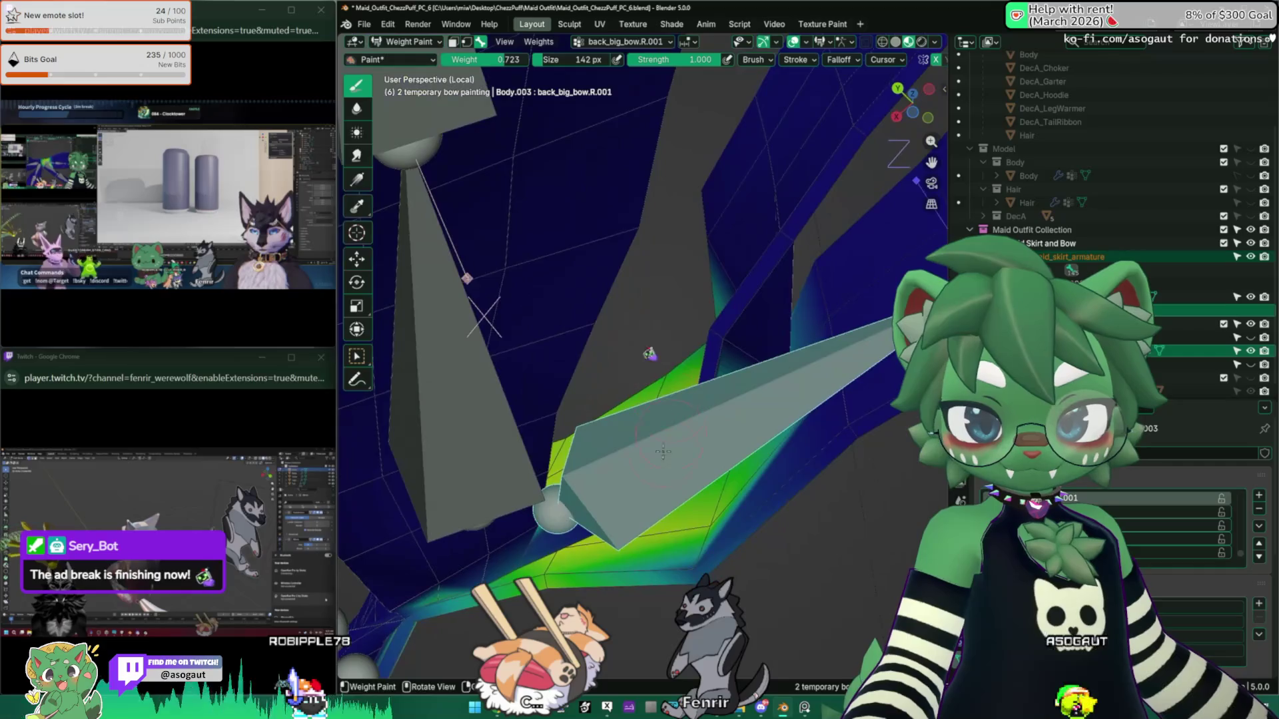
Step: Test-rotate the back_big_bow.R.001 bone near the bow centre
mouse_move(666, 399)
middle_down()
mouse_move(696, 473)
mouse_move(742, 424)
middle_up()
scroll(742, 425, down, 3)
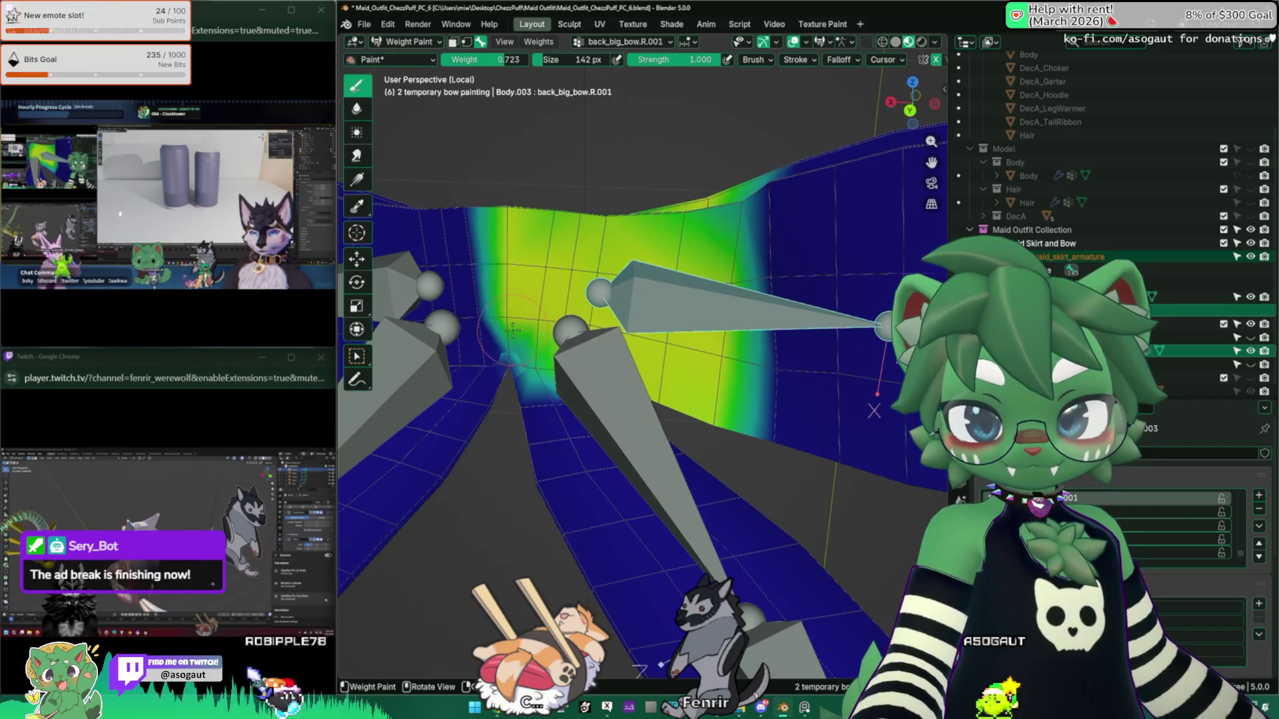
mouse_move(506, 360)
middle_down()
mouse_move(584, 343)
mouse_move(579, 313)
mouse_move(653, 327)
middle_up()
key(r)
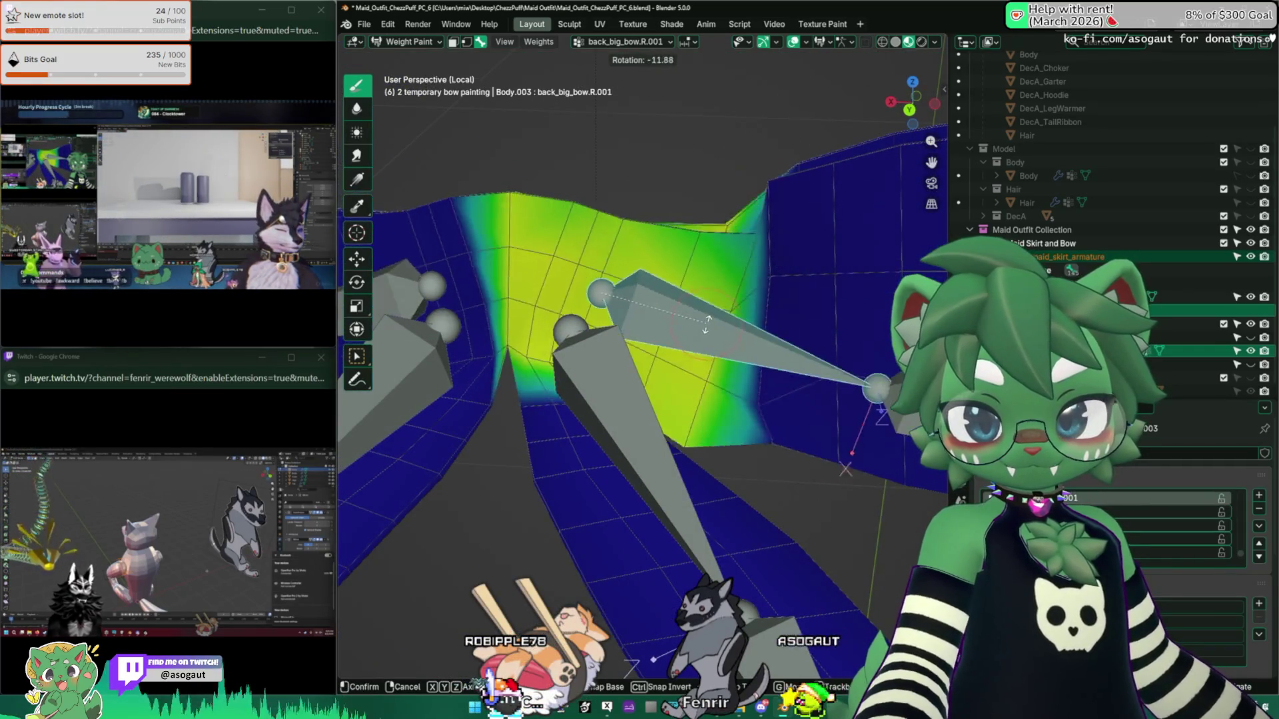
click(590, 317)
Step: Paint a little more weight, then set weight to 0 and erase the stray weight at the bow centre
shift+middle_drag(590, 316, 643, 405)
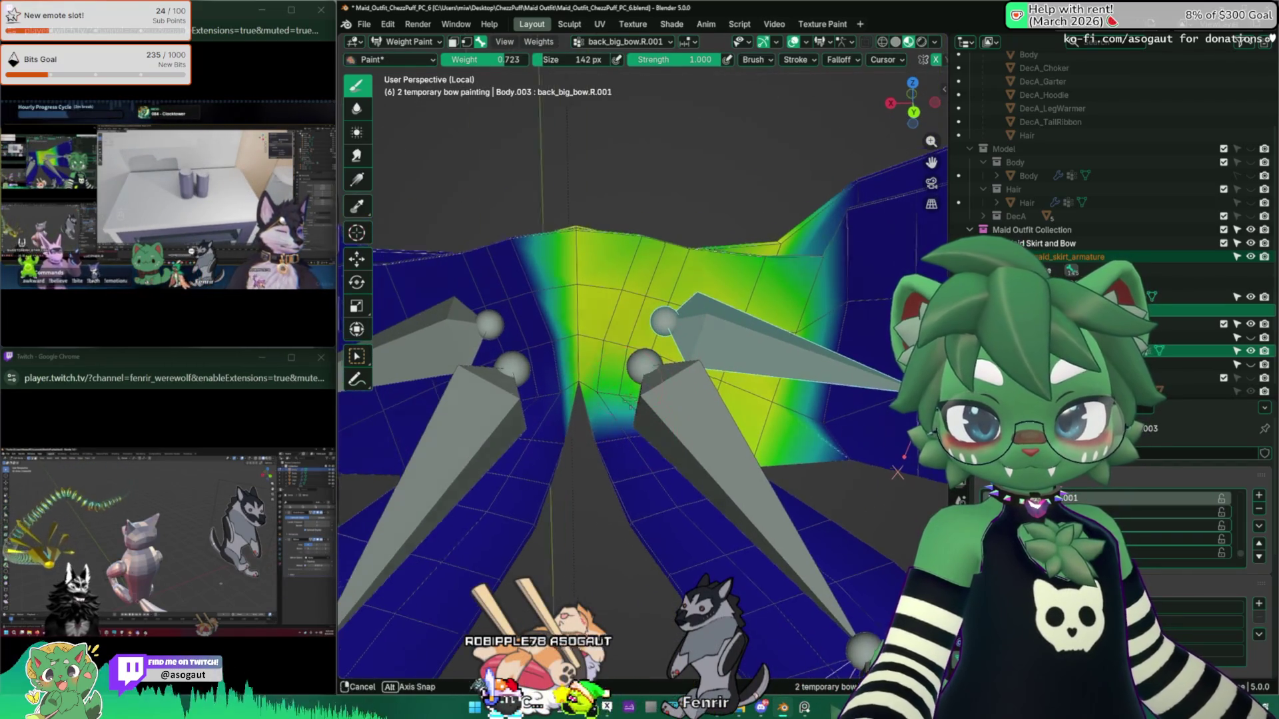
middle_drag(643, 403, 651, 429)
drag(650, 429, 653, 412)
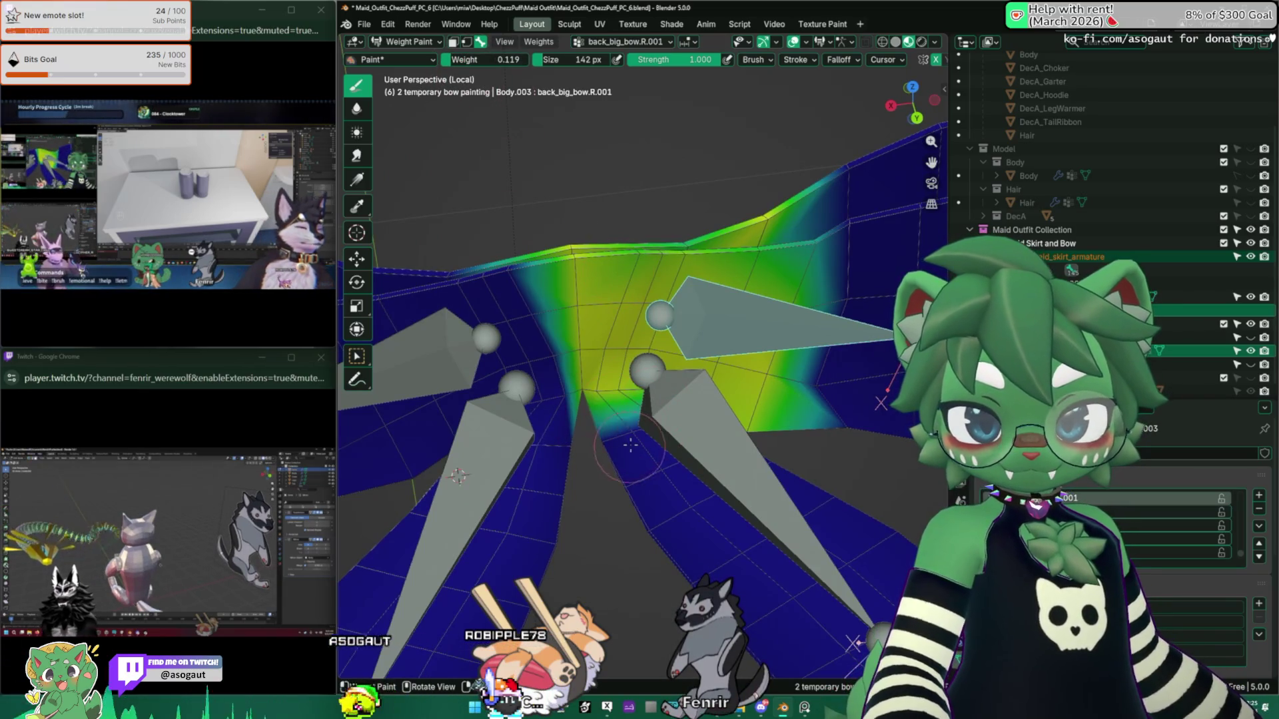
key(shift+x)
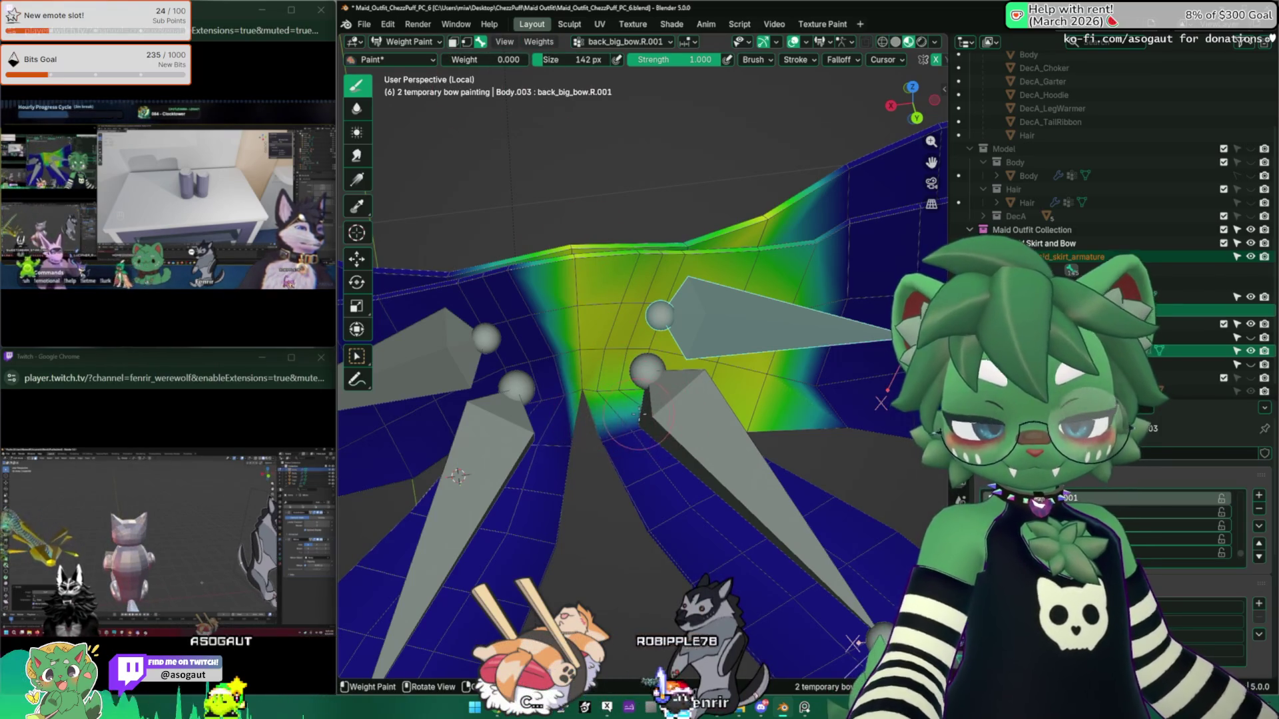
mouse_move(553, 381)
mouse_down()
mouse_move(595, 392)
mouse_move(613, 423)
mouse_up()
Step: Select the back_big_bow.R bone and view the whole wing
mouse_move(674, 409)
middle_down()
mouse_move(748, 177)
mouse_move(644, 338)
middle_up()
ctrl+click(832, 439)
middle_drag(833, 440, 549, 203)
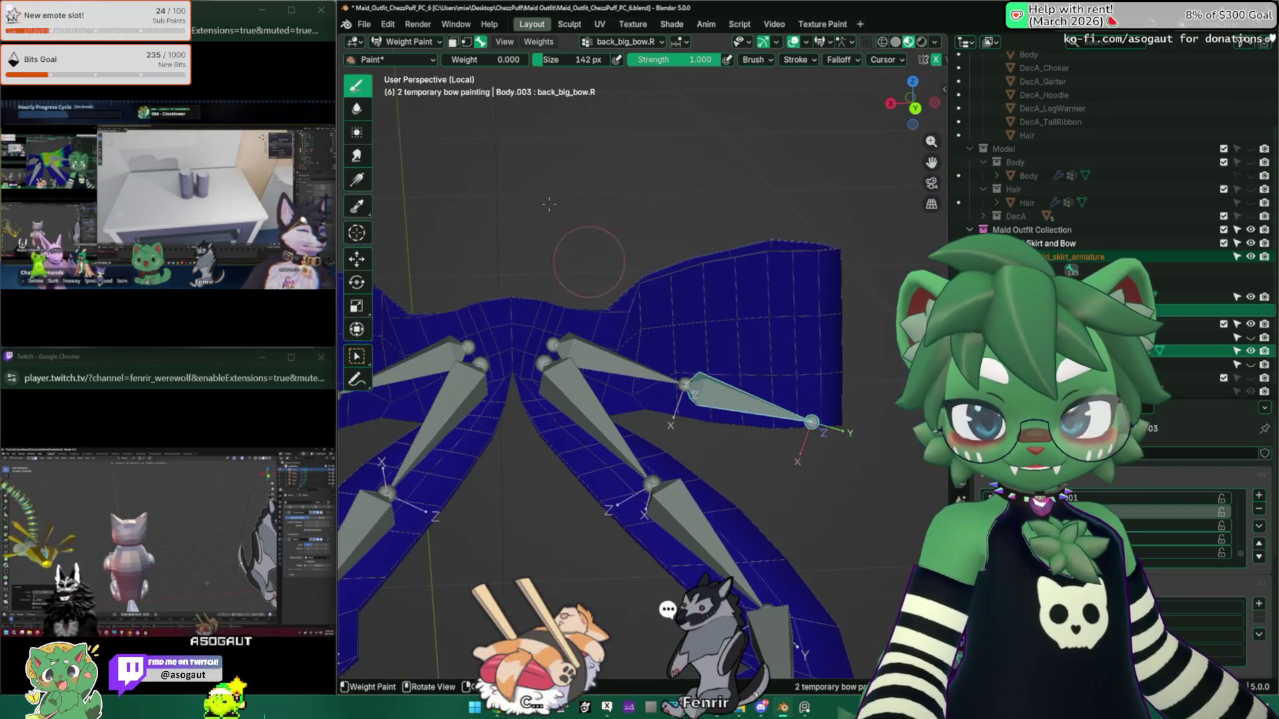
Step: With weight about 0.59 and an enlarged brush, paint a gradient along the outer bow wing
drag(457, 65, 506, 64)
mouse_move(600, 333)
middle_down()
mouse_move(477, 361)
mouse_move(600, 347)
mouse_move(666, 306)
mouse_move(770, 426)
mouse_move(656, 333)
middle_up()
key(f)
click(671, 300)
key(f)
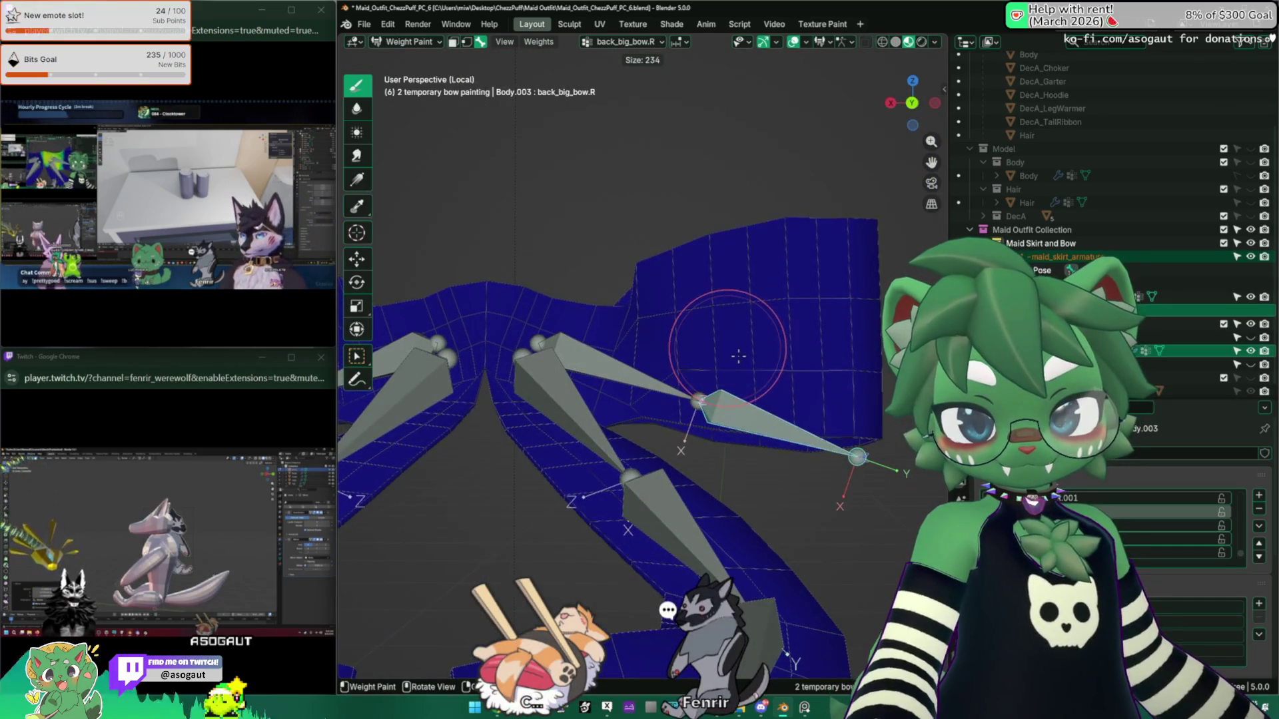
click(651, 259)
drag(651, 259, 639, 286)
middle_drag(639, 287, 820, 251)
mouse_move(843, 359)
mouse_down()
mouse_move(848, 414)
mouse_move(786, 283)
mouse_move(686, 247)
mouse_move(719, 298)
mouse_up()
Step: View the wing from below and resize the brush to cover the wing
mouse_move(719, 298)
middle_down()
mouse_move(727, 484)
mouse_move(578, 443)
mouse_move(600, 373)
mouse_move(770, 313)
mouse_move(724, 352)
middle_up()
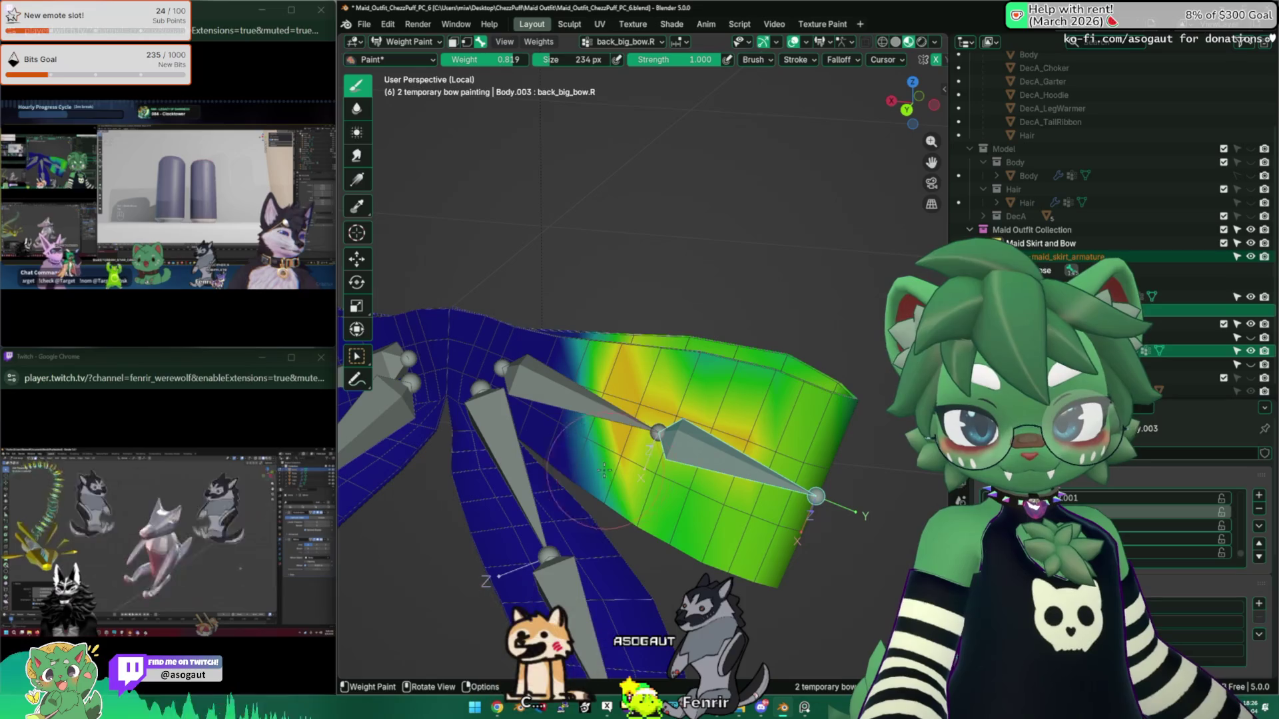
middle_drag(619, 466, 788, 448)
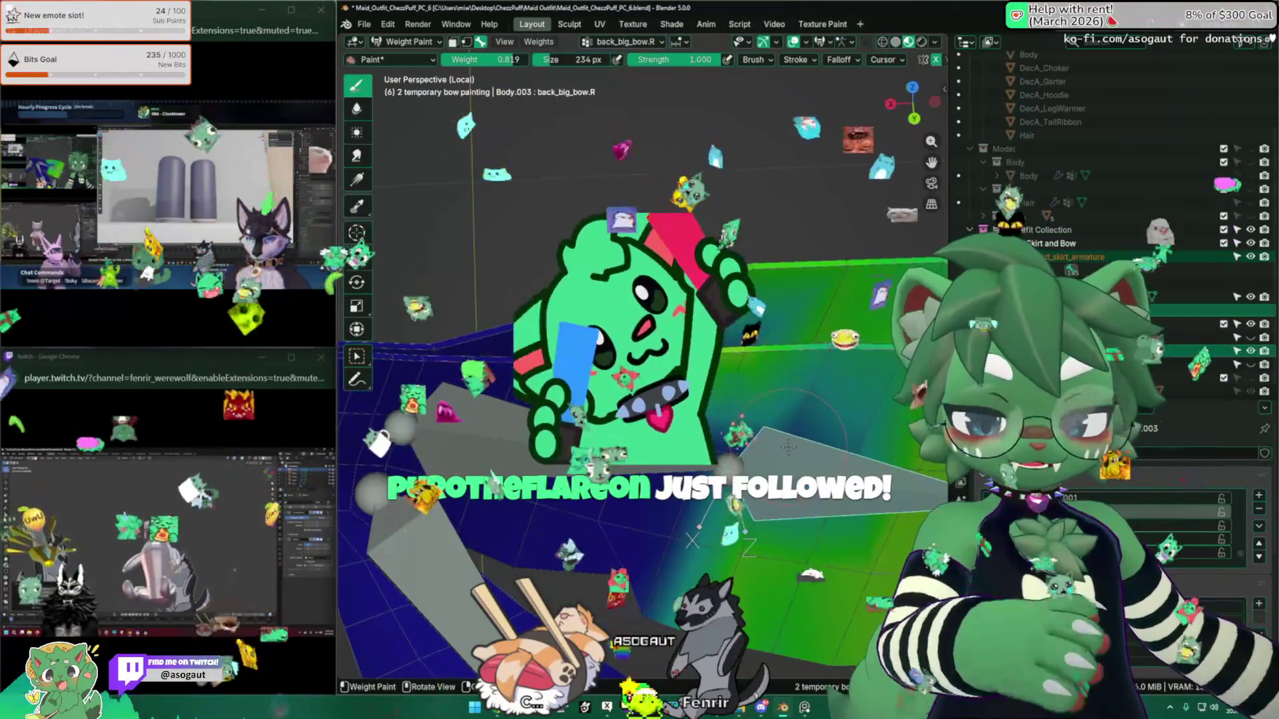
middle_drag(693, 540, 669, 526)
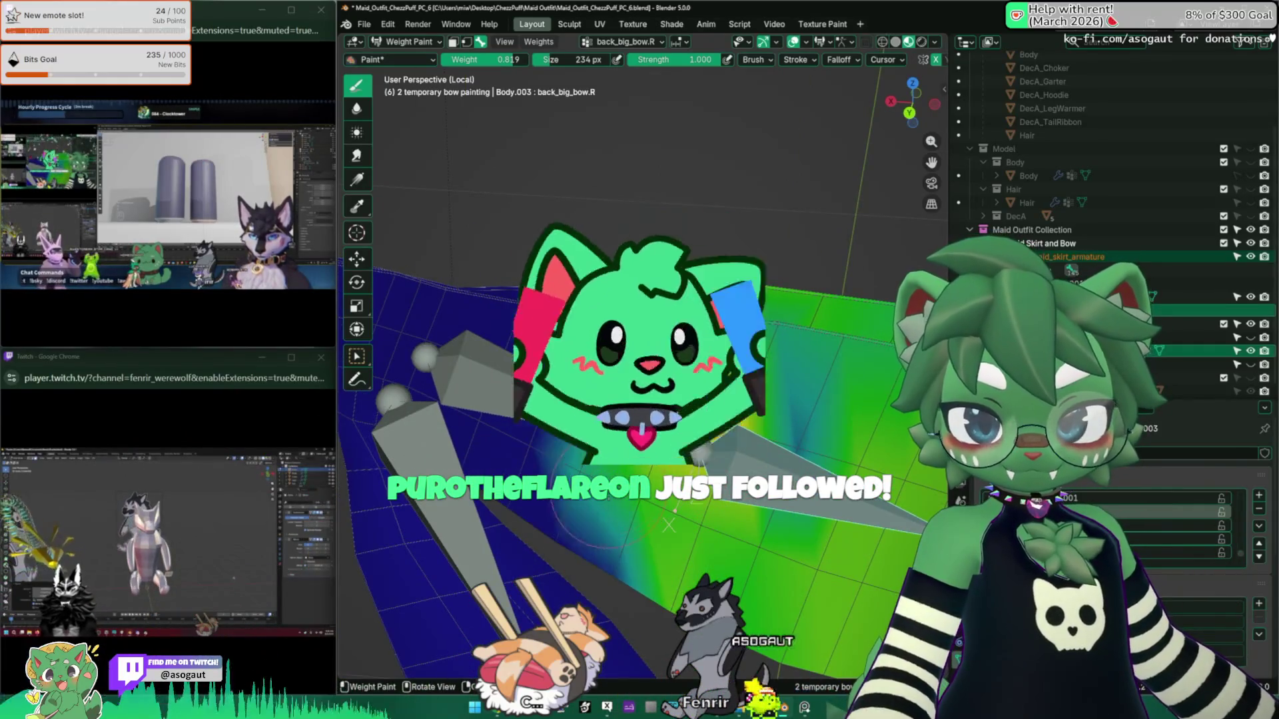
key(f)
click(580, 526)
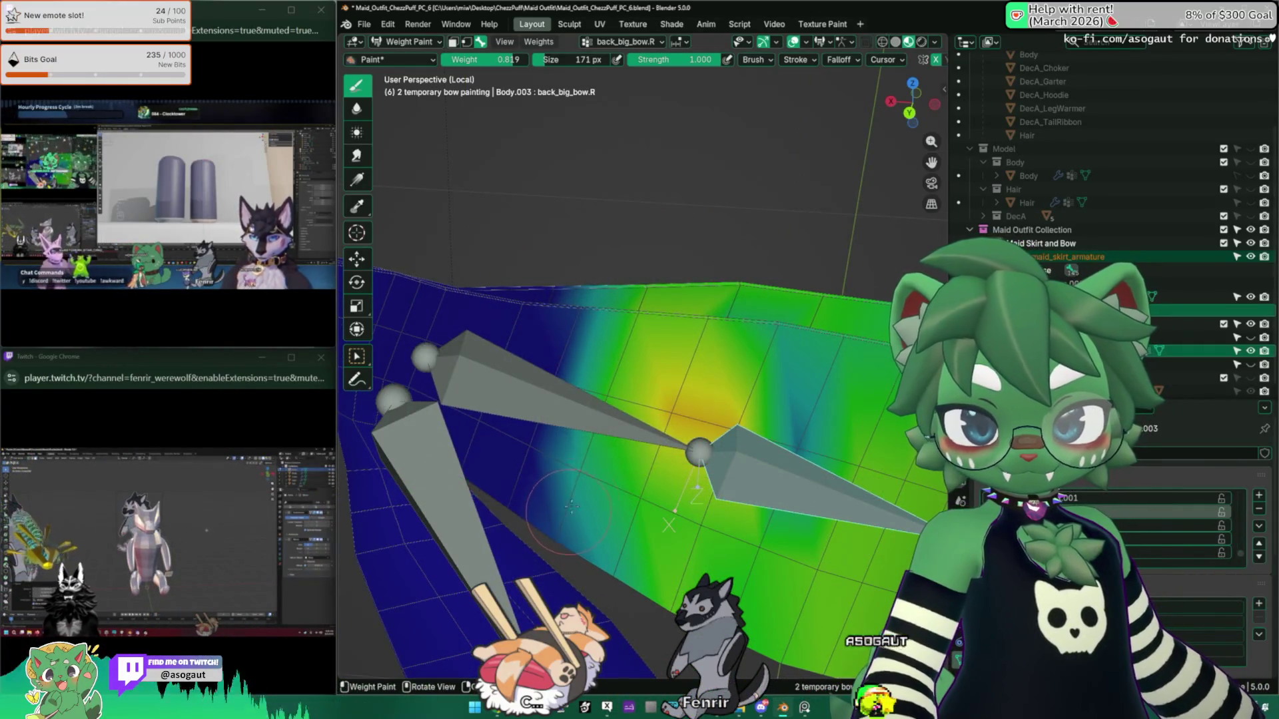
middle_drag(579, 527, 734, 325)
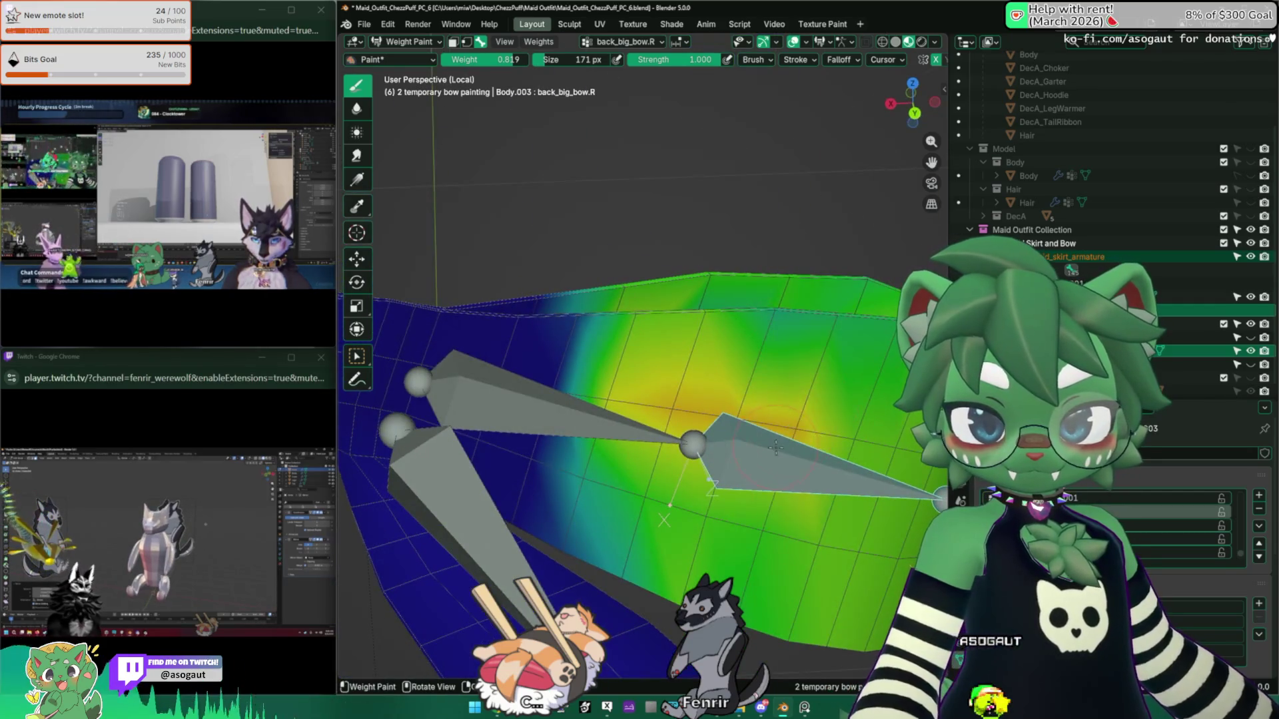
scroll(734, 326, down, 3)
key(f)
click(776, 423)
middle_drag(776, 423, 686, 286)
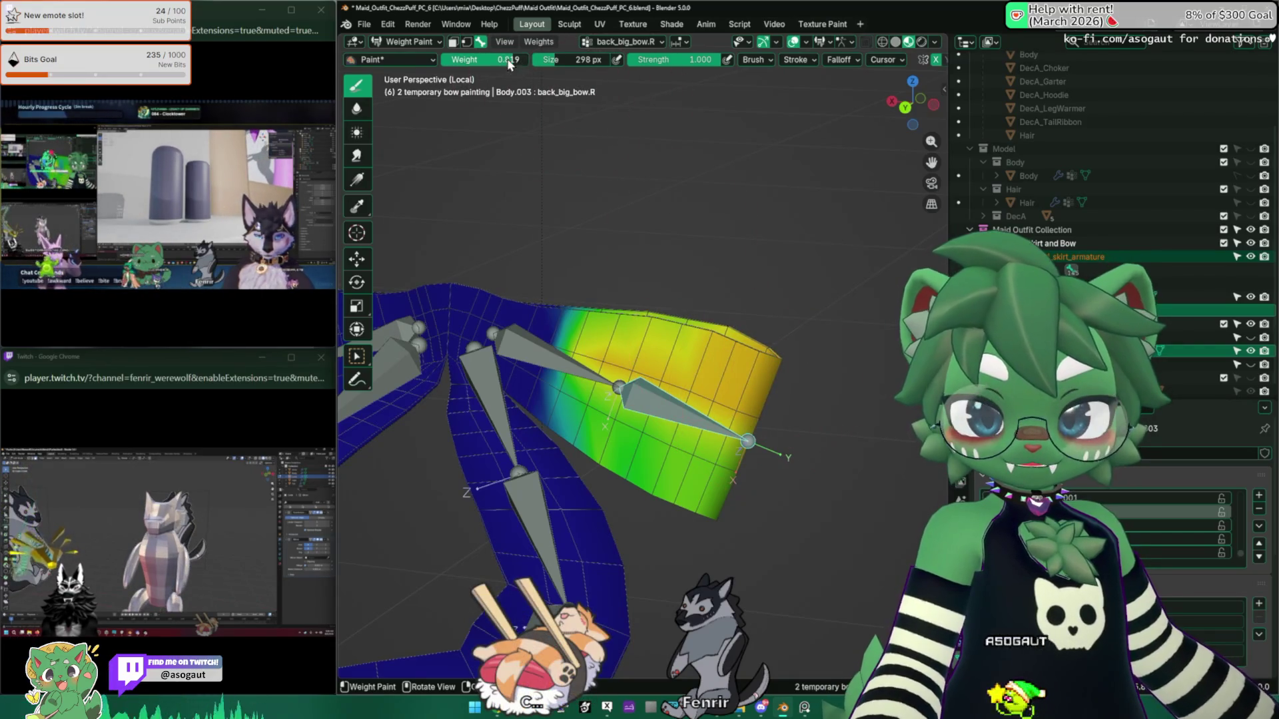
Step: Set weight to 1.0 and paint the wing's outer end to full weight, then shrink the brush
drag(506, 59, 533, 59)
mouse_move(726, 363)
mouse_down()
mouse_move(699, 426)
mouse_move(699, 491)
mouse_move(667, 466)
mouse_move(732, 459)
mouse_move(651, 468)
mouse_up()
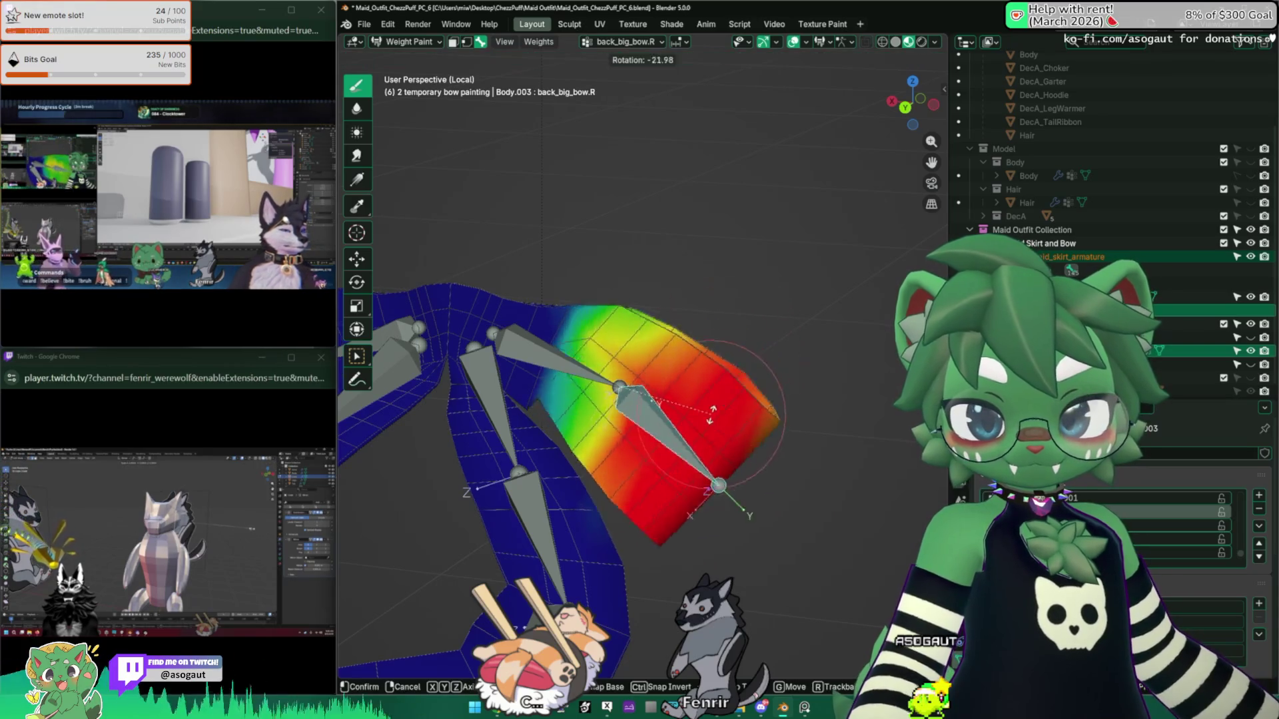
mouse_move(664, 380)
shift+middle_down()
mouse_move(738, 400)
mouse_move(762, 447)
mouse_move(679, 470)
shift+middle_up()
key(bracketleft)
key(bracketleft)
key(bracketleft)
key(bracketleft)
key(bracketleft)
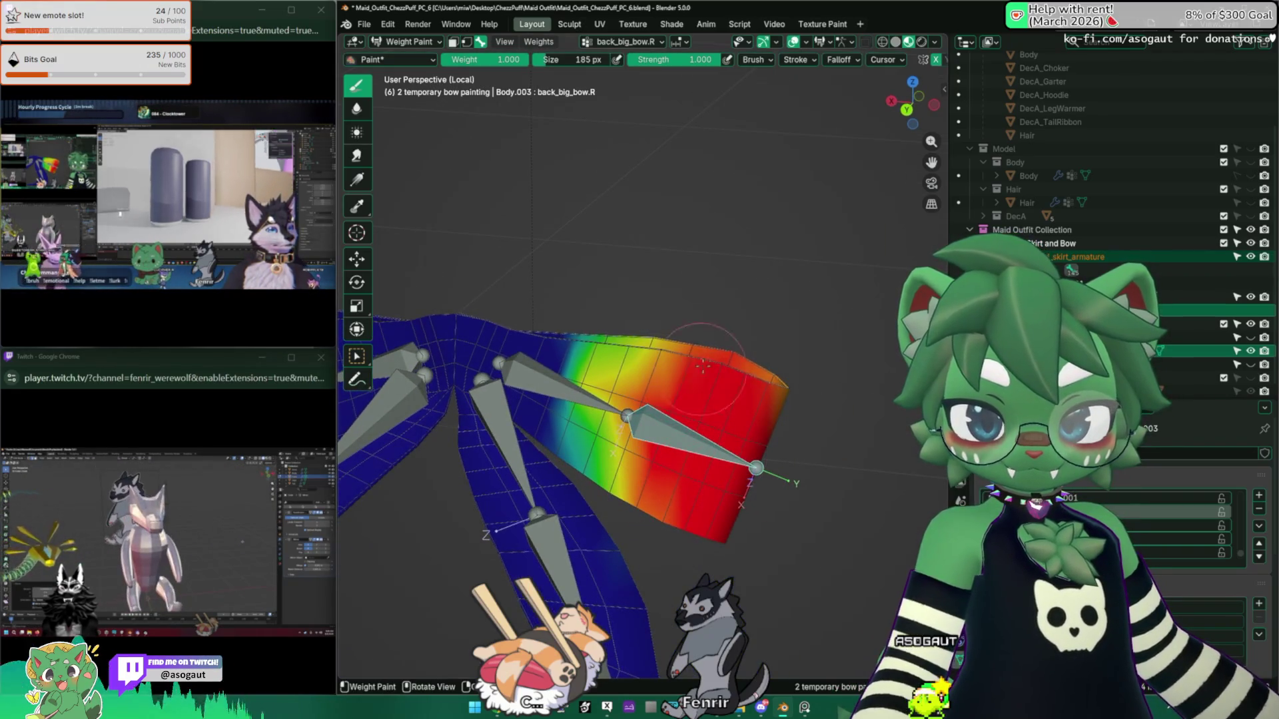
mouse_move(808, 371)
middle_down()
mouse_move(581, 369)
mouse_move(726, 453)
middle_up()
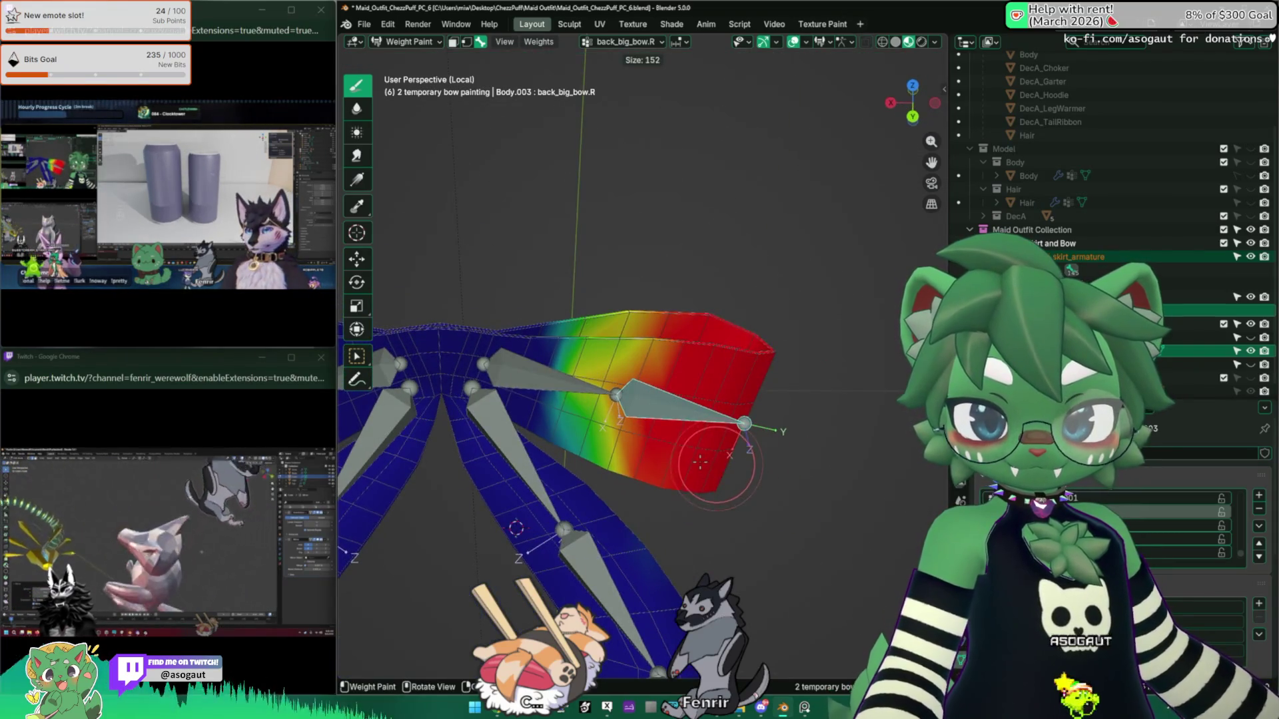
key(bracketleft)
key(bracketleft)
Step: Smooth the back_big_bow.R and back_big_bow.R.001 weights and test-rotate R.001
key(q)
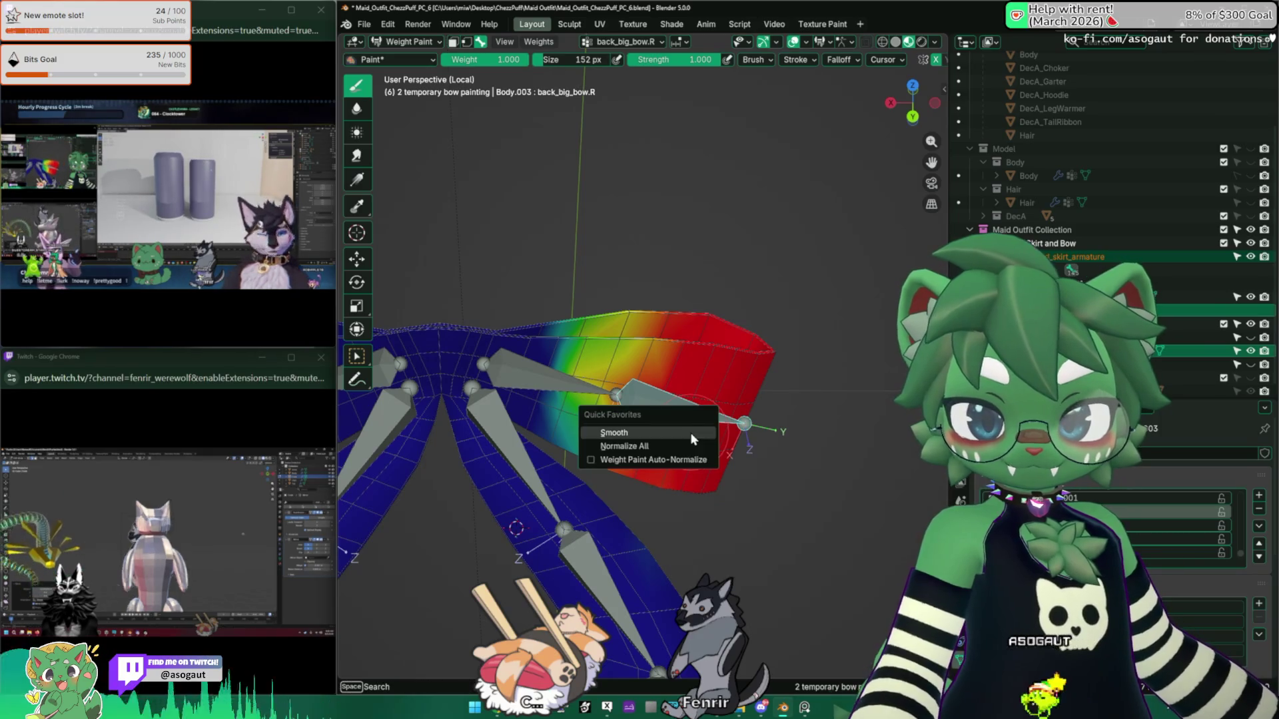
click(690, 433)
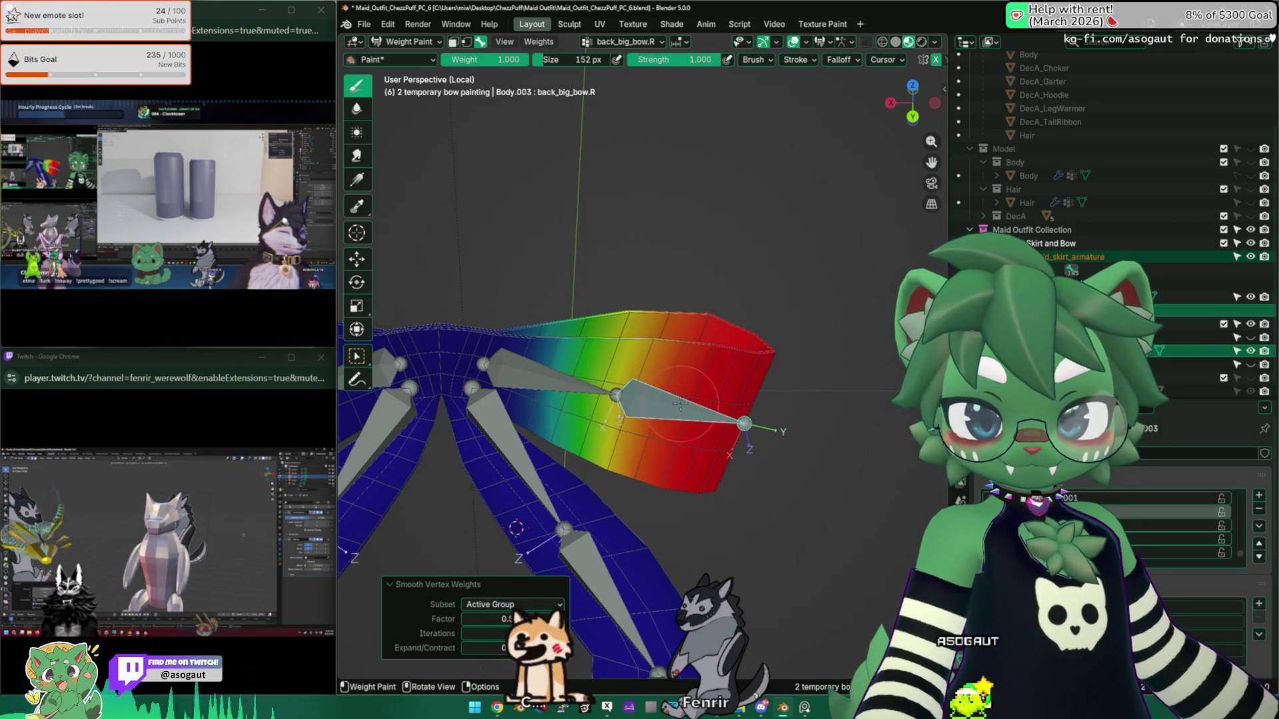
shift+middle_drag(601, 344, 642, 385)
ctrl+click(607, 418)
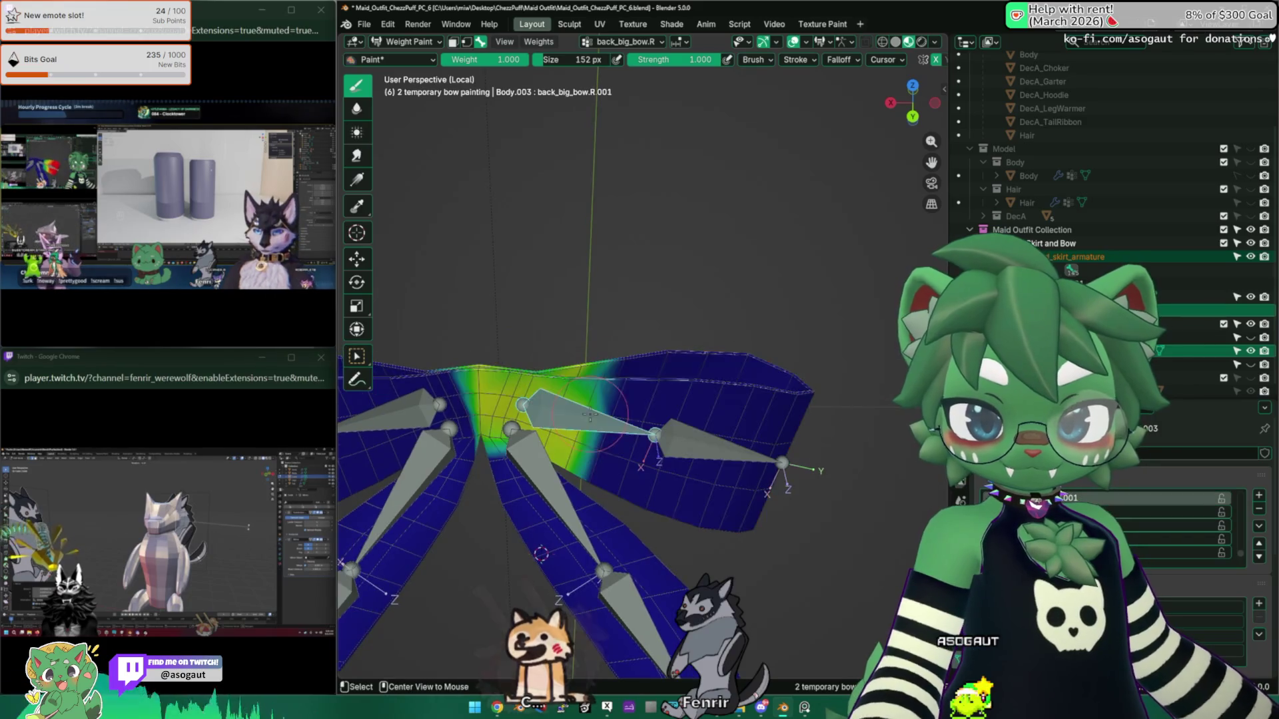
key(q)
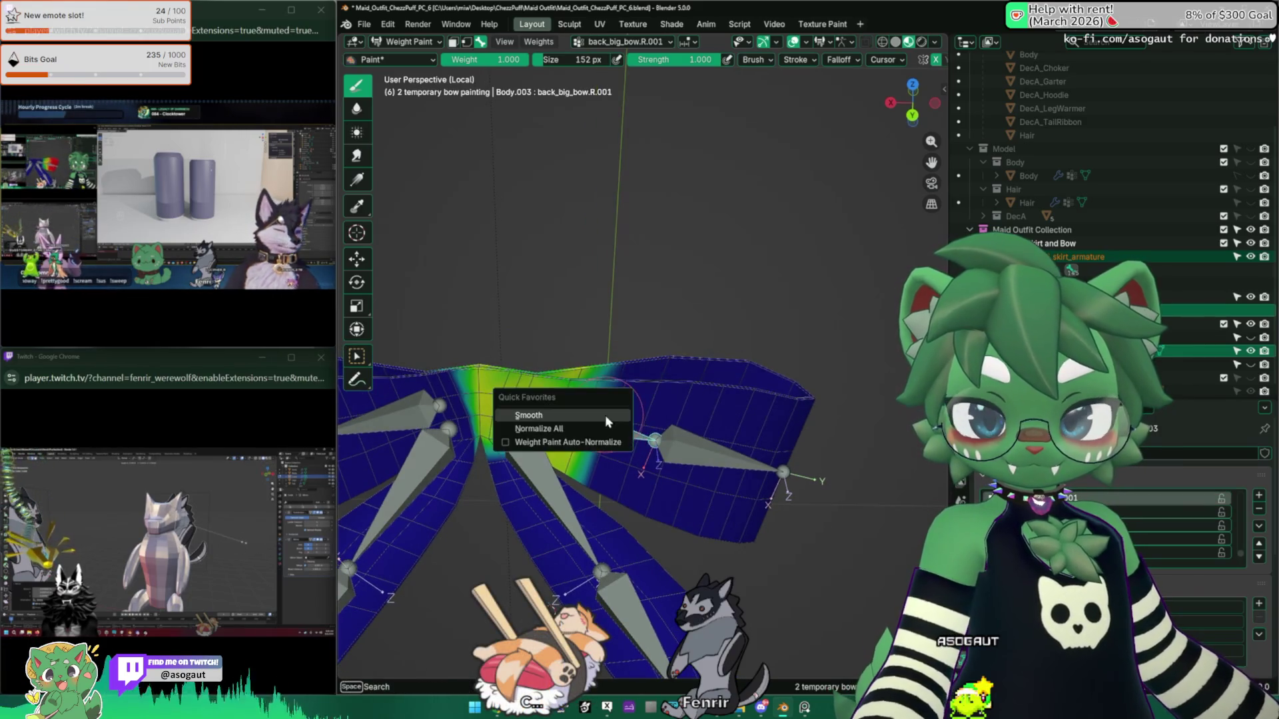
click(605, 414)
key(r)
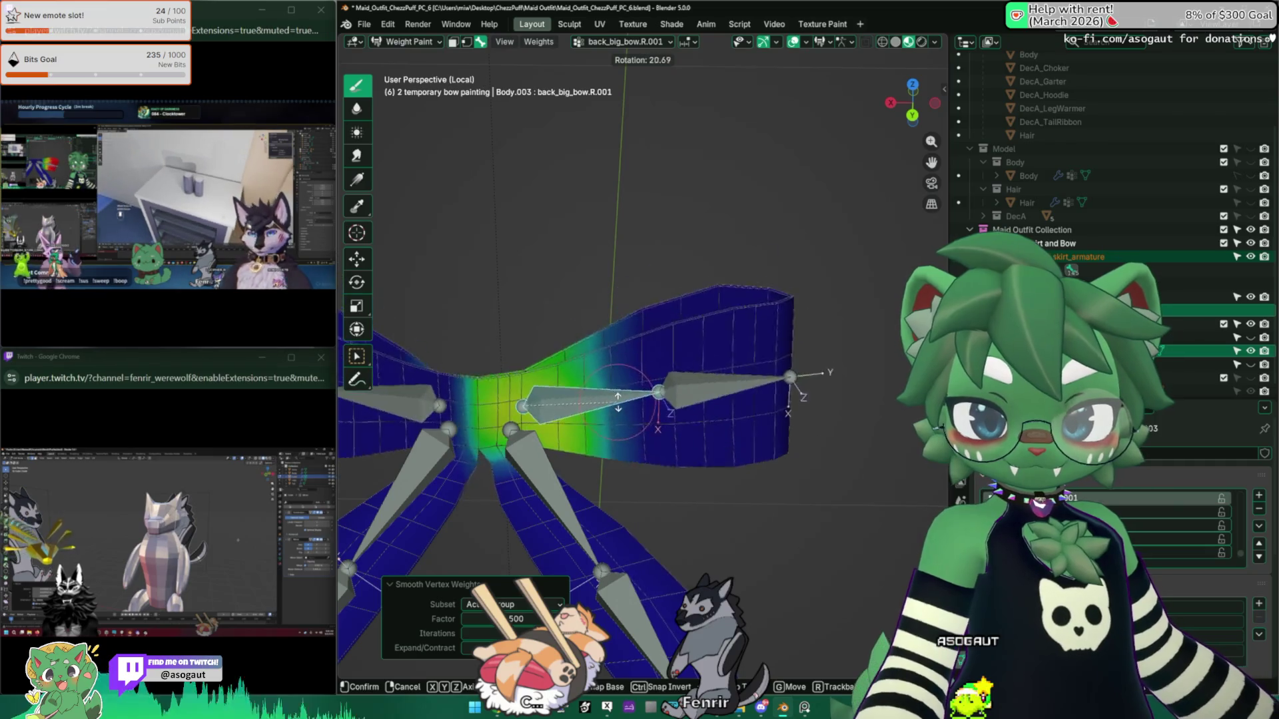
click(683, 361)
Step: Test-rotate the outer back_big_bow.R bone, then lower the paint weight and enlarge the brush
ctrl+click(683, 360)
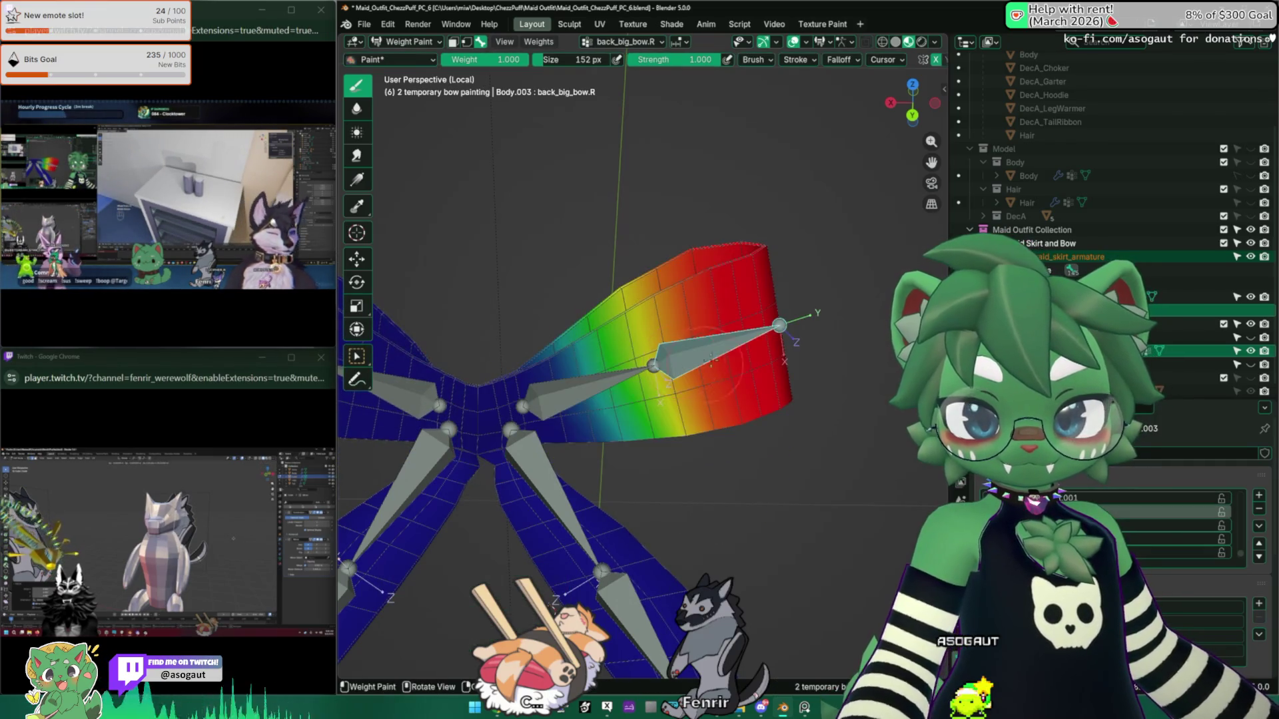
key(r)
click(707, 335)
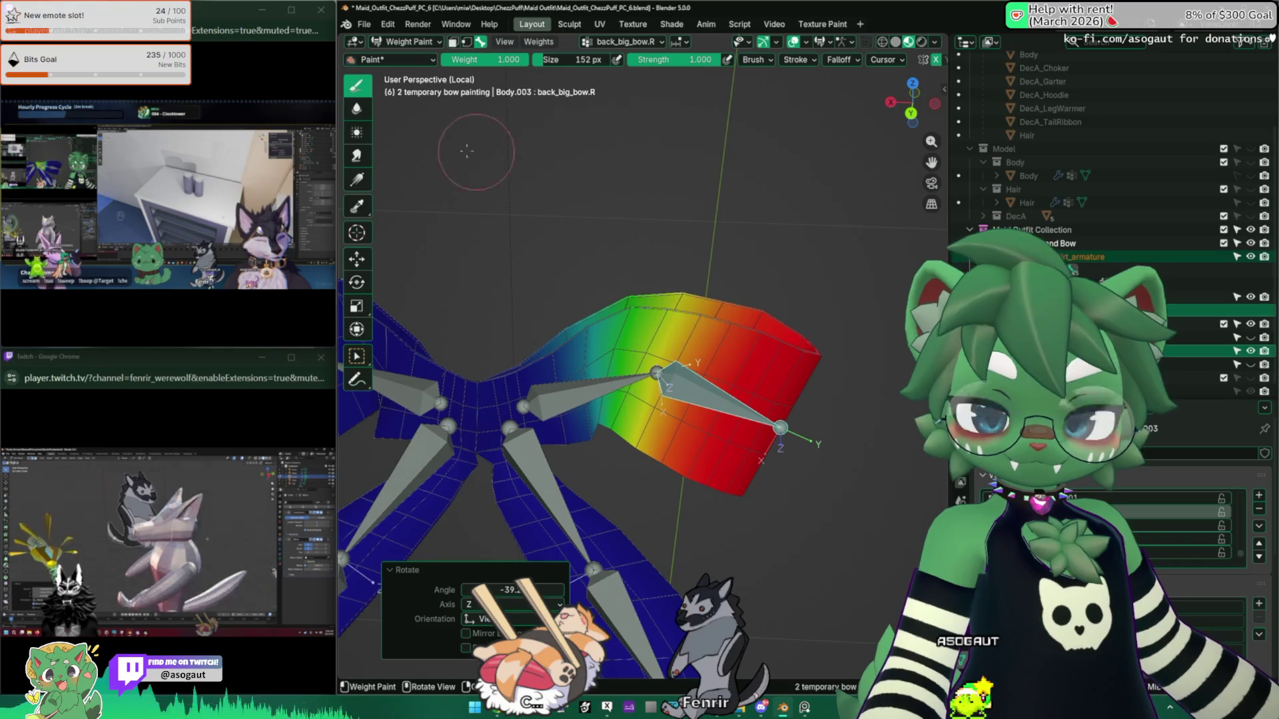
mouse_move(496, 59)
mouse_down()
mouse_move(466, 59)
mouse_move(507, 59)
mouse_up()
middle_drag(616, 333, 627, 333)
drag(576, 60, 599, 60)
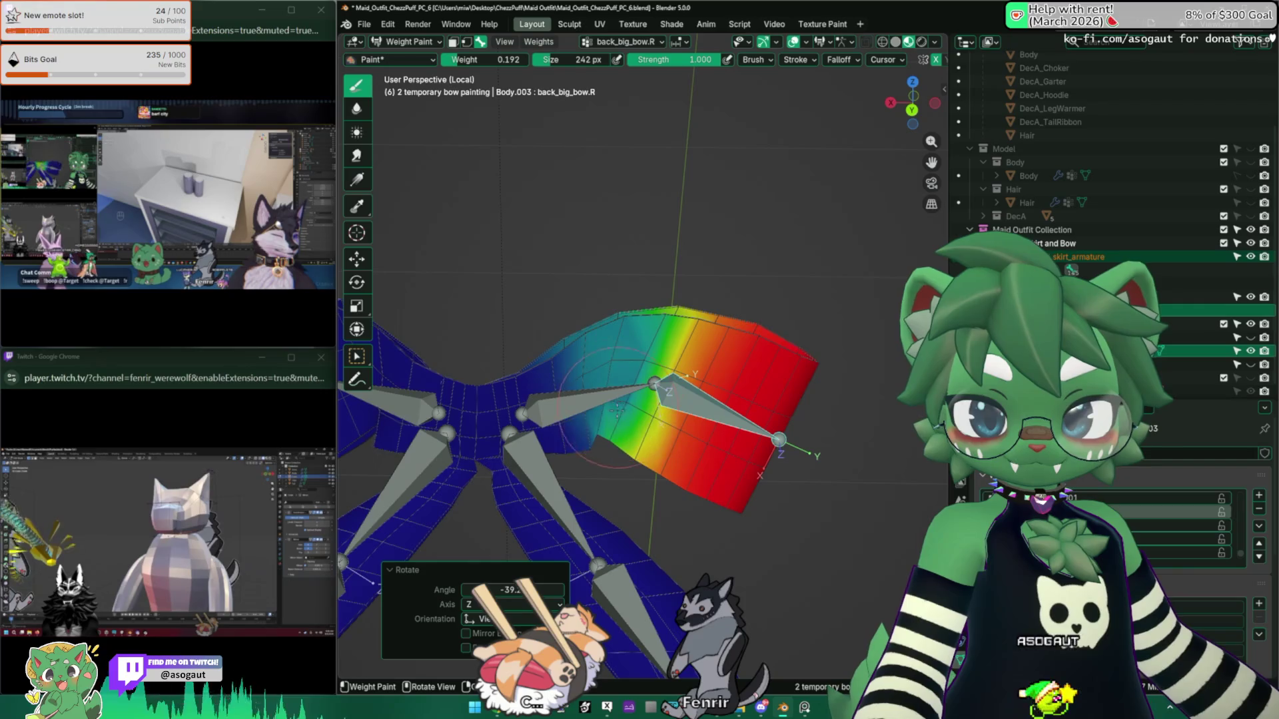
Step: Shrink the weight brush down to 138 px while viewing the wing from the other side
mouse_move(616, 409)
middle_down()
mouse_move(619, 430)
mouse_move(496, 343)
mouse_move(656, 322)
middle_up()
key(f)
click(623, 429)
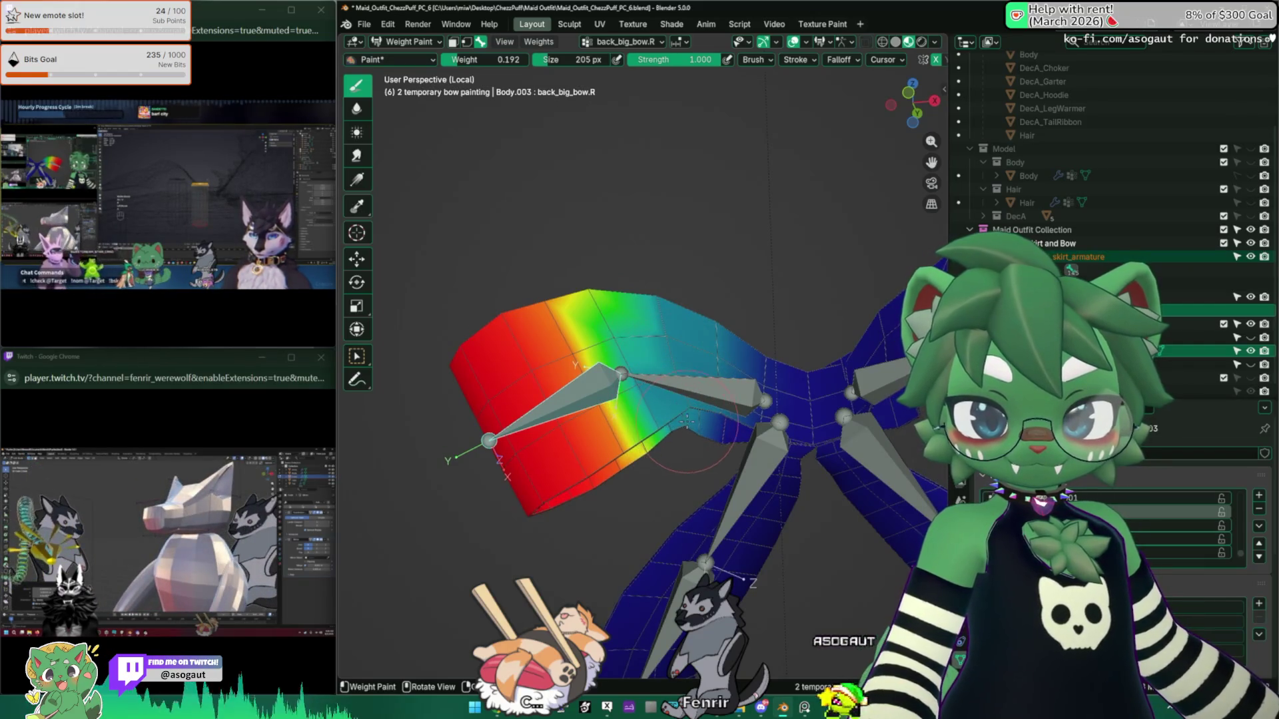
key(f)
click(644, 420)
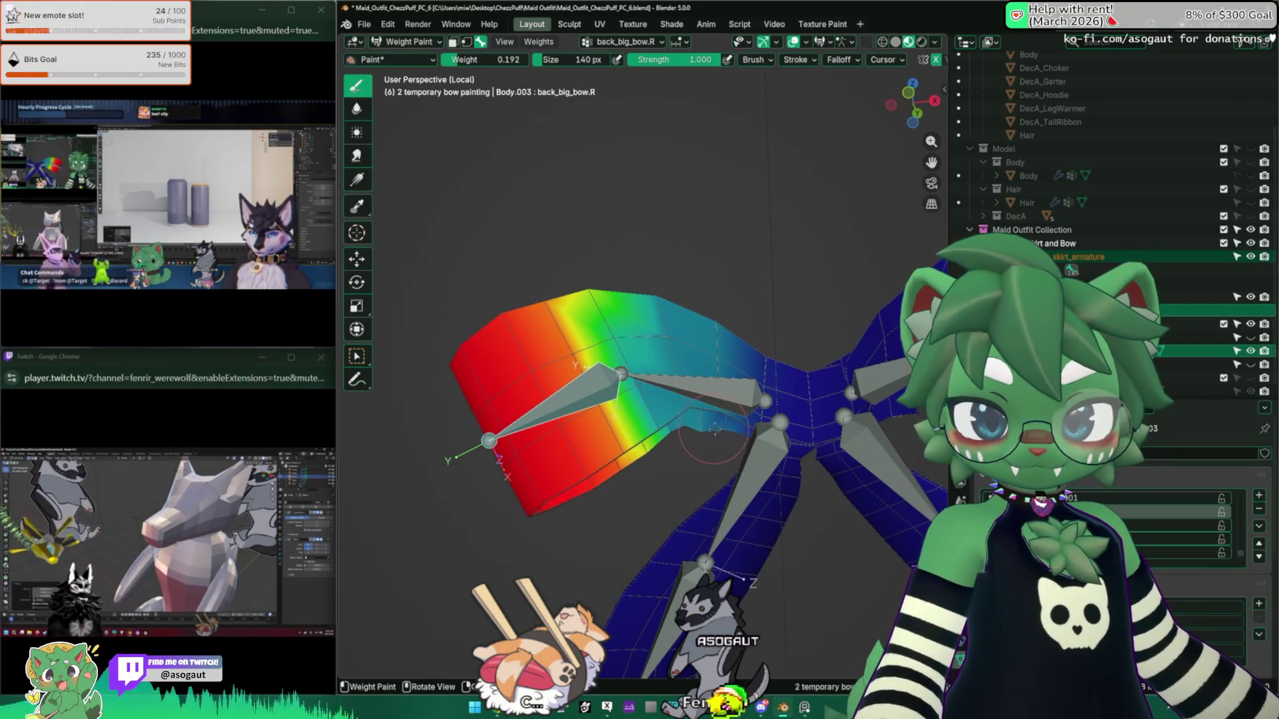
middle_drag(714, 430, 666, 373)
key(f)
click(696, 398)
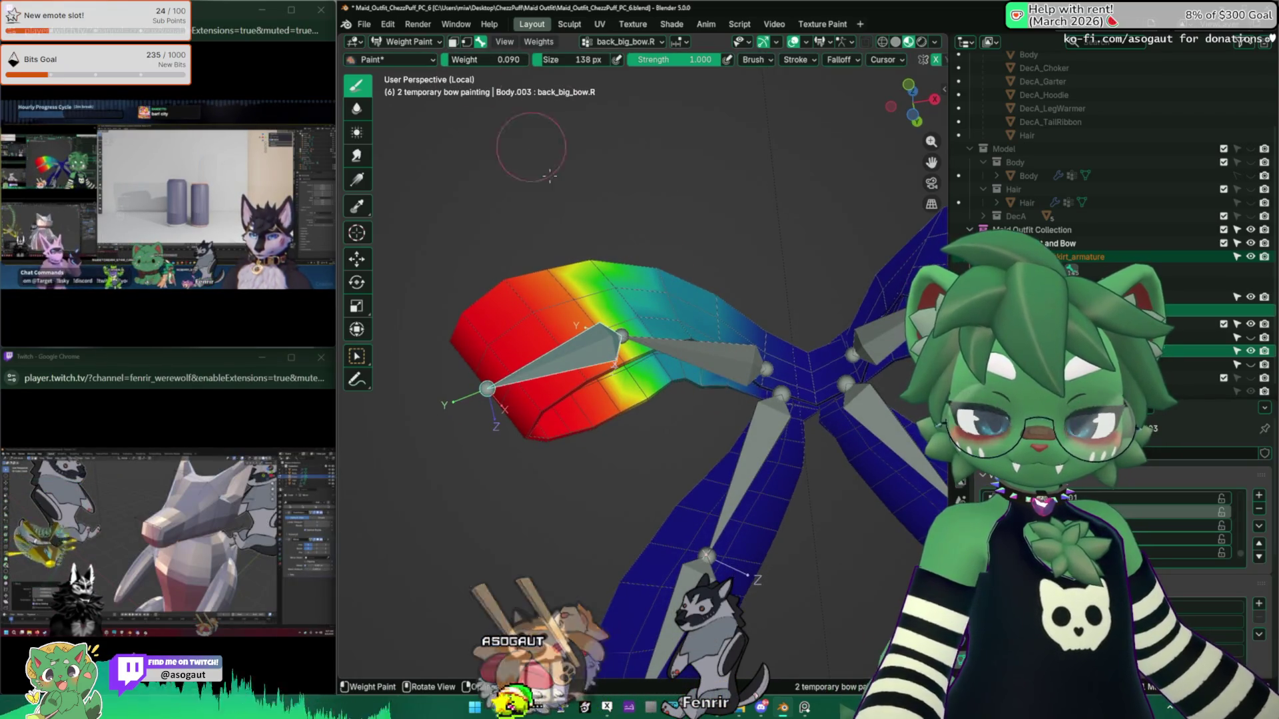
scroll(743, 413, up, 3)
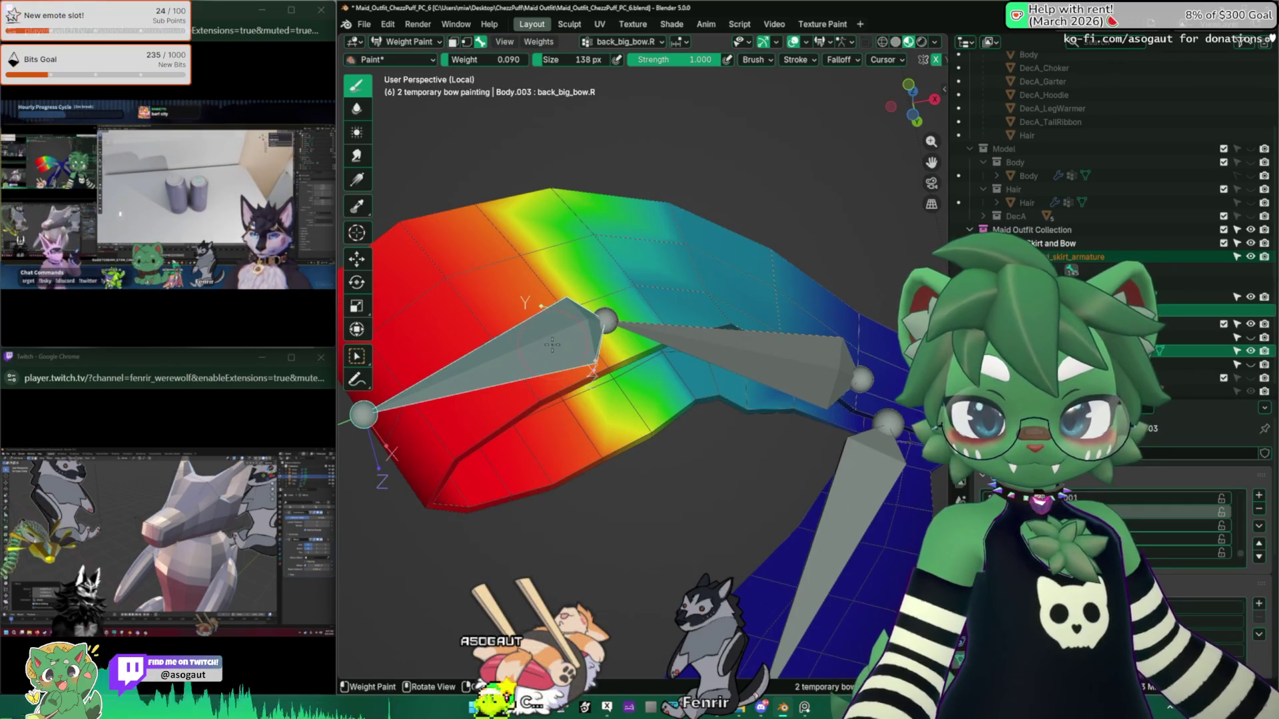
Step: Make back_big_bow.R.001 the active group and set the brush size to 192 px
ctrl+click(713, 349)
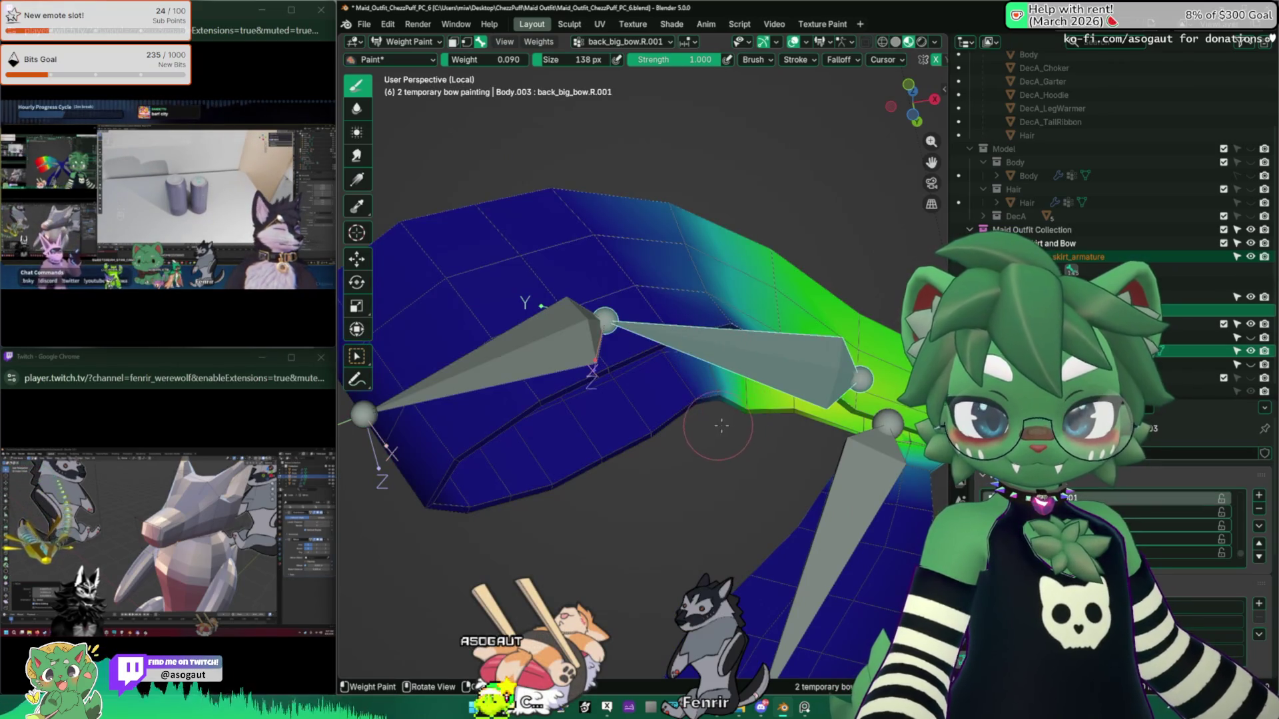
key(f)
click(752, 432)
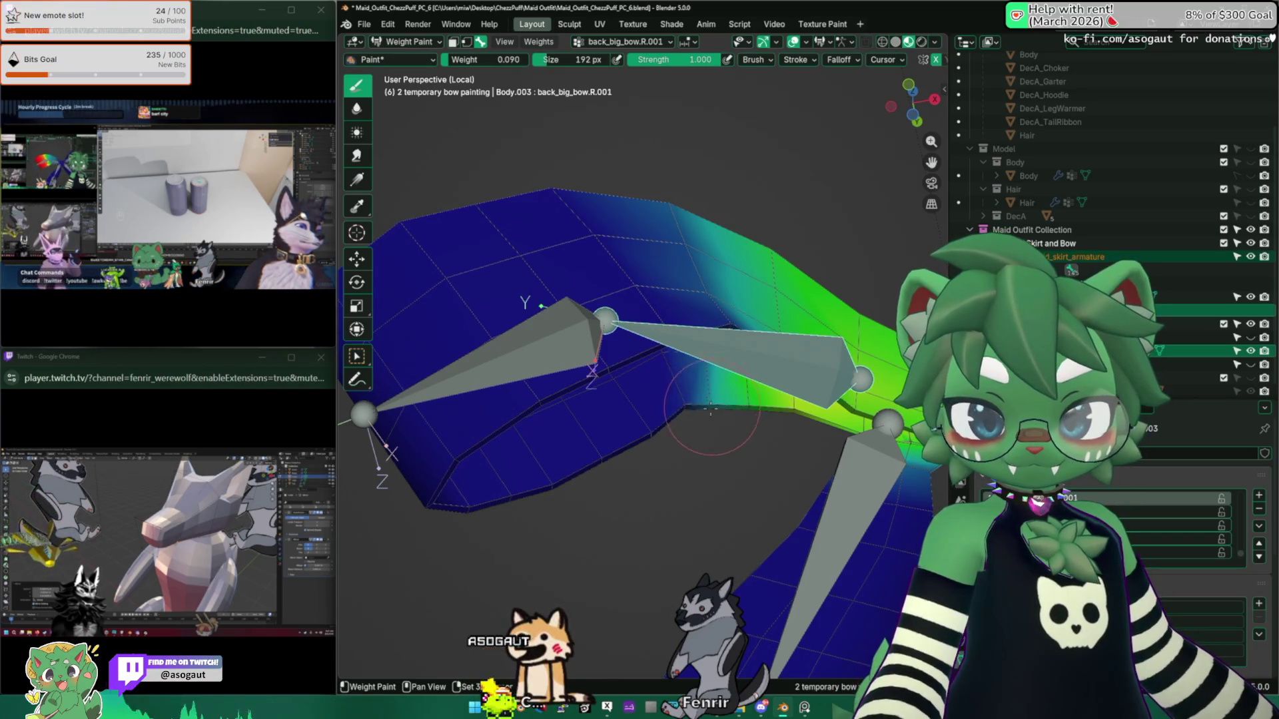
mouse_move(740, 414)
middle_down()
mouse_move(749, 304)
mouse_move(485, 343)
middle_up()
scroll(578, 341, down, 4)
Step: Save the maid outfit .blend file with Ctrl+S
key(ctrl+s)
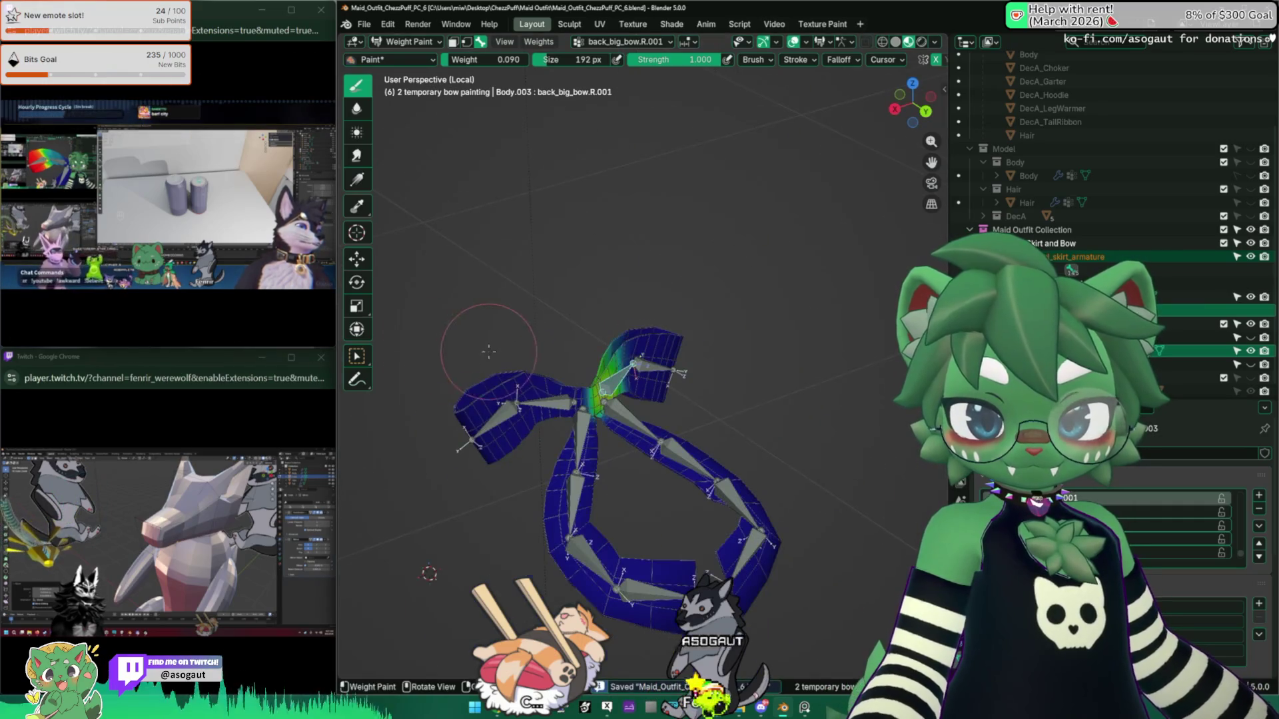
scroll(600, 340, up, 5)
middle_drag(608, 340, 666, 359)
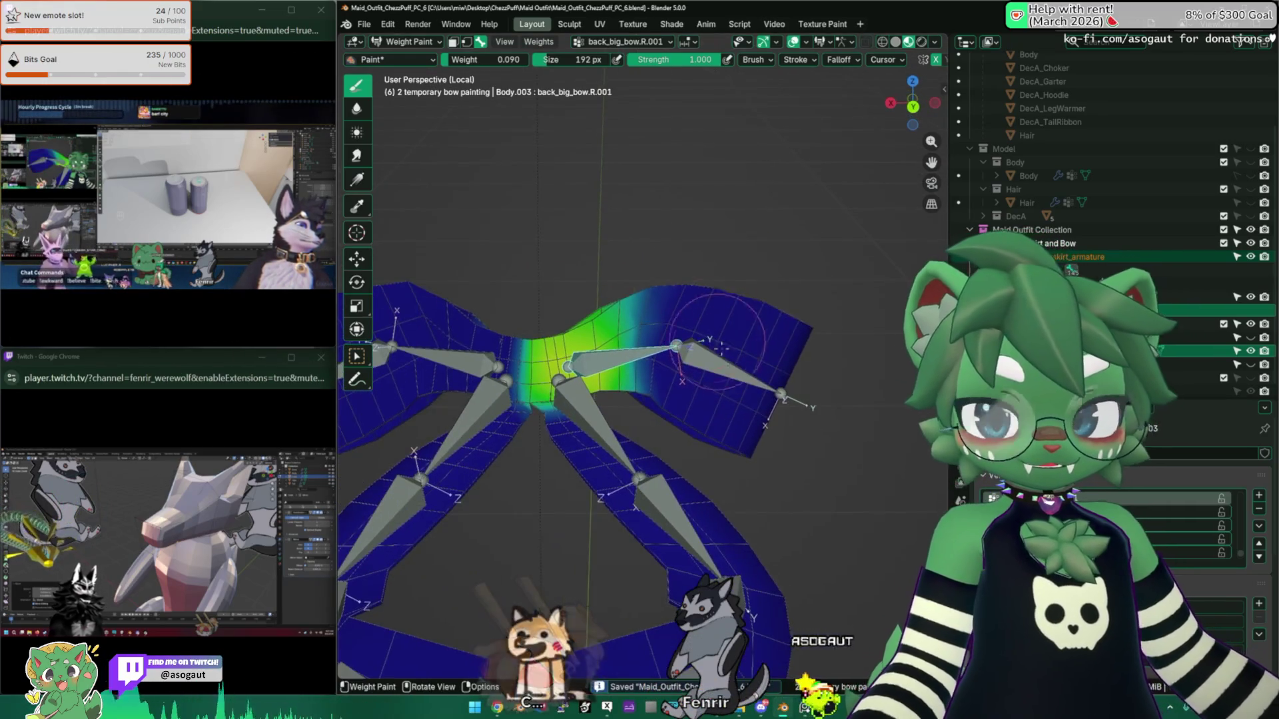
Step: Rotate the back_big_bow.R wing bone 60.6° and lower the wing's weights with a 291 px brush
ctrl+click(726, 363)
key(r)
click(746, 252)
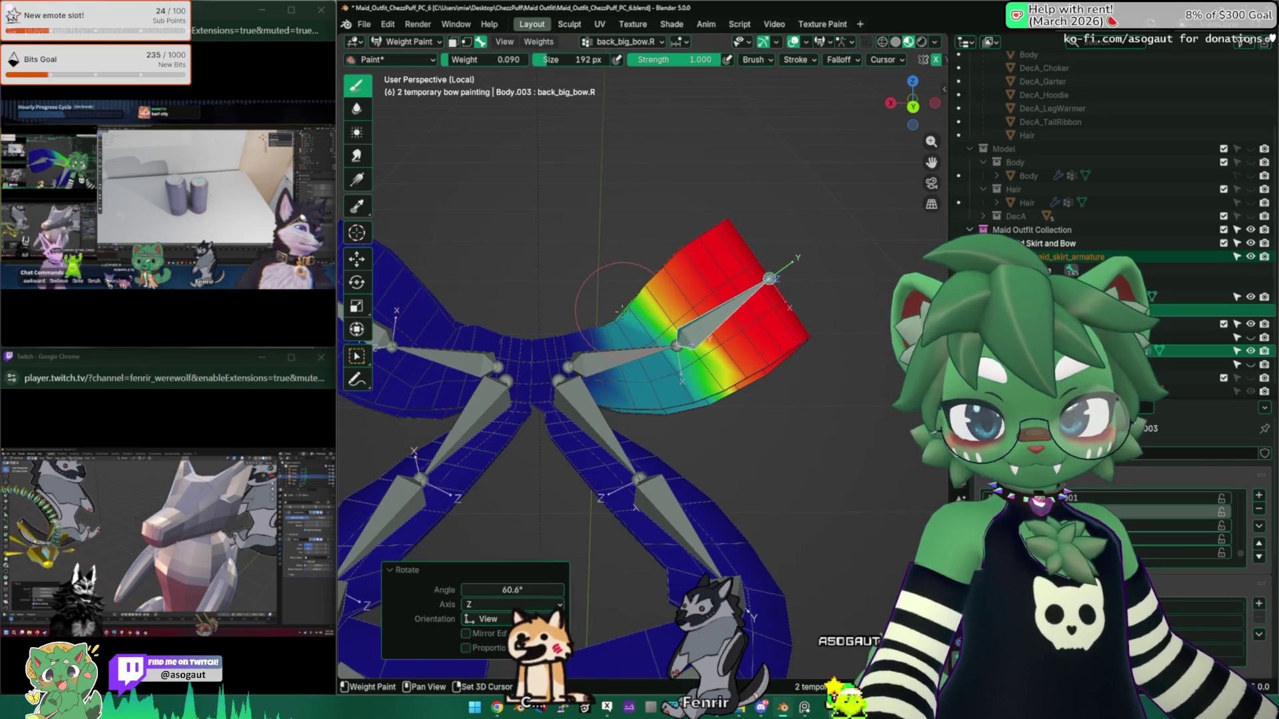
drag(621, 309, 633, 313)
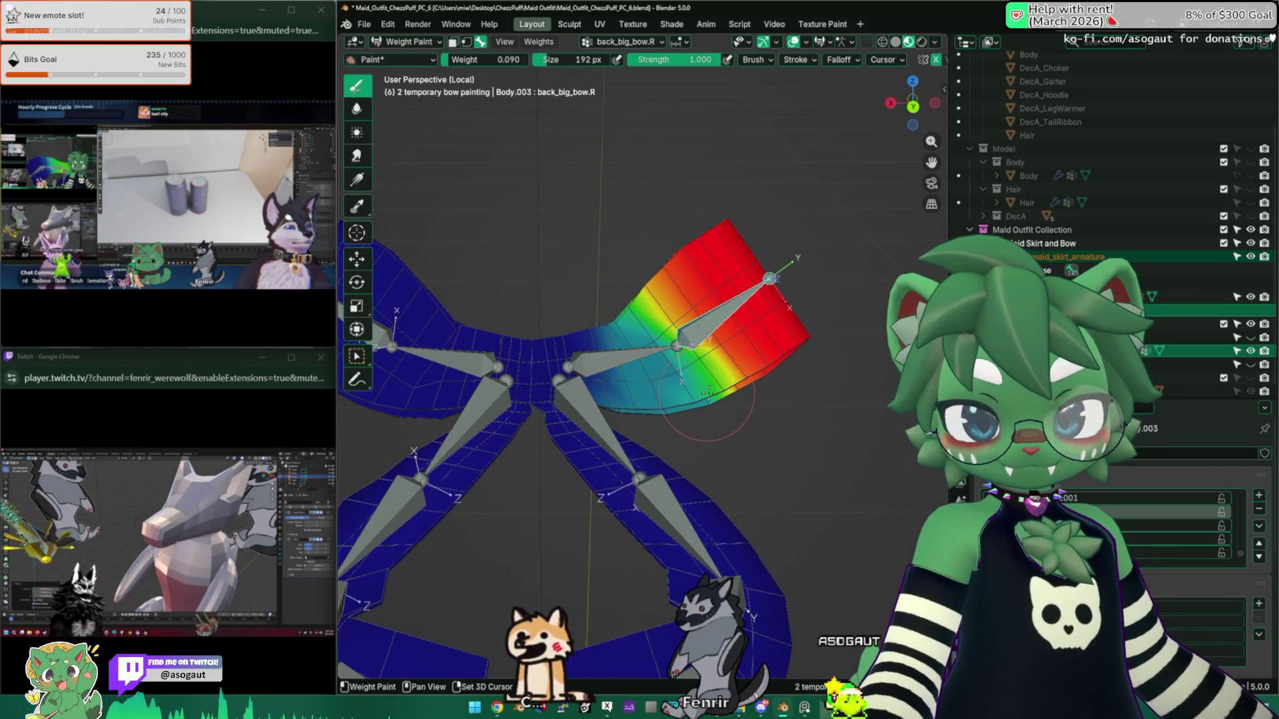
key(f)
click(670, 335)
drag(669, 335, 669, 335)
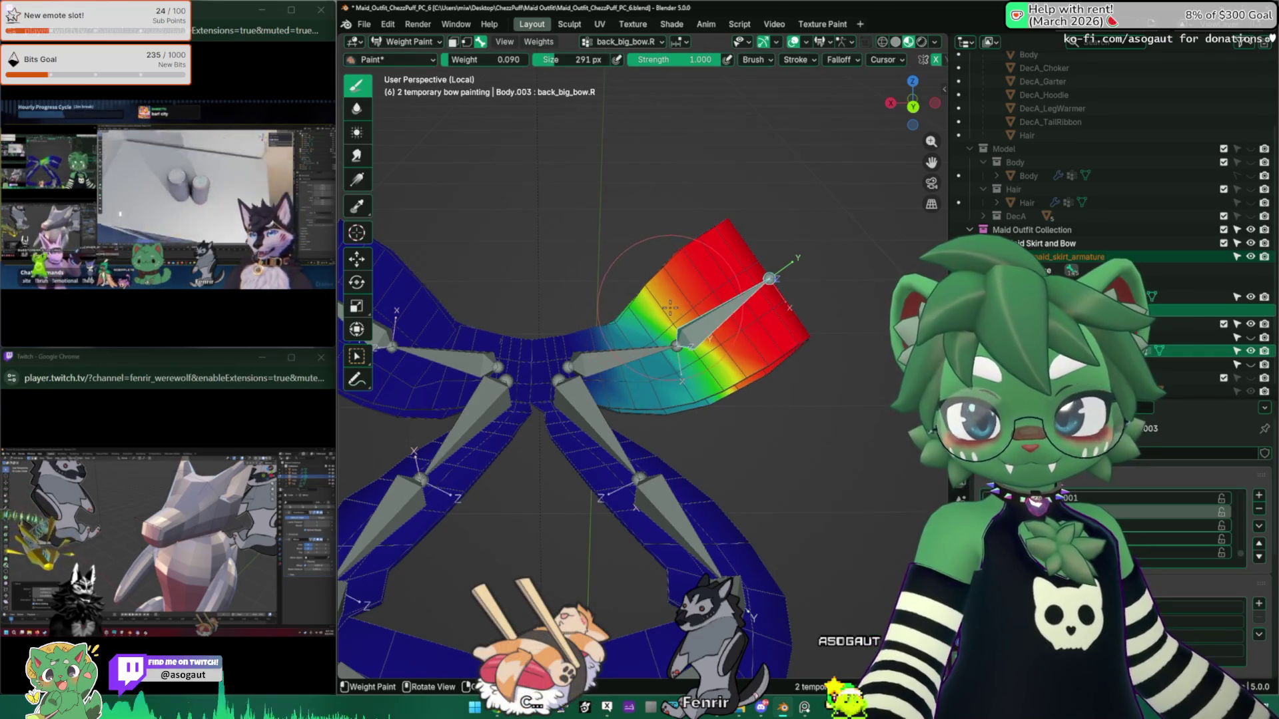
Step: Rebalance the wing weights with a 232 px brush, repainting the lower-left area at weight 0.254
scroll(656, 300, up, 2)
key(f)
click(637, 311)
drag(660, 287, 745, 413)
drag(746, 419, 660, 280)
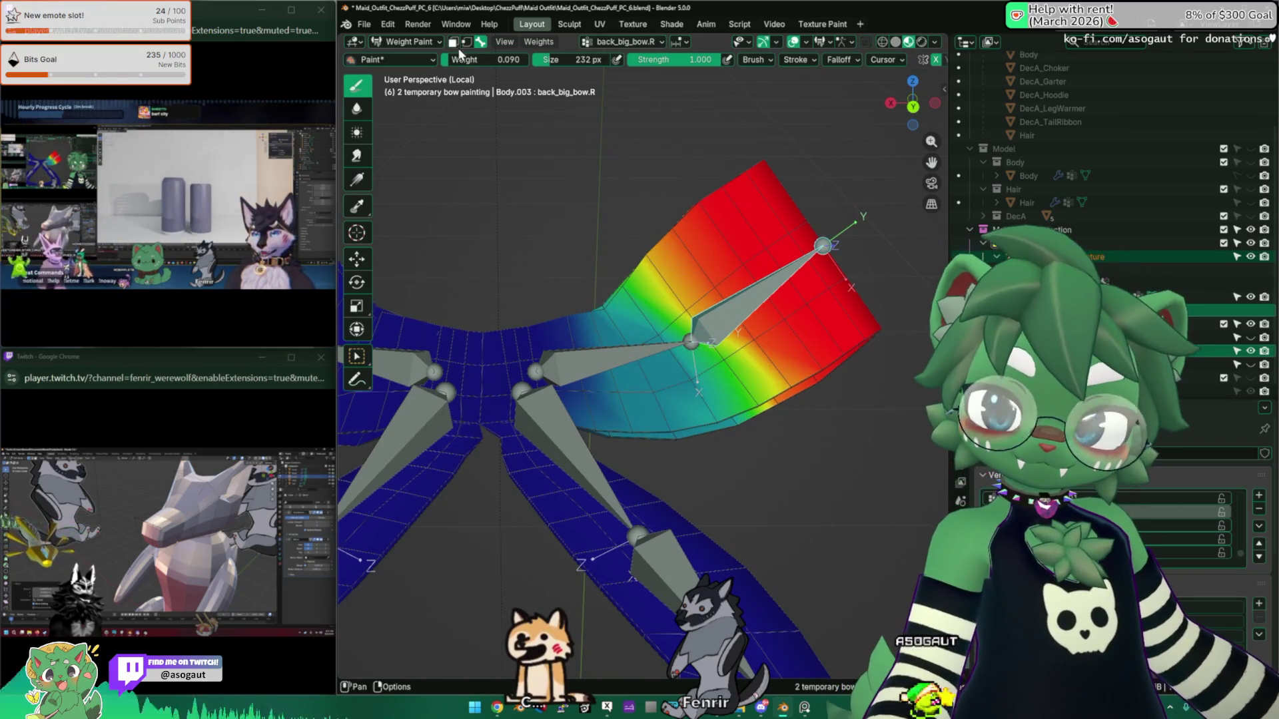
drag(493, 59, 499, 59)
mouse_move(749, 383)
mouse_down()
mouse_move(659, 303)
mouse_move(640, 313)
mouse_up()
Step: Test the wing weights by swinging back_big_bow.R down, up, and to -60 degrees
mouse_move(645, 298)
middle_down()
mouse_move(732, 373)
mouse_move(766, 380)
mouse_move(751, 262)
mouse_move(420, 455)
mouse_move(696, 322)
middle_up()
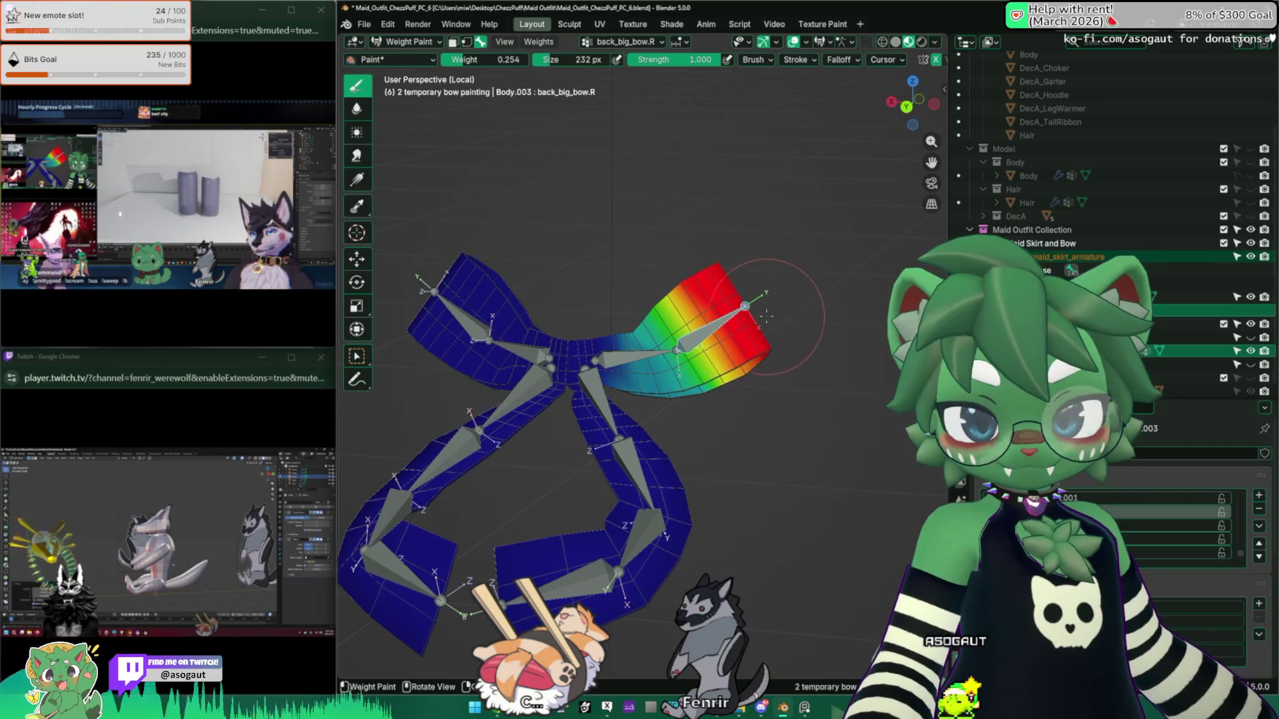
key(r)
click(749, 410)
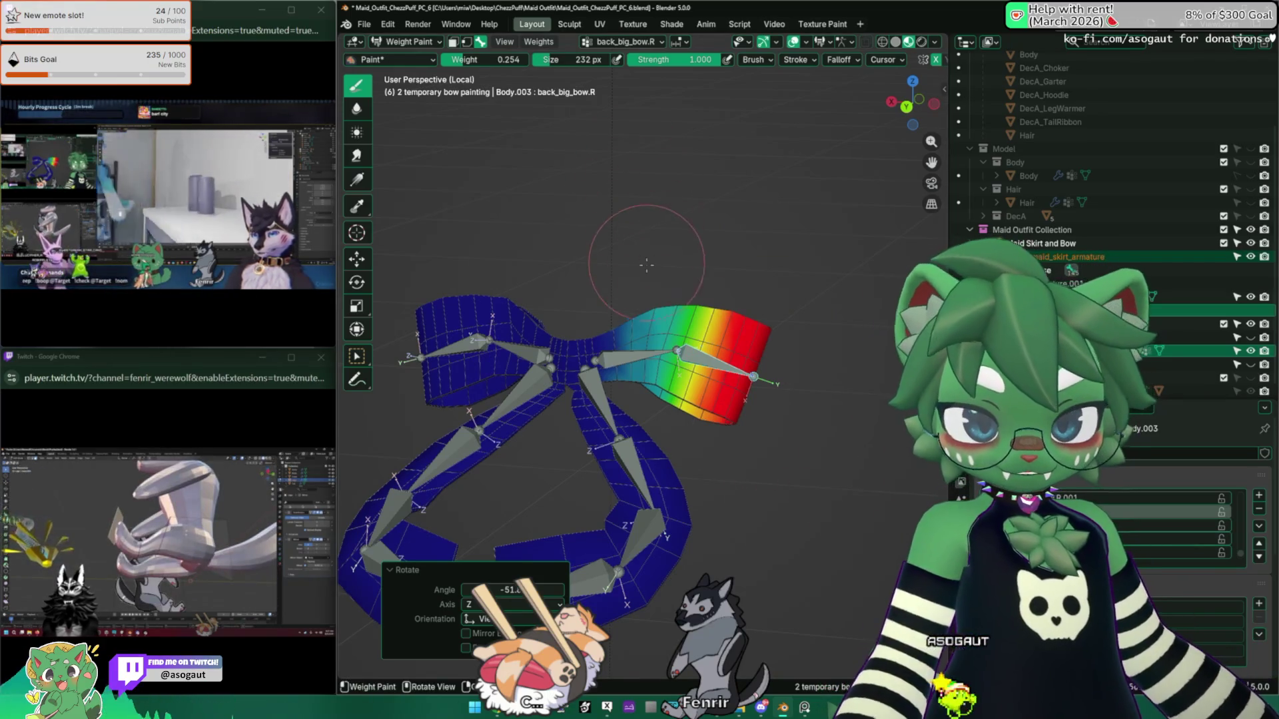
scroll(664, 234, up, 3)
middle_drag(768, 373, 796, 340)
key(r)
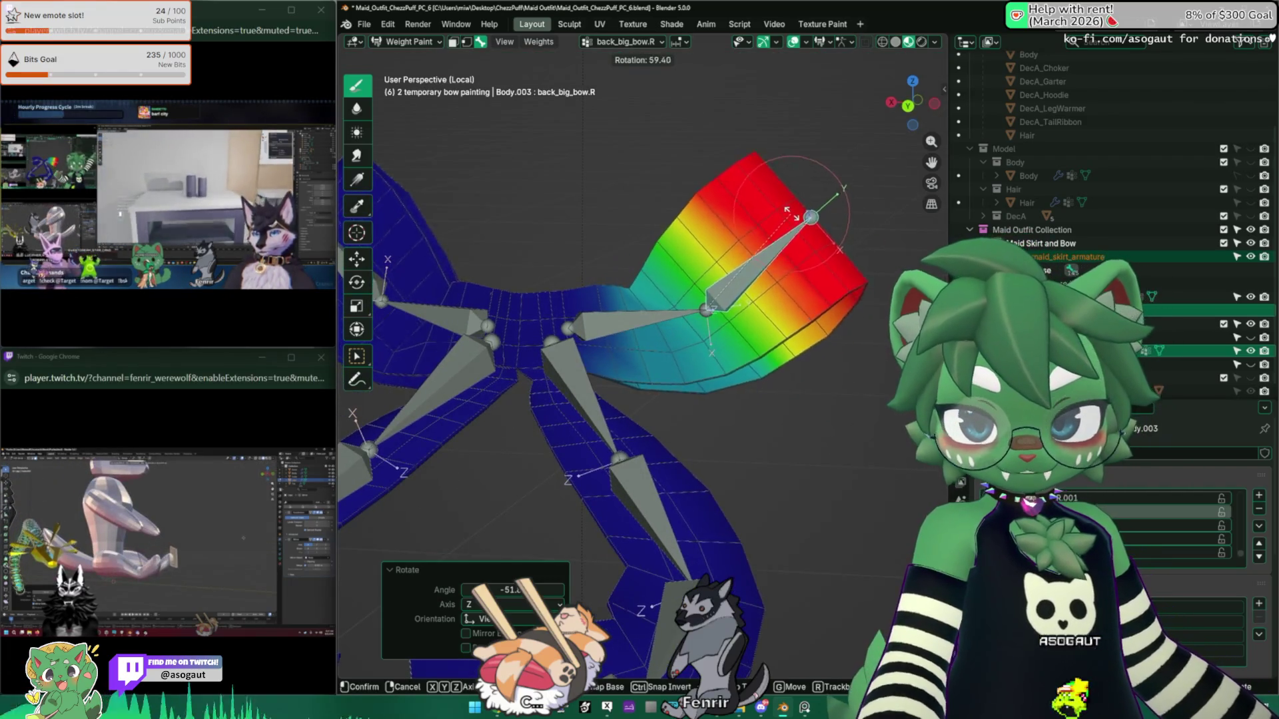
click(796, 233)
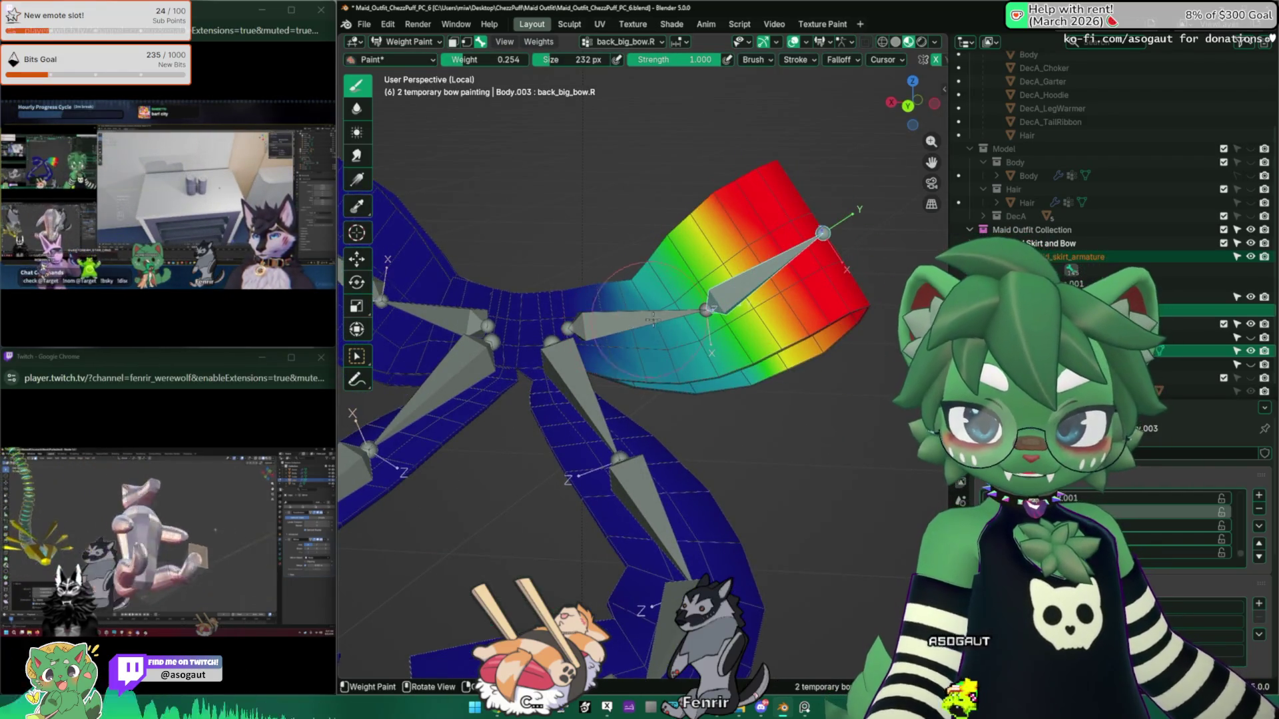
text(r-60)
key(Return)
Step: Test the centre bone back_big_bow.R.001 with a small 14.3° rotation
ctrl+click(684, 325)
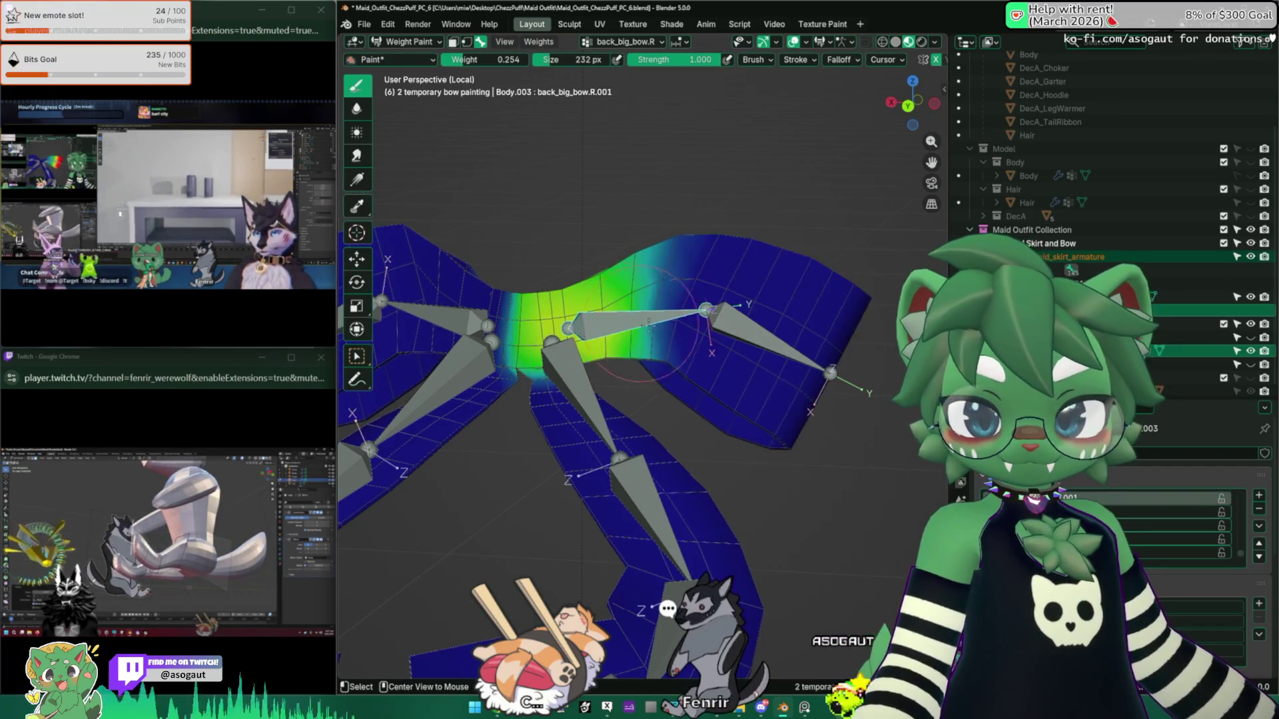
middle_drag(696, 311, 687, 320)
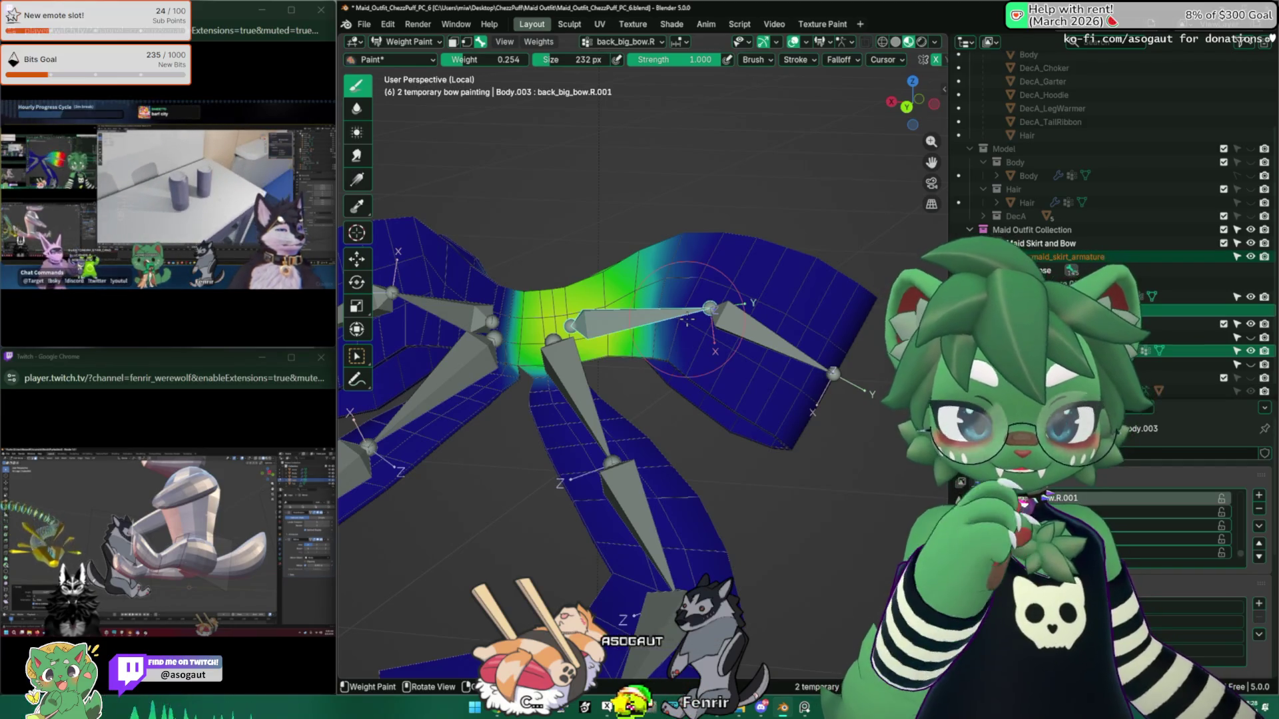
middle_drag(654, 286, 658, 262)
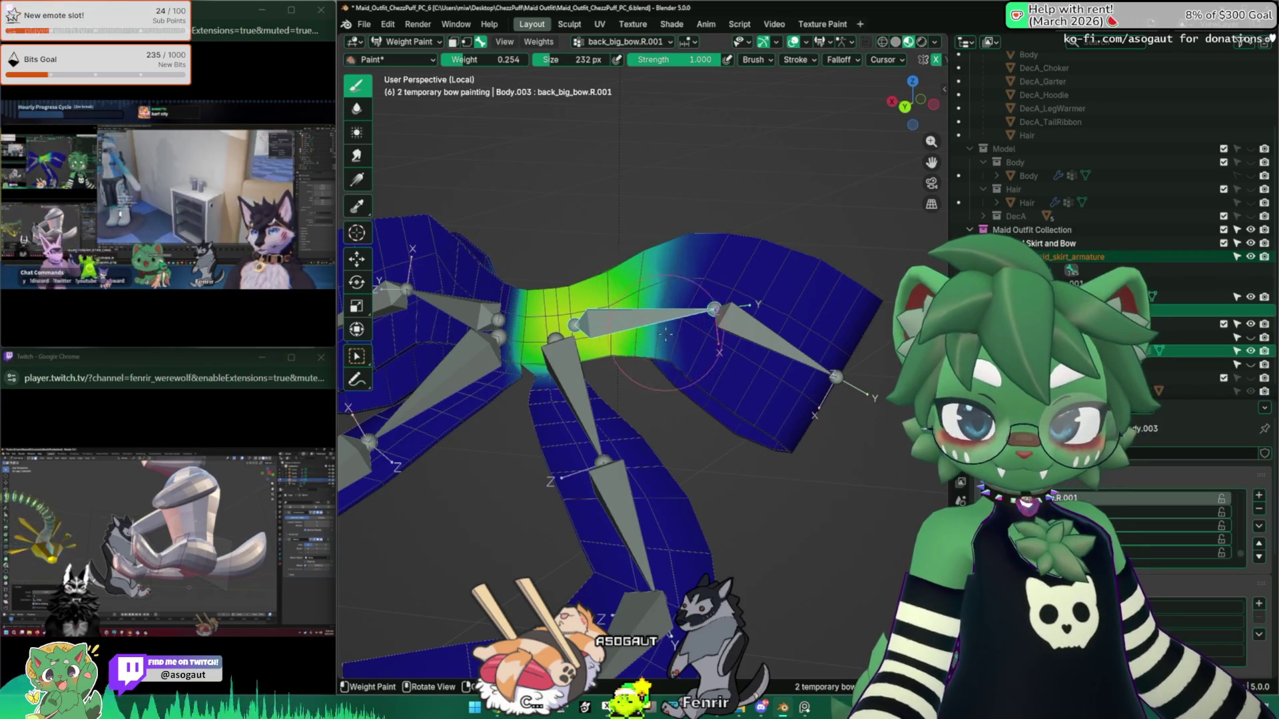
middle_drag(667, 226, 773, 230)
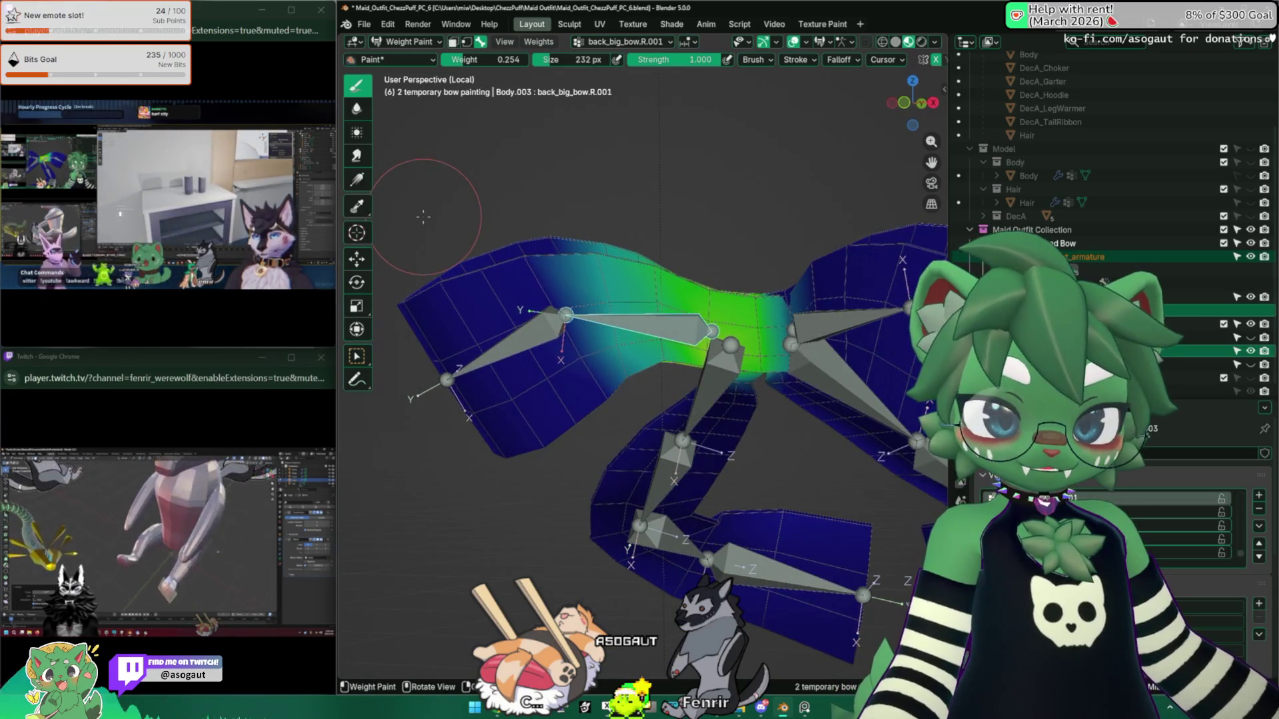
middle_drag(386, 349, 703, 266)
key(r)
click(793, 360)
mouse_move(793, 360)
middle_down()
mouse_move(760, 426)
mouse_move(717, 349)
middle_up()
Step: Rotate the back_big_bow.R wing 75.7° and paint a stroke across its weight gradient
ctrl+click(743, 337)
key(r)
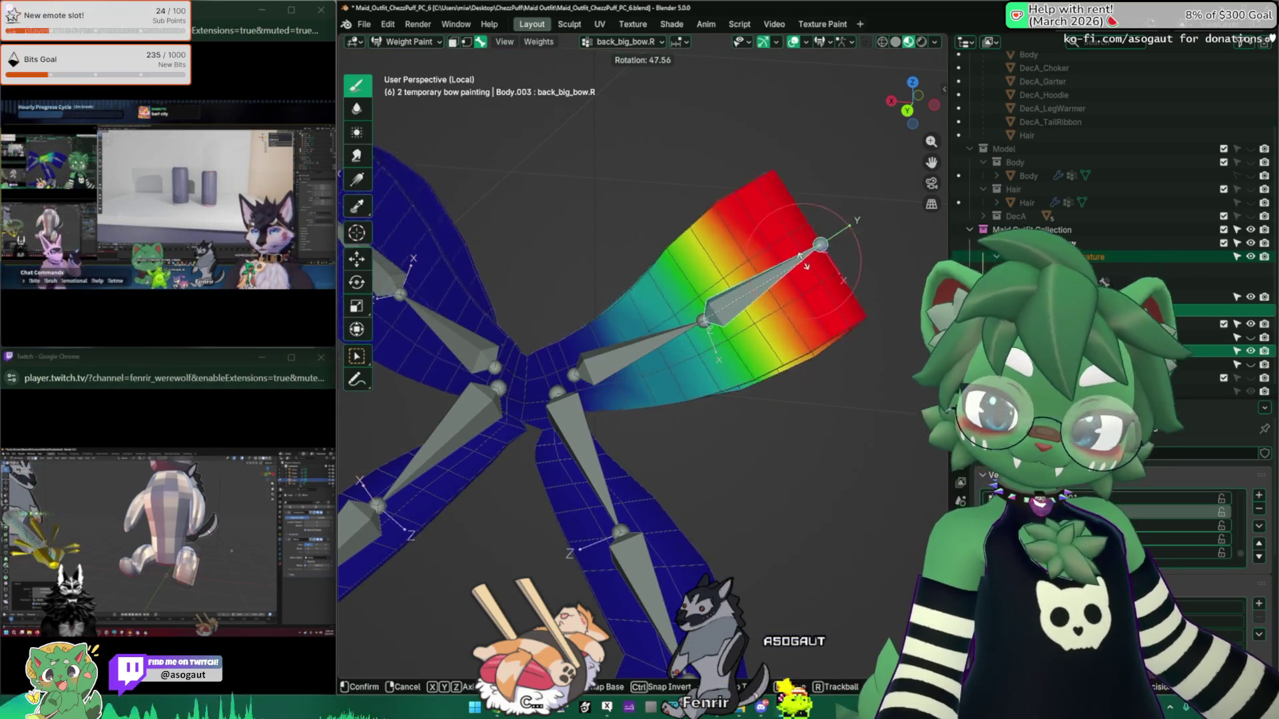
click(756, 232)
middle_drag(666, 273, 601, 292)
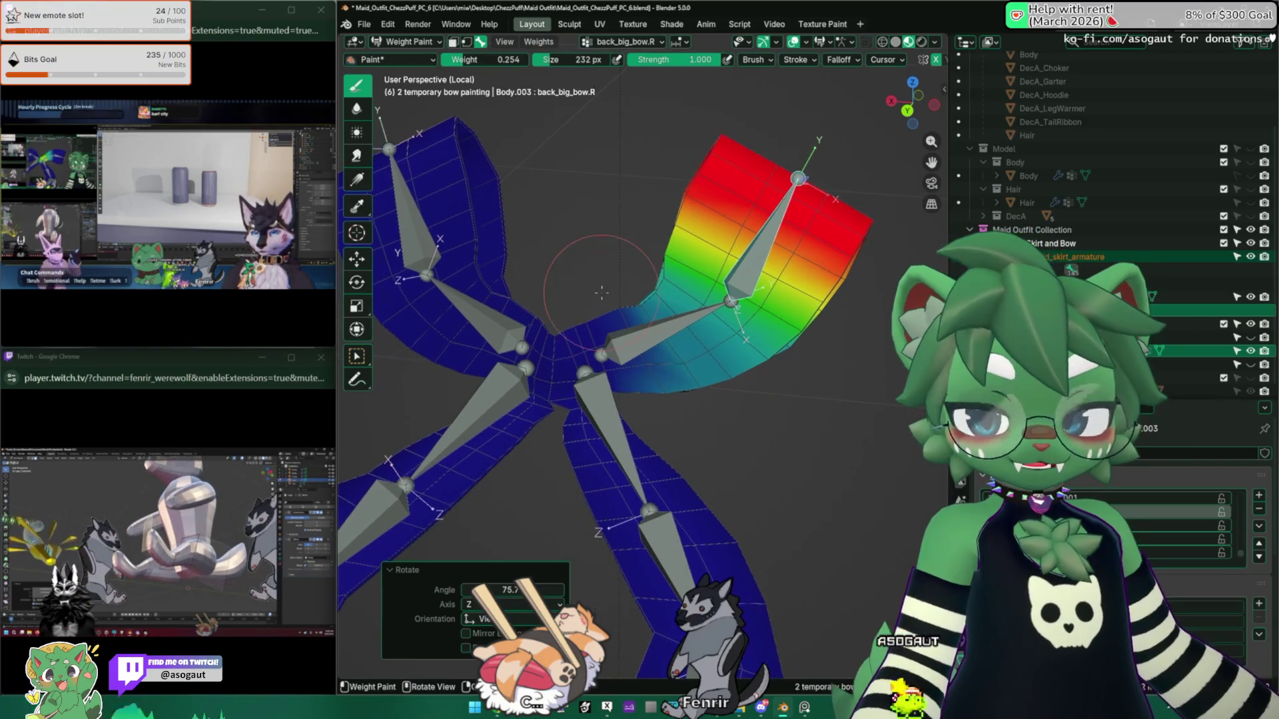
drag(693, 320, 728, 350)
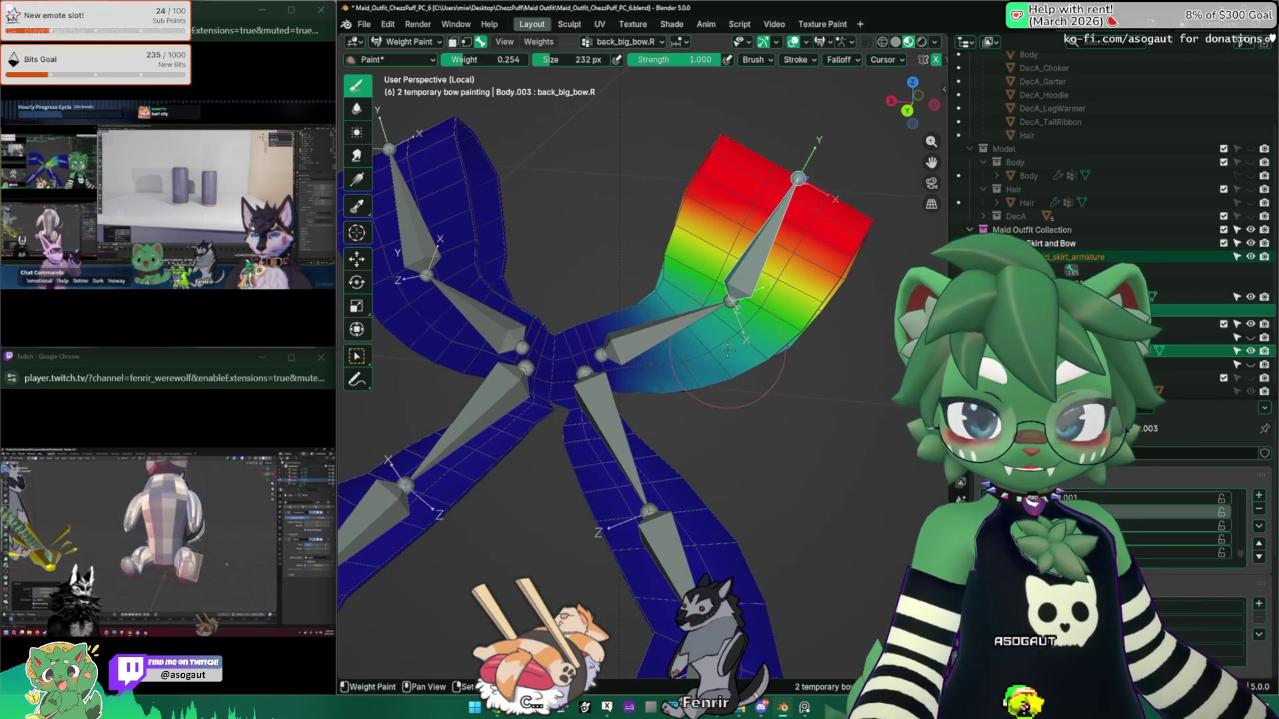
middle_drag(676, 331, 615, 303)
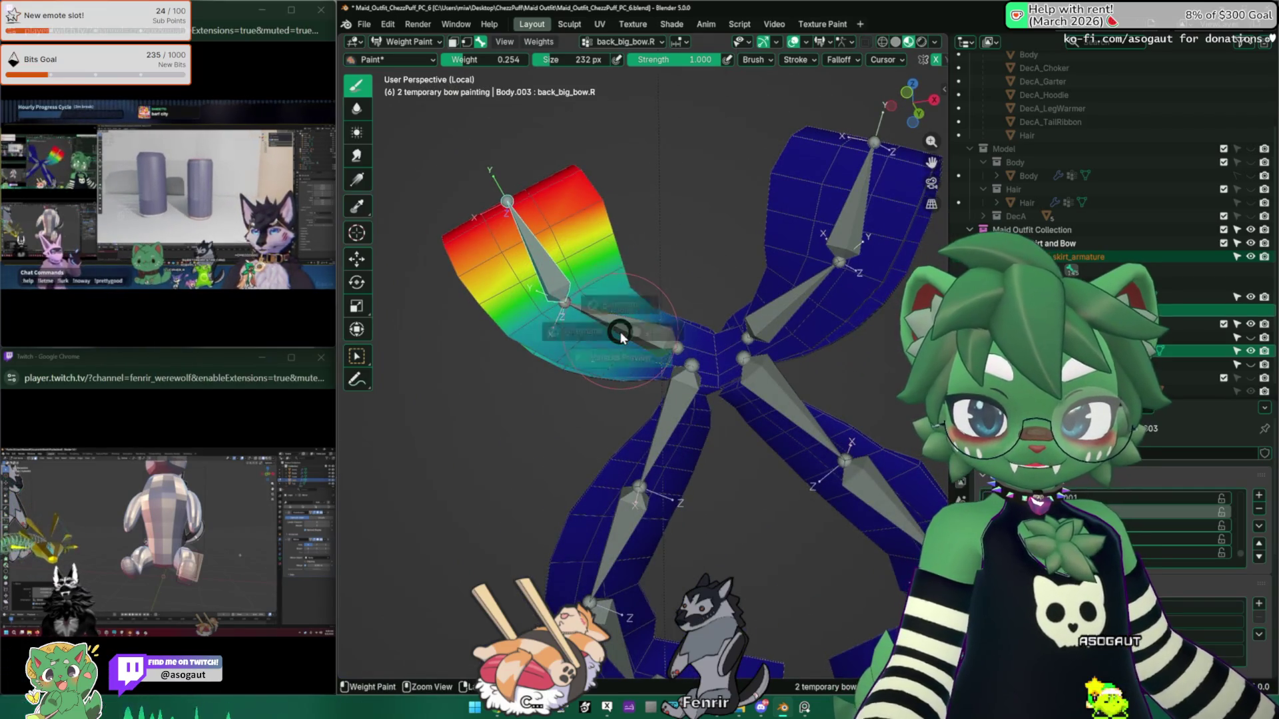
Step: Reselect the centre bone, undo the test pose, and bring up the marie aristocats image results
ctrl+click(623, 327)
middle_drag(565, 305, 761, 381)
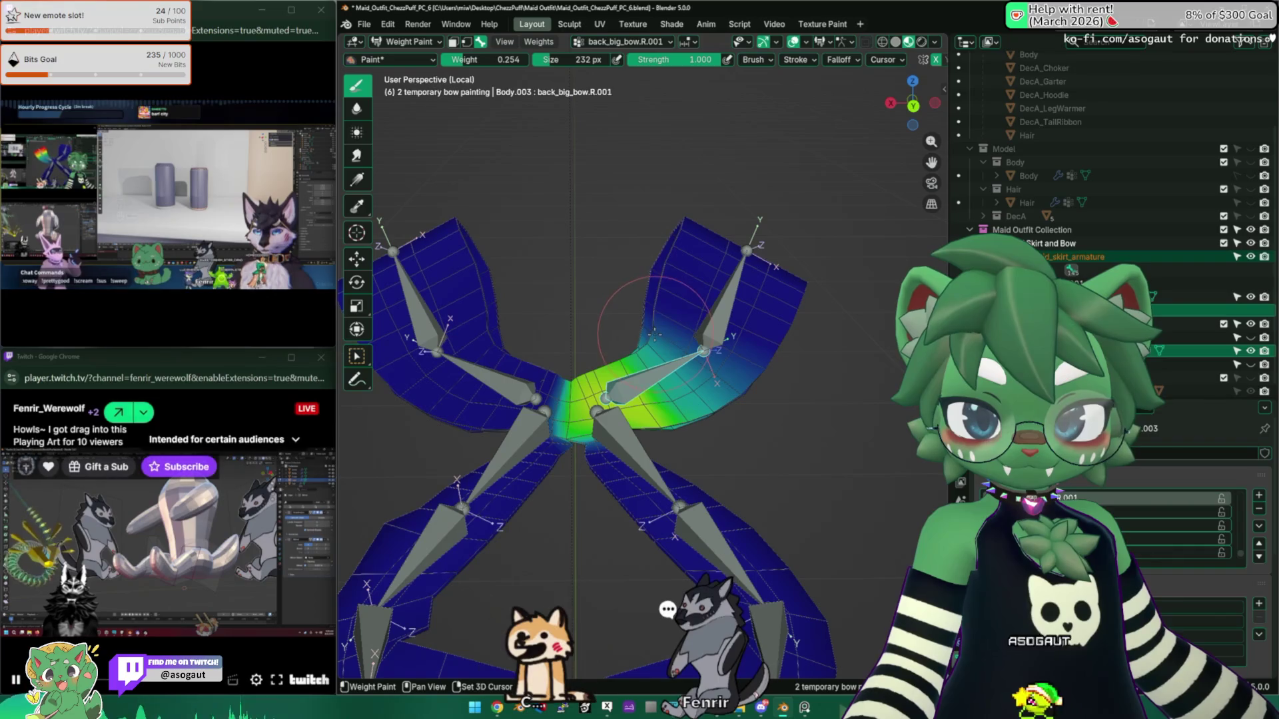
mouse_move(649, 321)
middle_down()
mouse_move(655, 333)
mouse_move(665, 322)
middle_up()
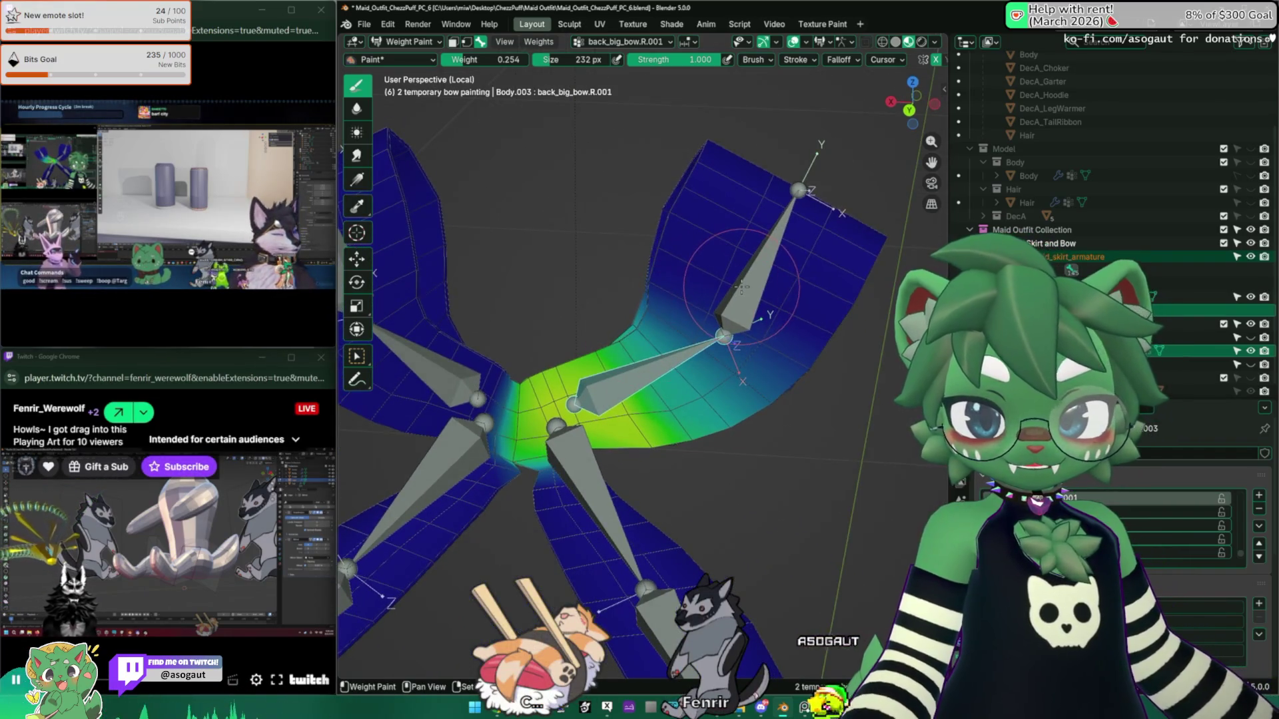
key(ctrl+z)
key(ctrl+z)
key(ctrl+z)
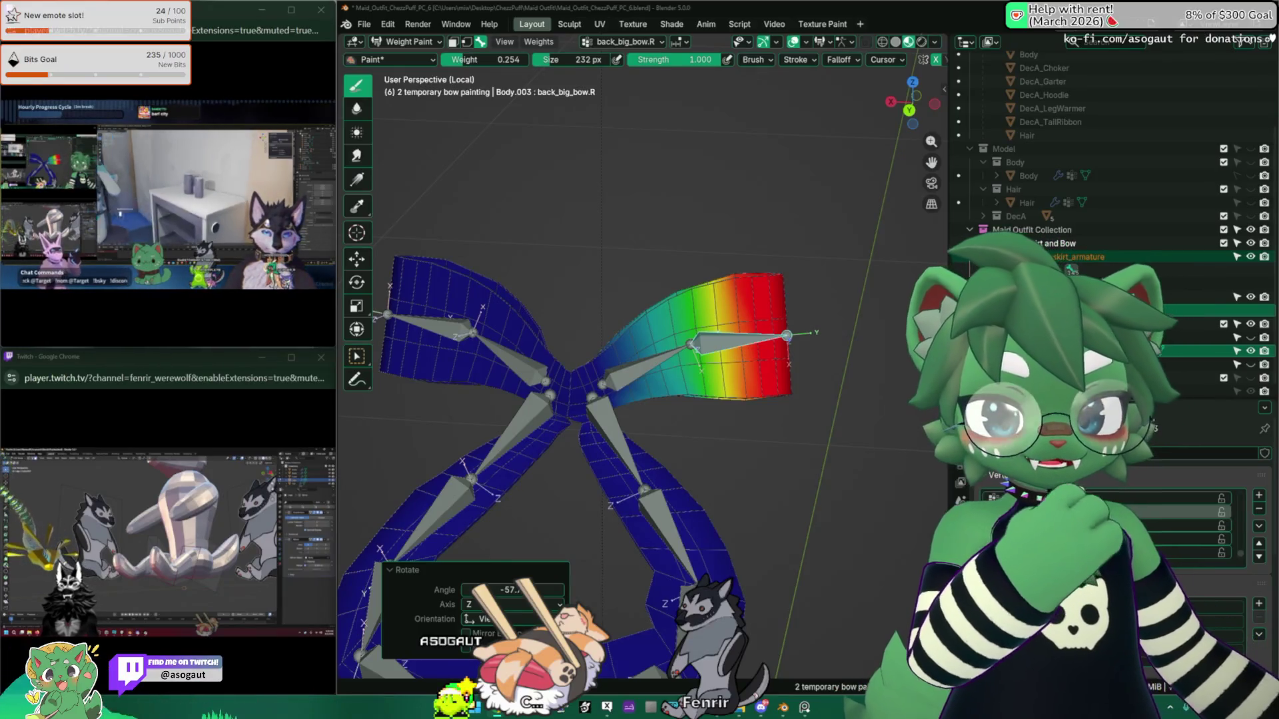
key(alt+Tab)
drag(674, 58, 599, 37)
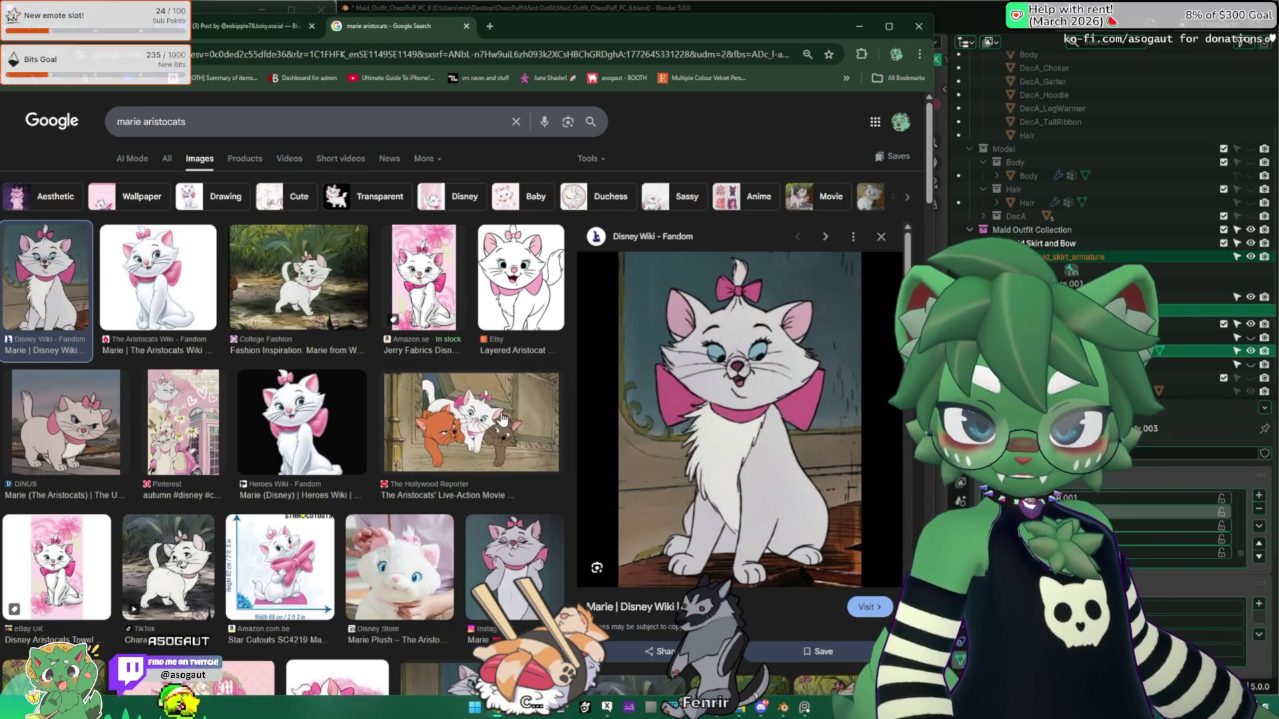
Step: Browse the marie aristocats image results, then move the browser aside to return to Blender
scroll(748, 408, down, 2)
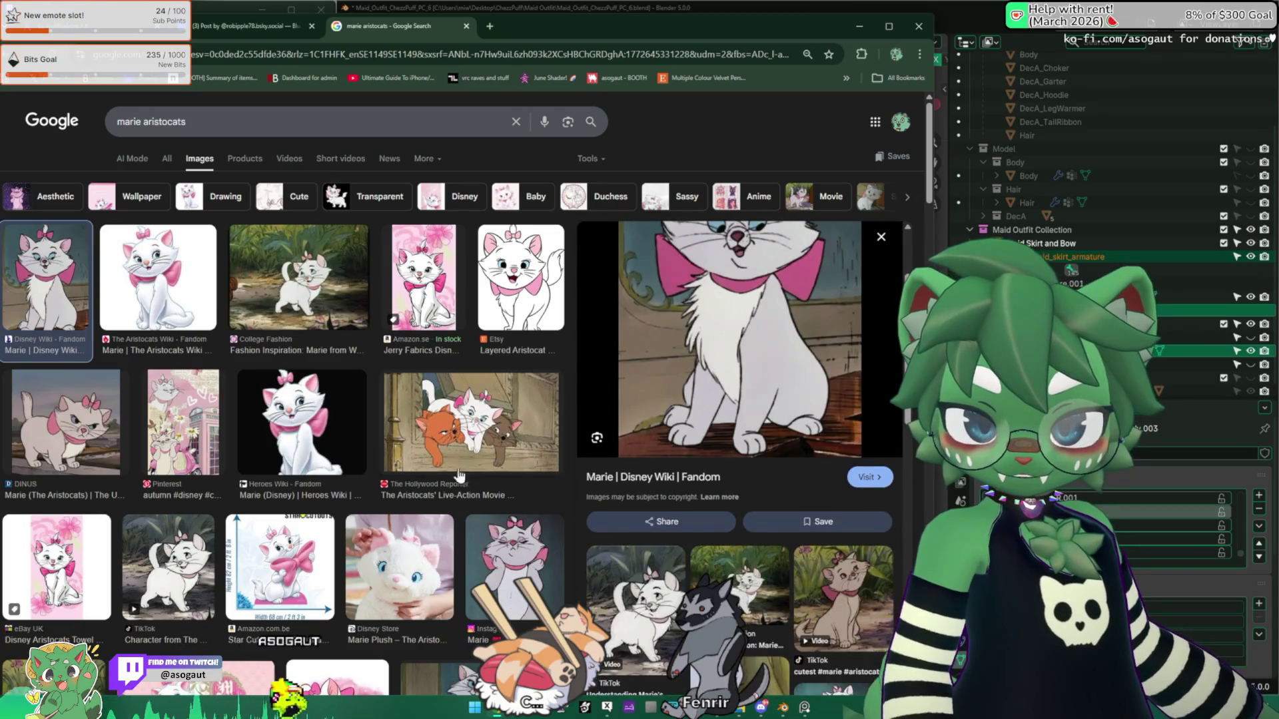
scroll(723, 425, down, 3)
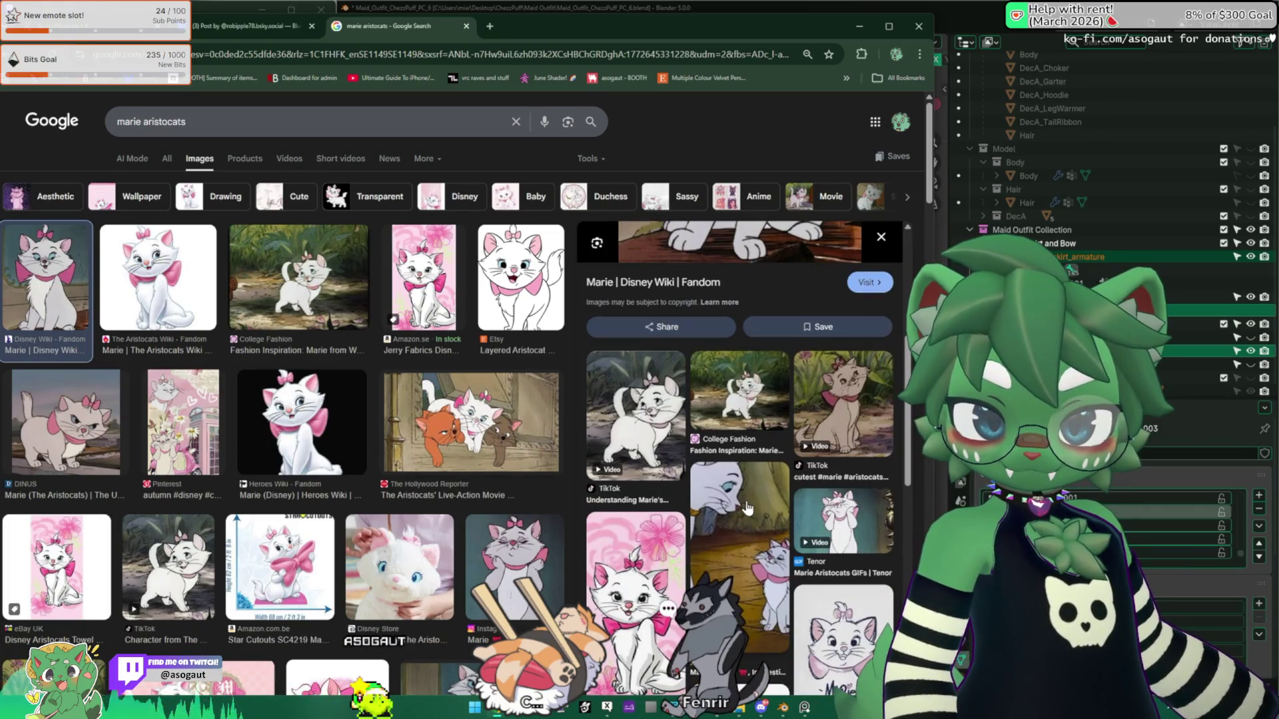
scroll(736, 472, up, 5)
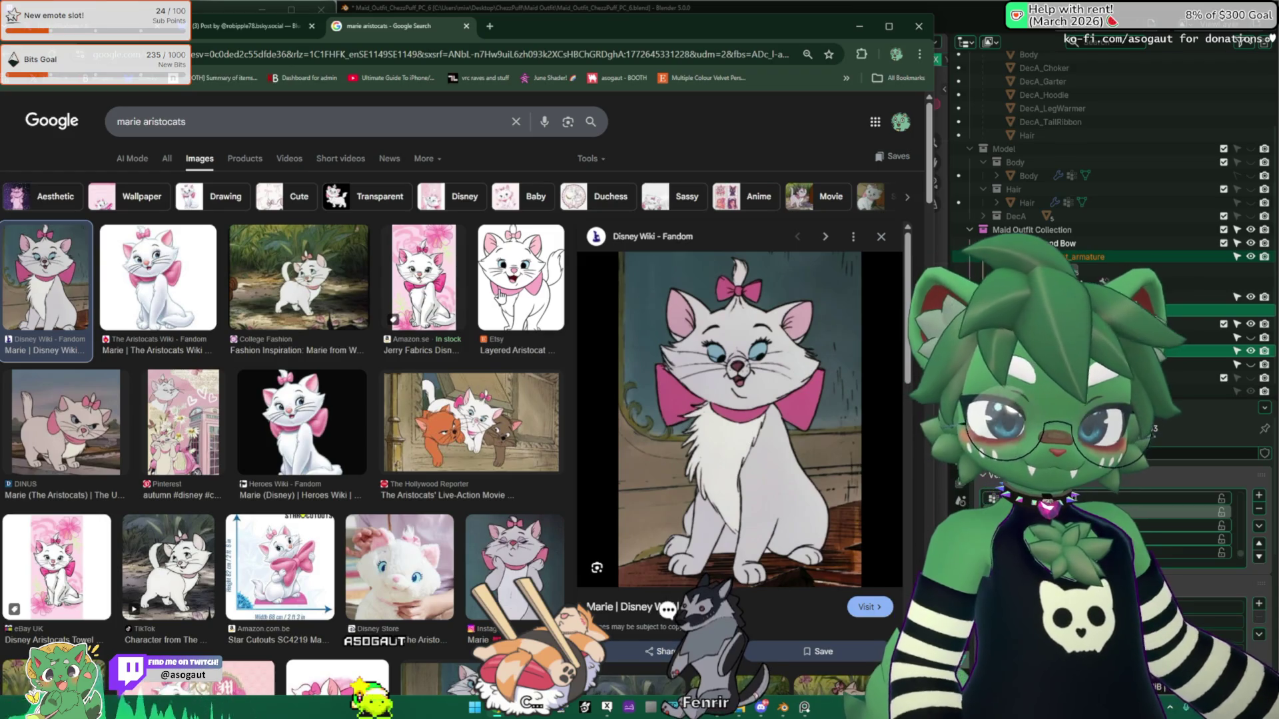
scroll(477, 390, down, 3)
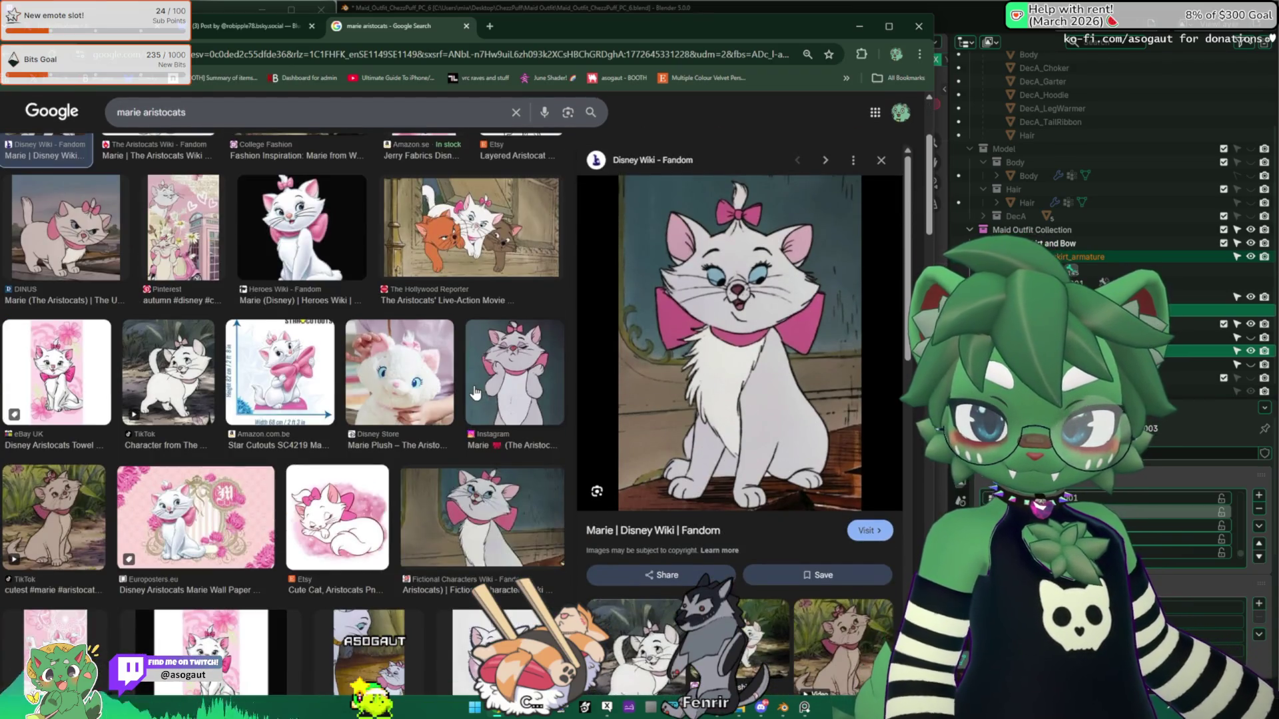
scroll(43, 549, down, 3)
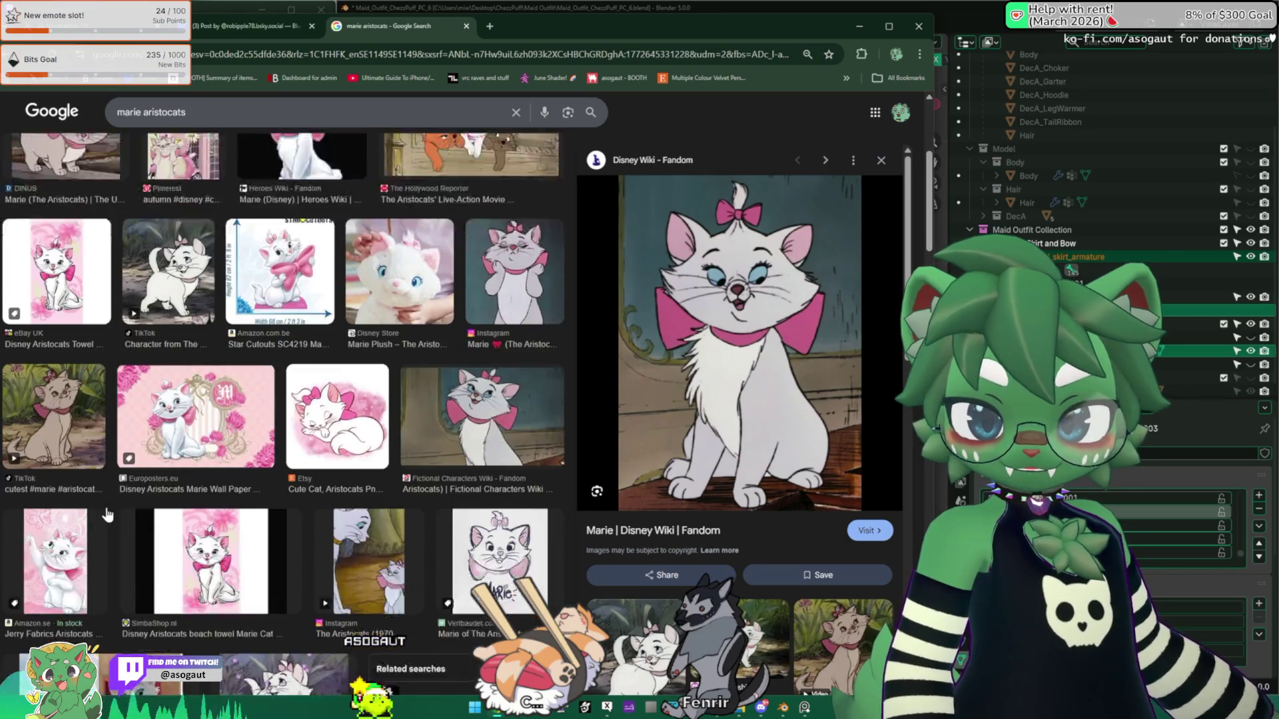
scroll(104, 435, up, 6)
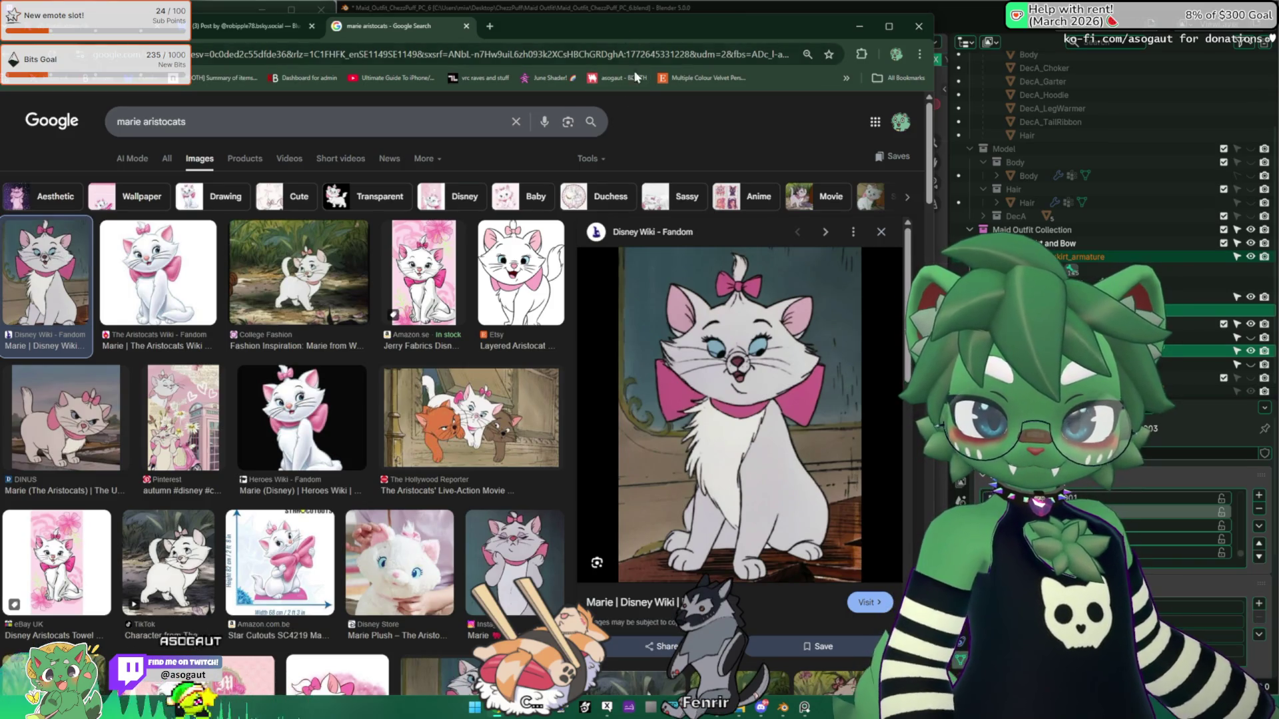
drag(690, 23, 1278, 40)
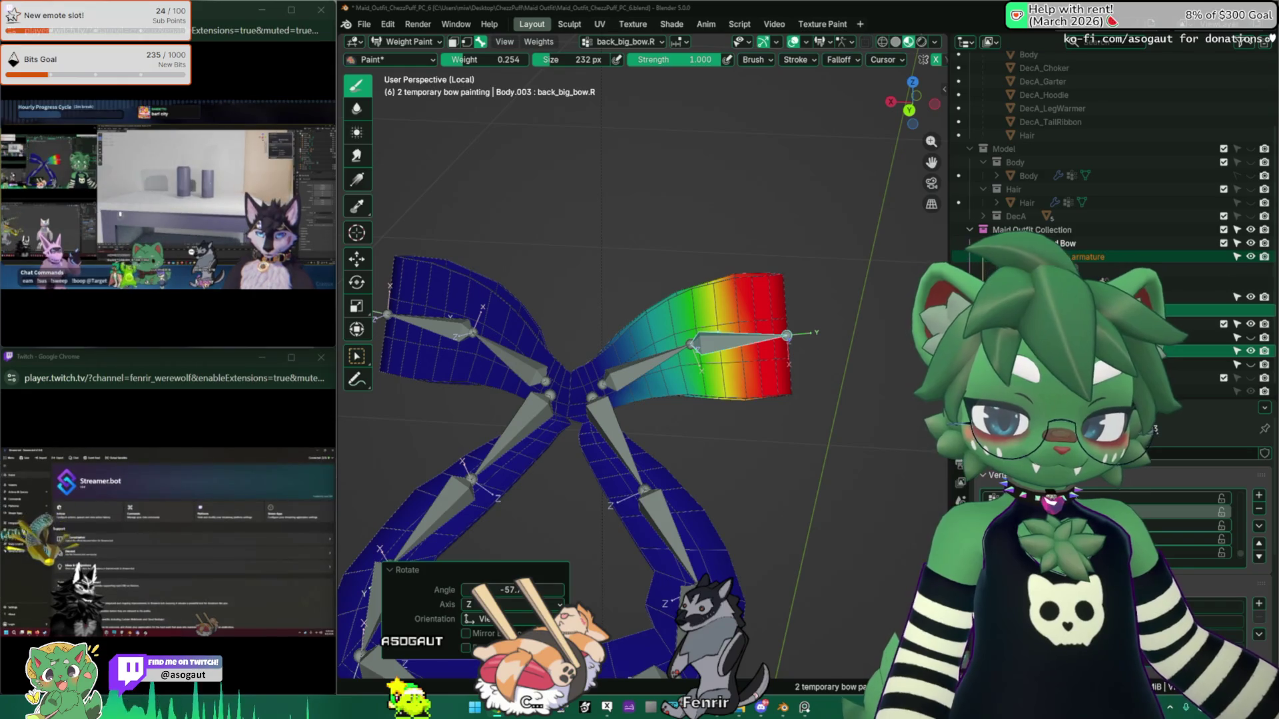
Step: Show the bow centre's weights, raise the paint weight to about 0.345, and use a 200 px brush
middle_drag(681, 398, 738, 277)
click(738, 277)
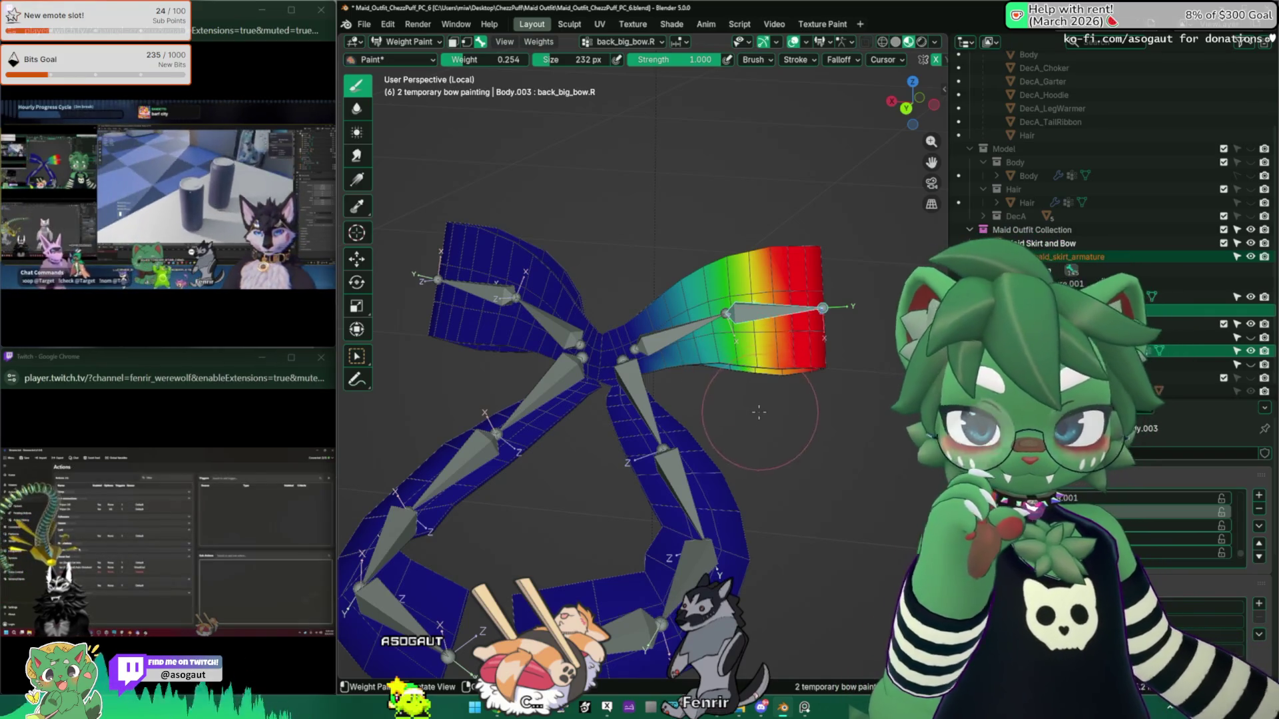
scroll(683, 398, up, 2)
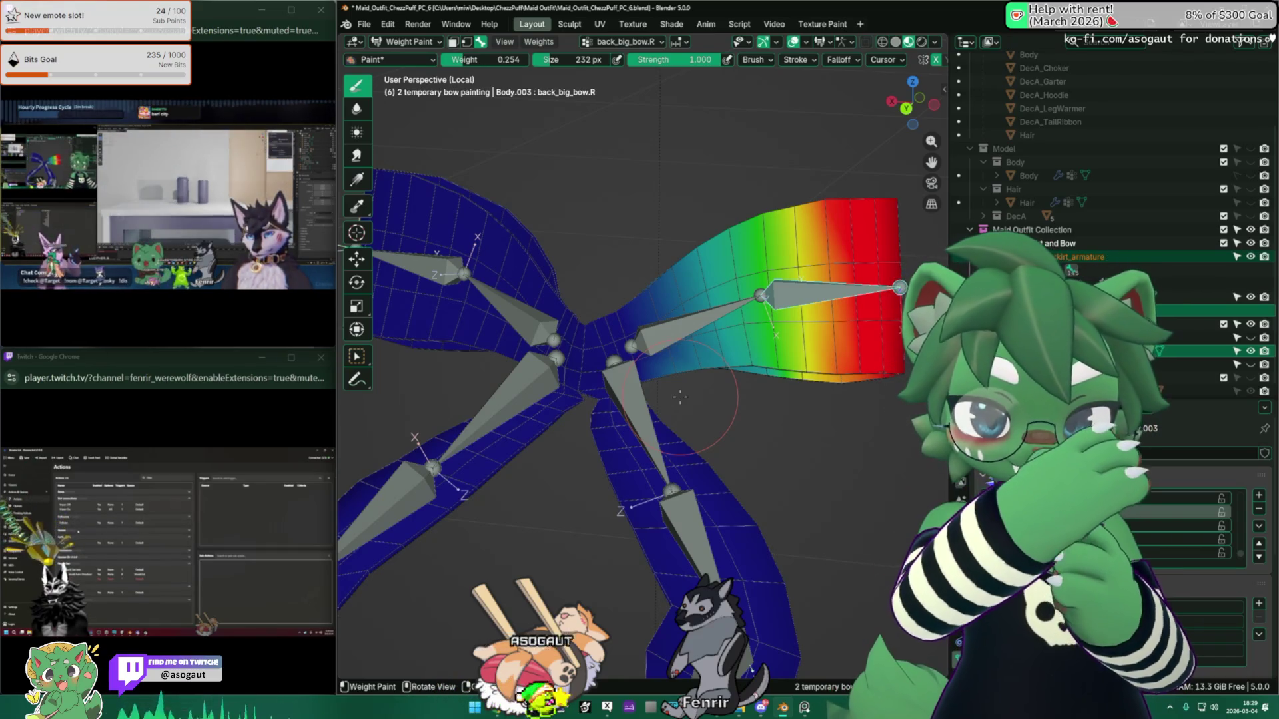
ctrl+click(736, 329)
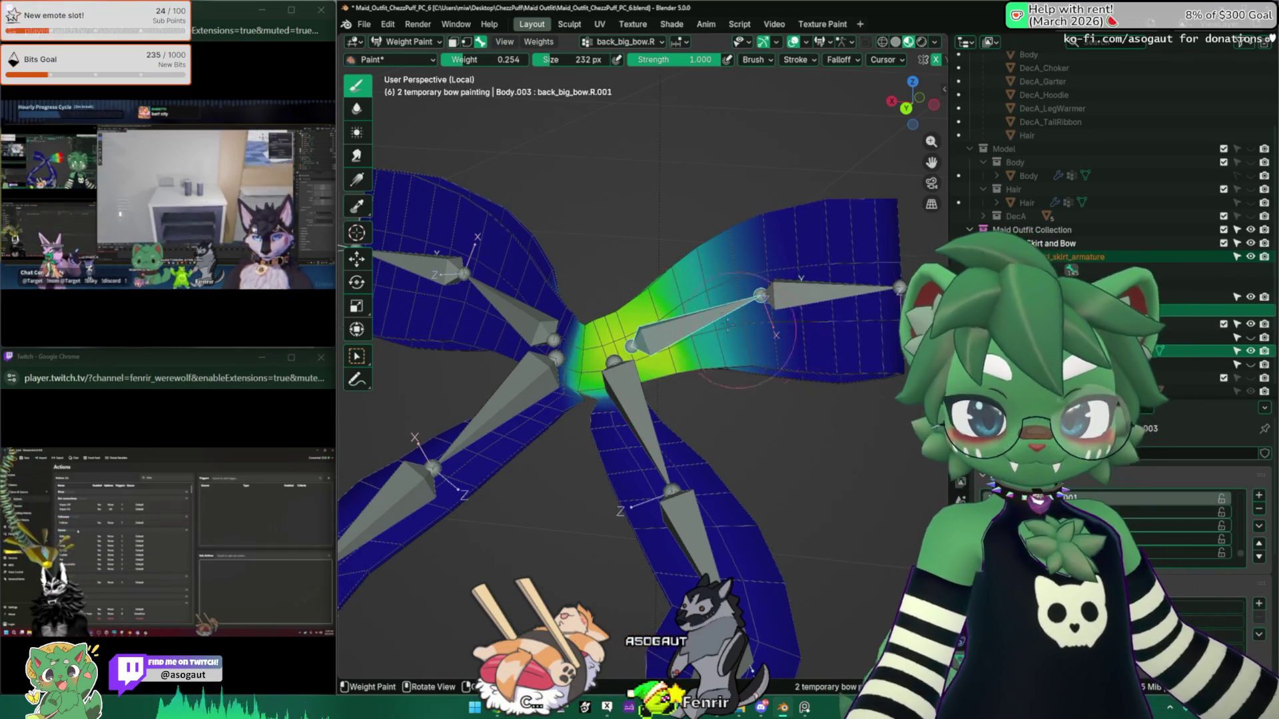
drag(493, 59, 510, 59)
mouse_move(707, 349)
middle_down()
mouse_move(746, 360)
mouse_move(690, 374)
mouse_move(706, 443)
mouse_move(698, 493)
middle_up()
middle_drag(699, 429, 713, 363)
key(f)
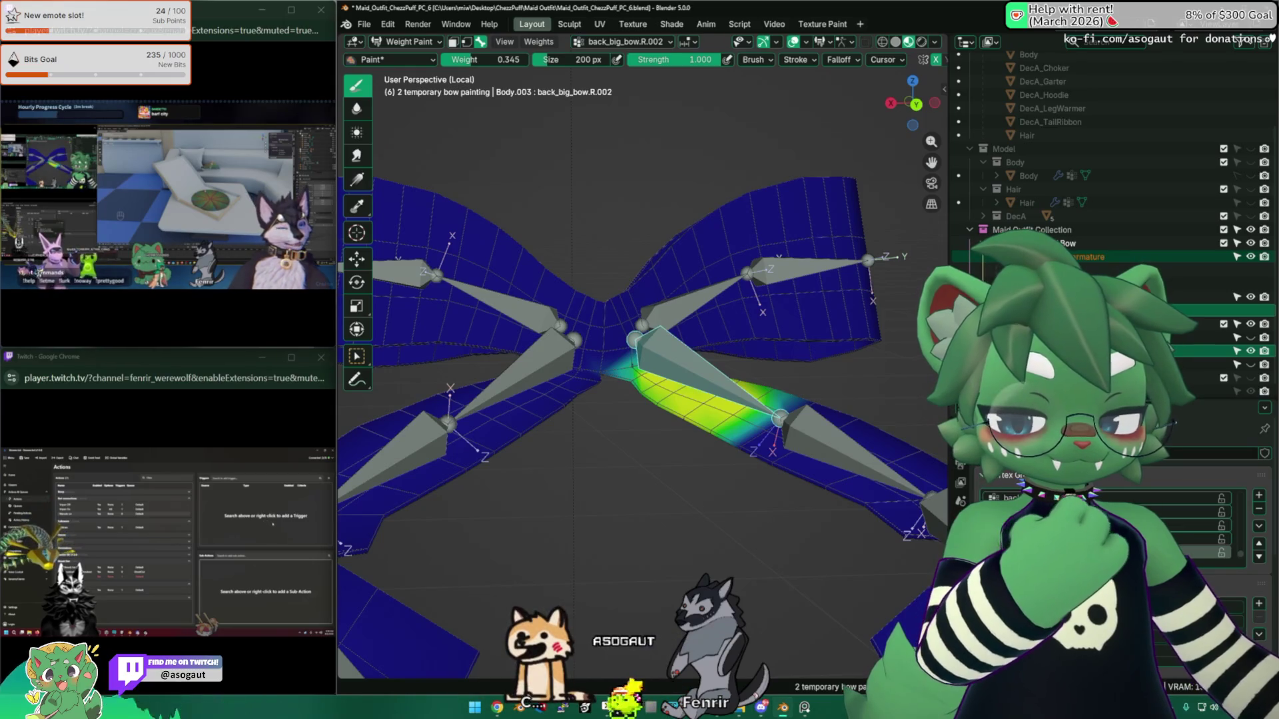
Step: Set paint weight 0.684 with a 142 px brush and blend the right tail's back_big_bow.R.002 weights
middle_drag(762, 391, 660, 461)
scroll(660, 460, up, 4)
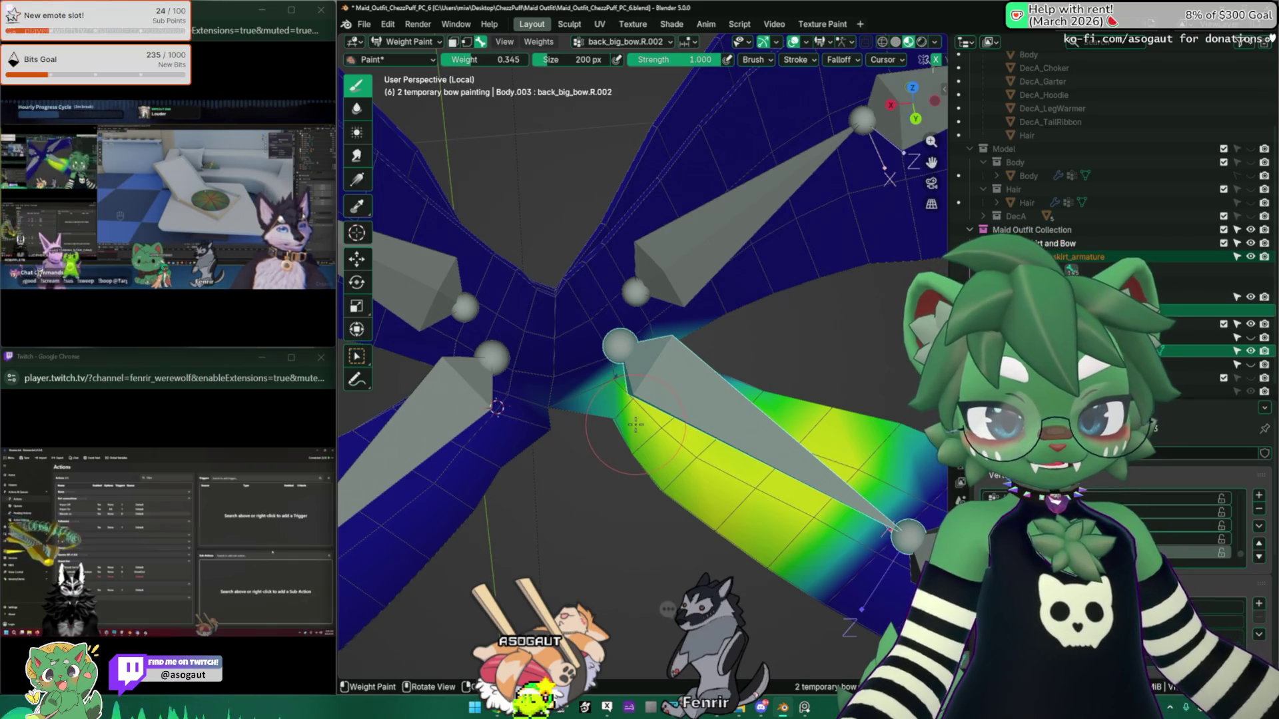
mouse_move(614, 414)
middle_down()
mouse_move(596, 395)
mouse_move(623, 461)
mouse_move(466, 76)
middle_up()
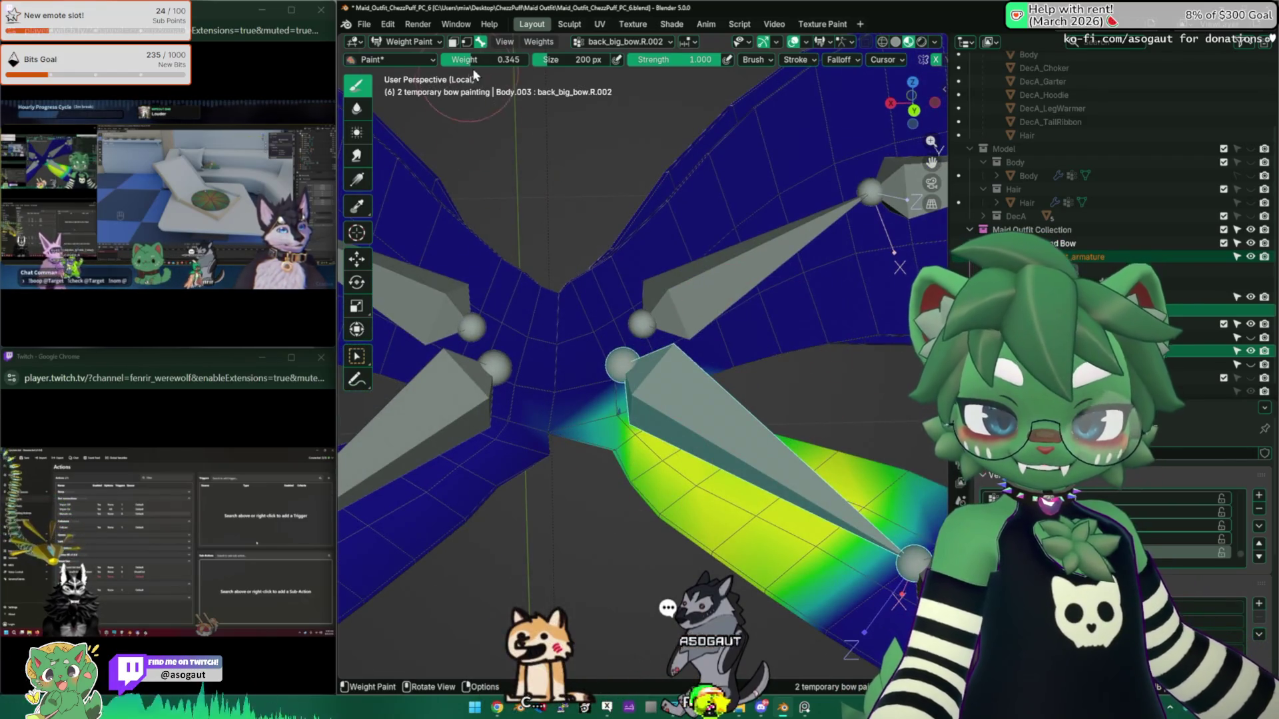
key(shift+x)
mouse_move(589, 393)
middle_down()
mouse_move(624, 443)
mouse_move(532, 514)
mouse_move(589, 474)
middle_up()
key(f)
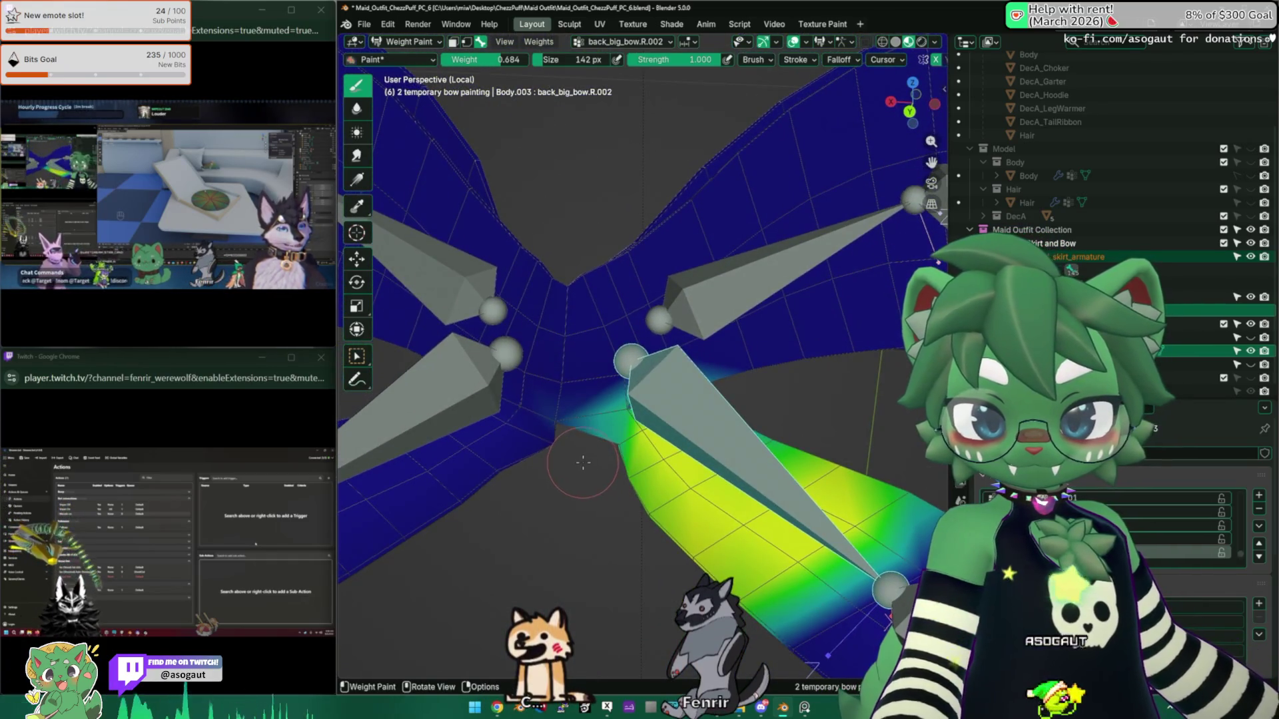
middle_drag(537, 442, 574, 395)
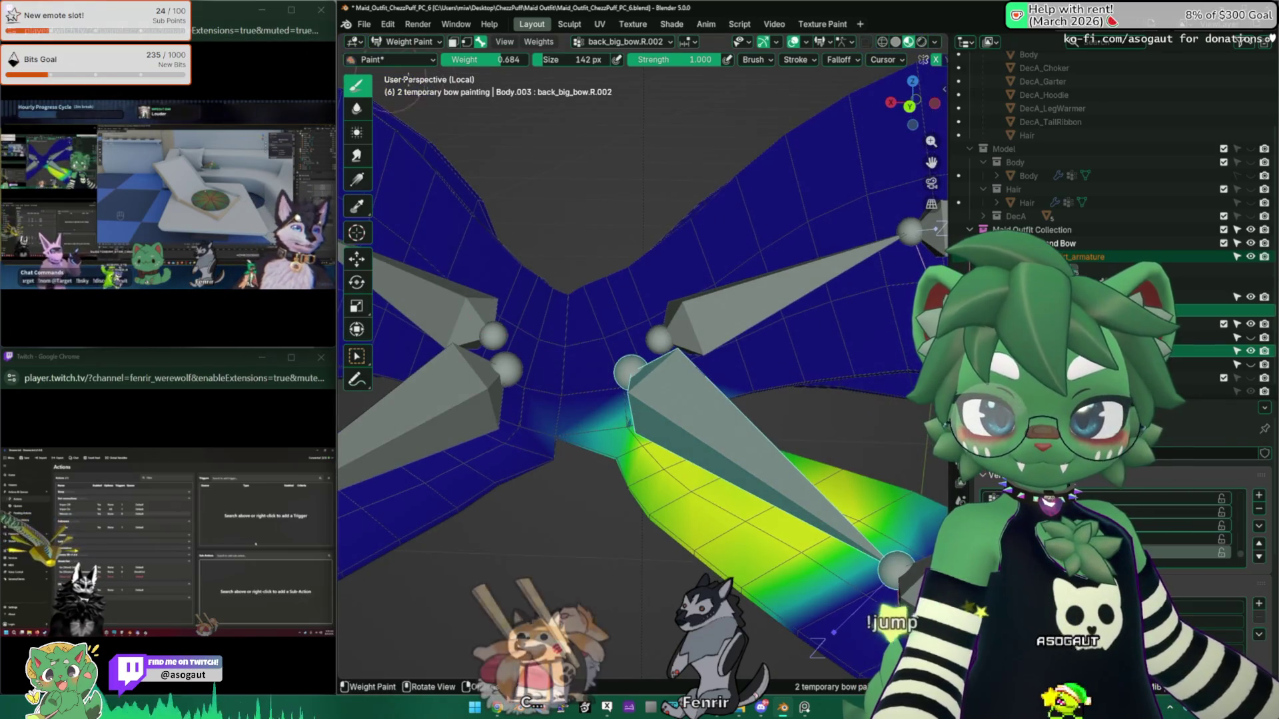
mouse_move(545, 460)
middle_down()
mouse_move(520, 440)
mouse_move(559, 461)
mouse_move(603, 450)
middle_up()
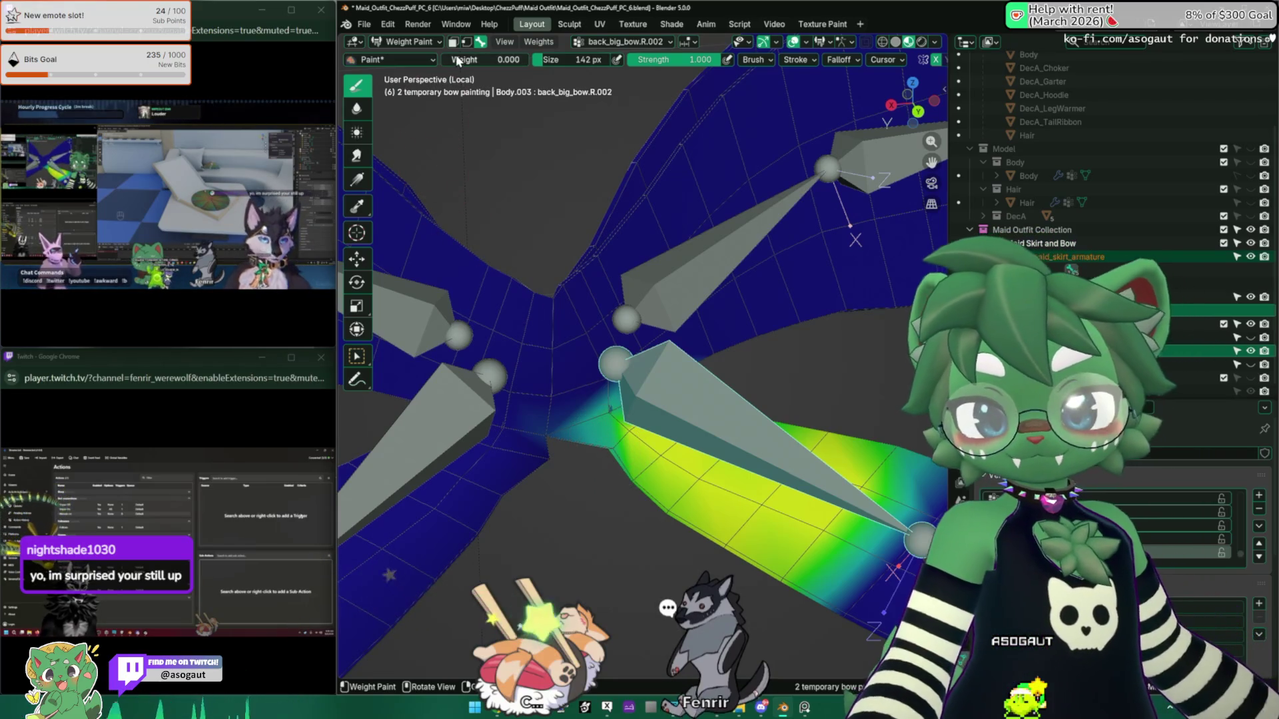
mouse_move(593, 453)
middle_down()
mouse_move(603, 443)
mouse_move(511, 381)
middle_up()
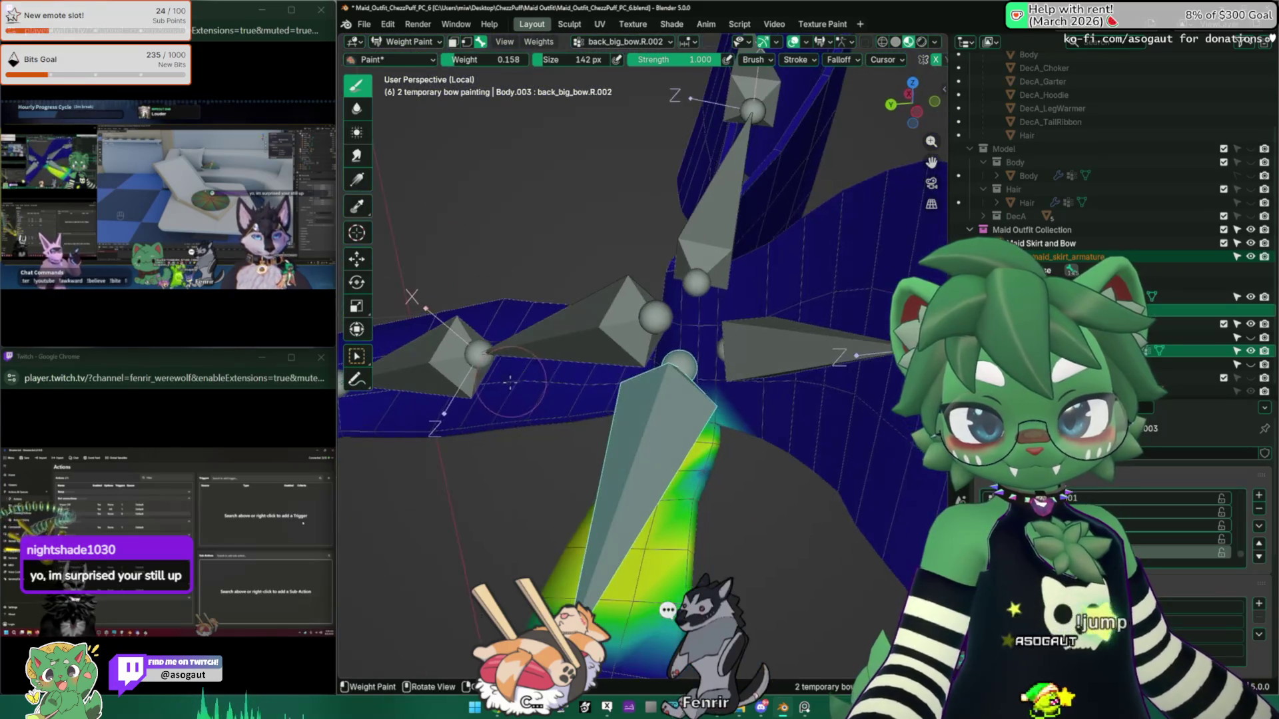
middle_drag(701, 488, 651, 459)
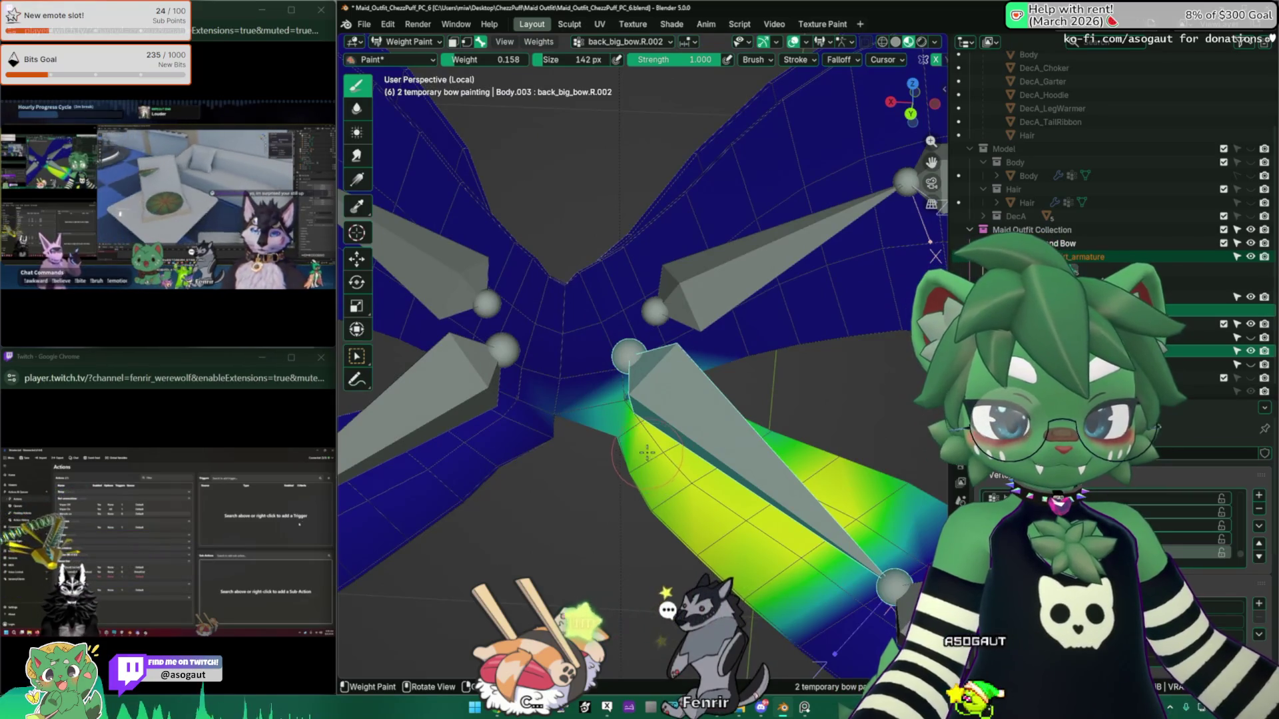
scroll(640, 433, down, 3)
mouse_move(639, 433)
middle_down()
mouse_move(583, 385)
mouse_move(672, 467)
middle_up()
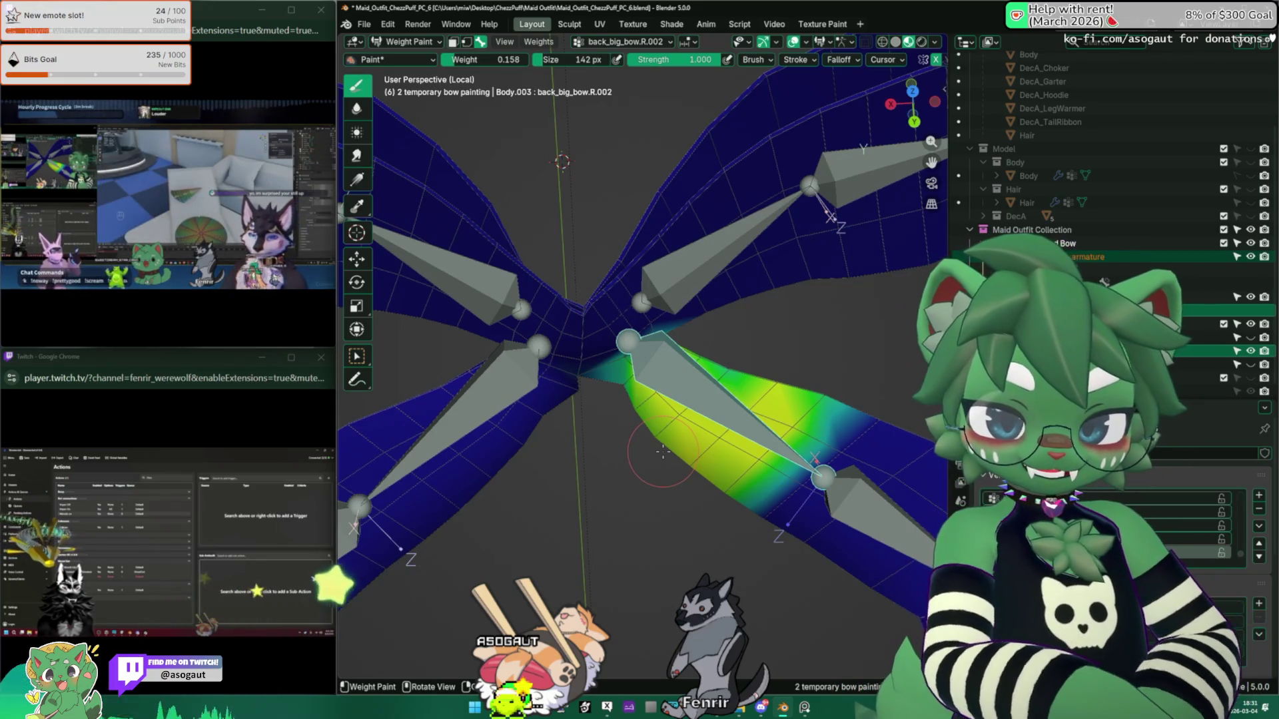
Step: Test-rotate a bow bone and the lower tail bone back_big_bow.R.005
mouse_move(663, 451)
middle_down()
mouse_move(820, 394)
mouse_move(706, 447)
mouse_move(666, 429)
mouse_move(693, 573)
mouse_move(666, 466)
mouse_move(690, 376)
middle_up()
key(r)
click(666, 429)
ctrl+click(696, 587)
key(r)
click(680, 433)
Step: Bend the tail bone back_big_bow.R.004, then reset the tails to hang straight with Alt+R
ctrl+click(646, 393)
key(r)
click(646, 391)
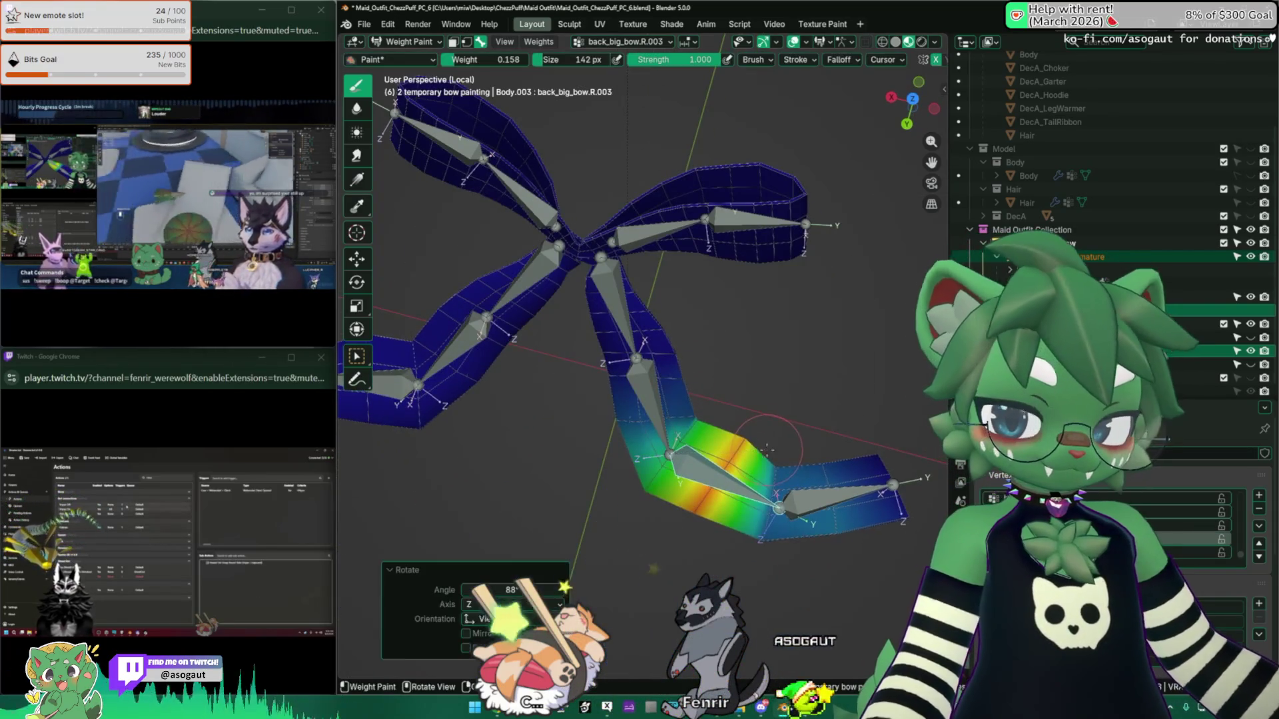
key(r)
click(657, 359)
mouse_move(656, 359)
middle_down()
mouse_move(643, 325)
mouse_move(613, 326)
mouse_move(666, 259)
middle_up()
key(alt+r)
Step: Test-rotate the centre bone and right wing bone, then reset the wings to rest pose
ctrl+click(617, 319)
key(r)
click(668, 246)
ctrl+click(693, 260)
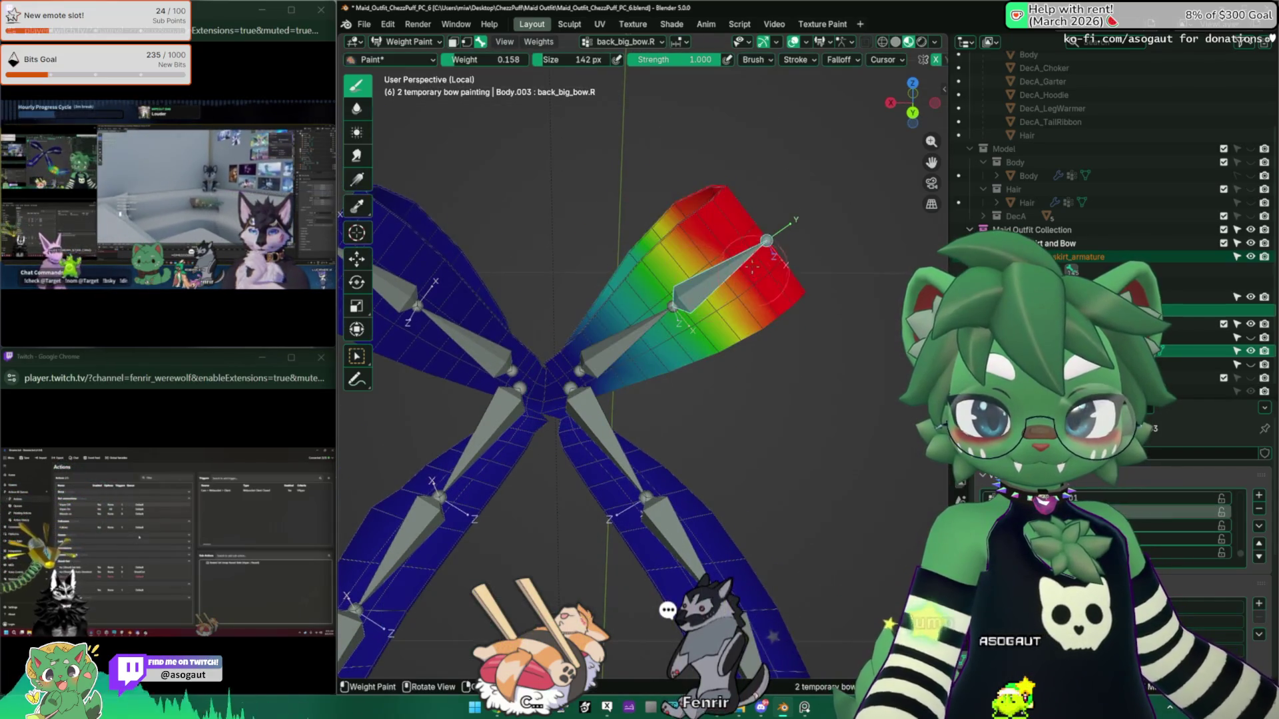
key(r)
click(705, 234)
key(alt+r)
Step: Inspect the back_big_bow.R.001 and back_big_bow.R weight groups
mouse_move(638, 368)
middle_down()
mouse_move(602, 416)
mouse_move(643, 341)
middle_up()
ctrl+click(629, 367)
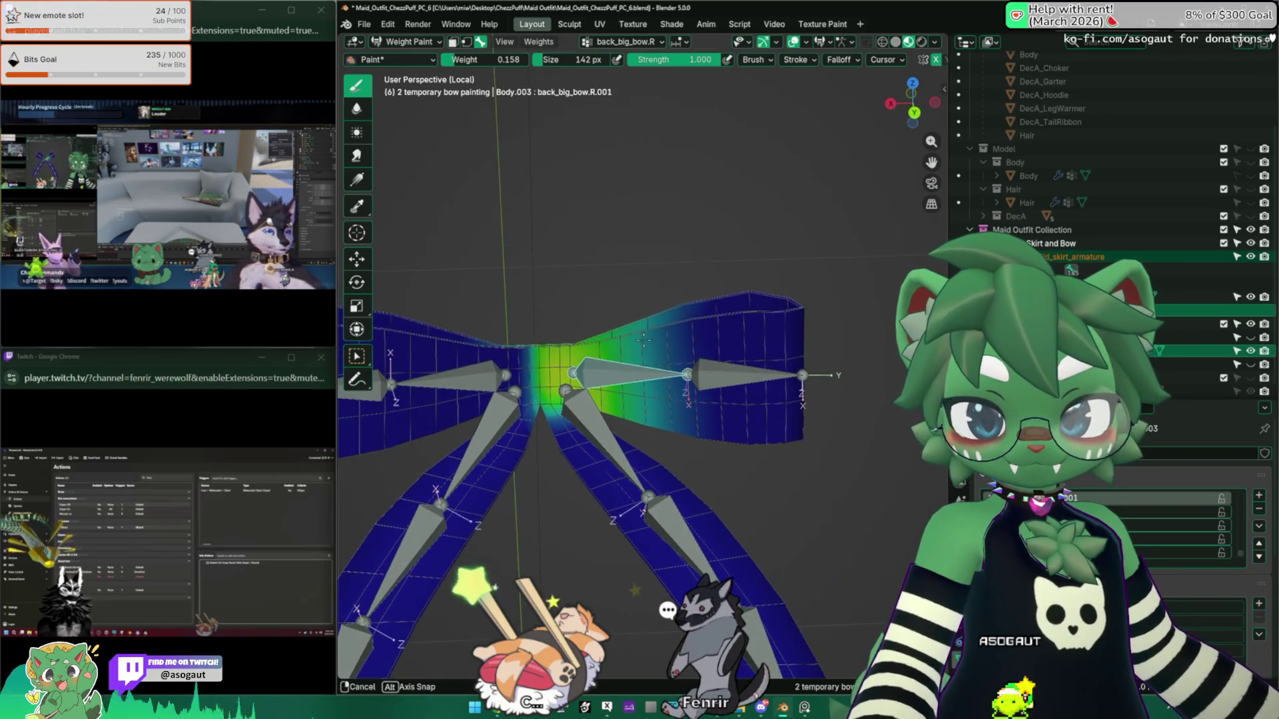
scroll(621, 355, up, 2)
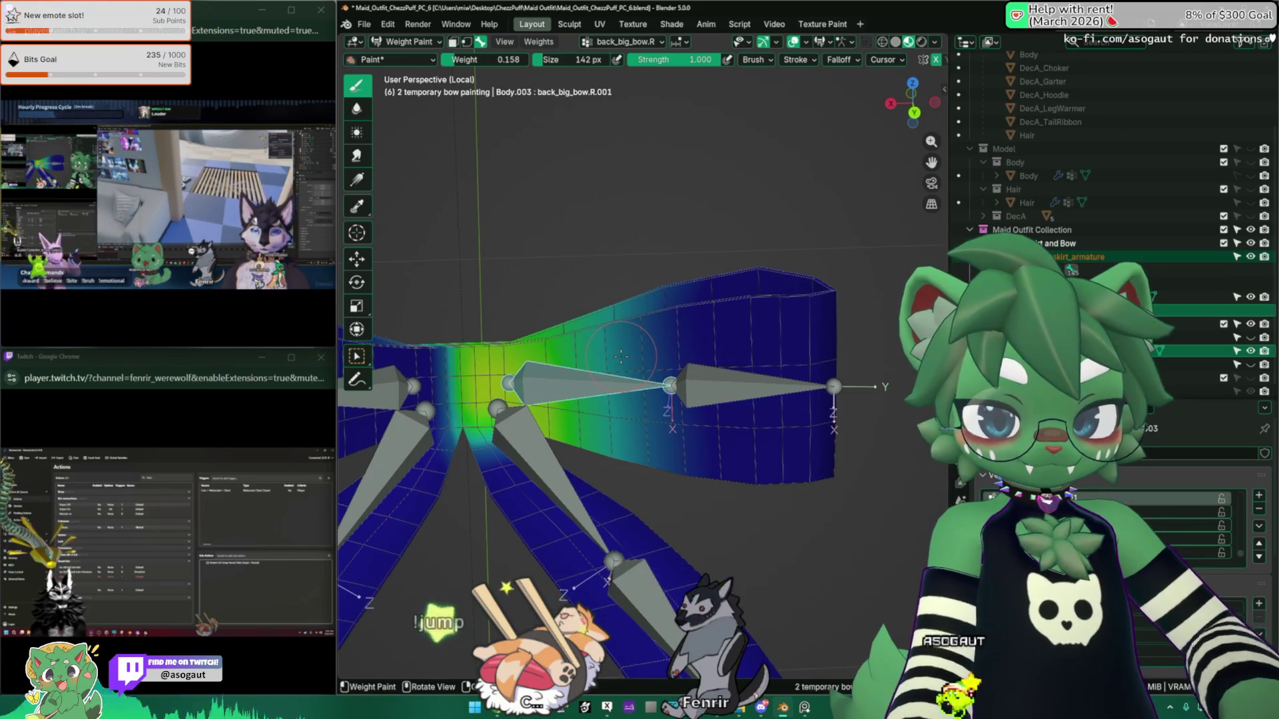
text(.001)
key(Return)
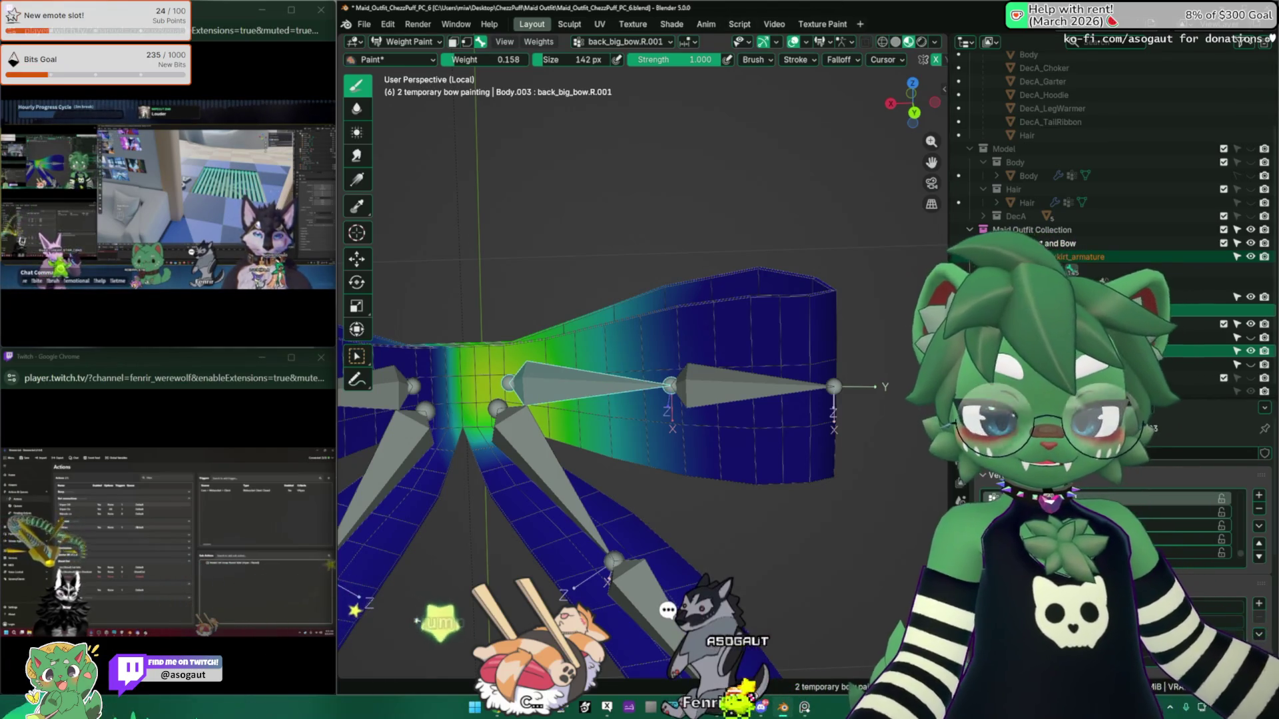
scroll(684, 388, down, 2)
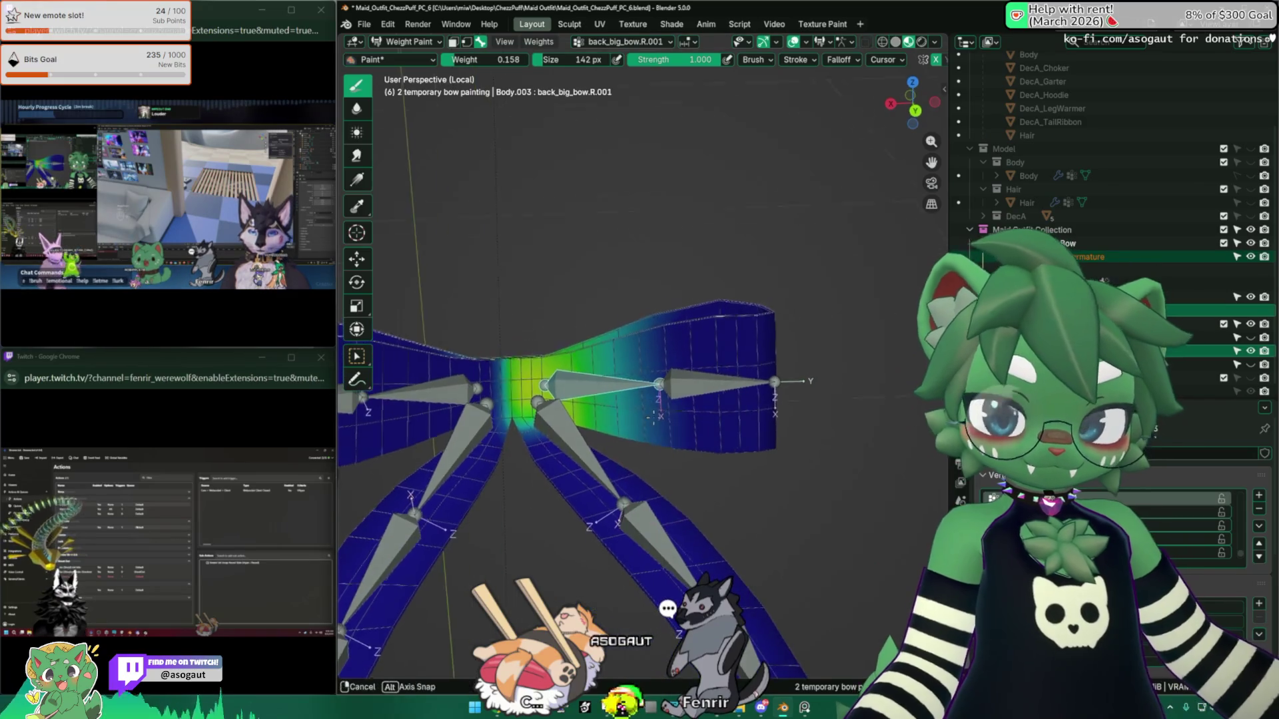
alt+click(684, 388)
scroll(666, 379, down, 1)
Step: Rotate the centre bone and right wing again, then return the bow to its rest pose
alt+click(592, 369)
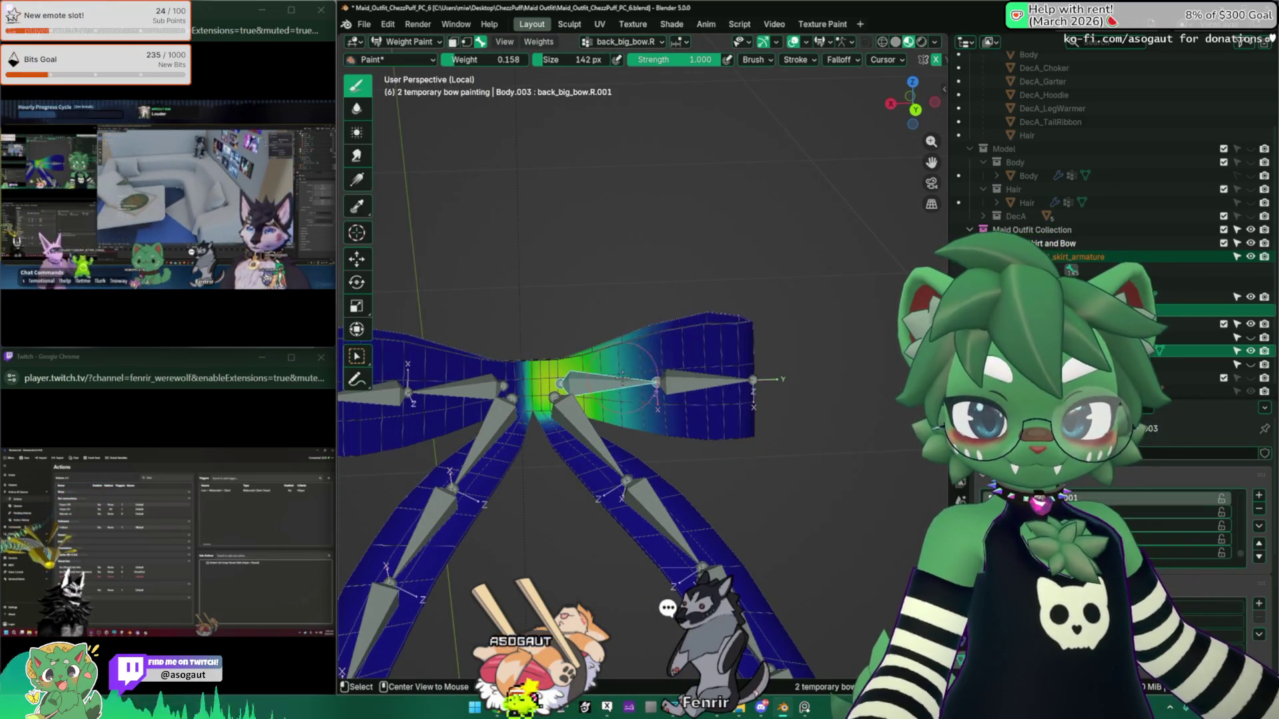
key(r)
click(666, 313)
alt+click(686, 323)
key(r)
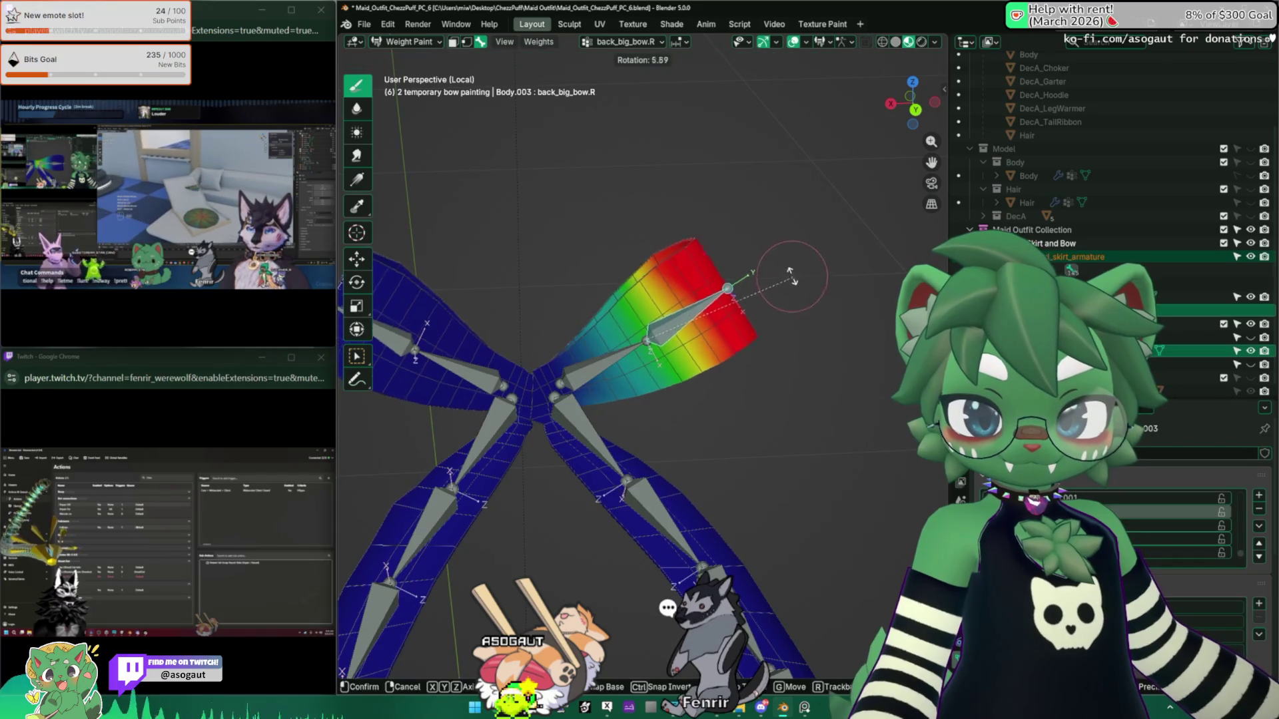
key(Escape)
key(ctrl+z)
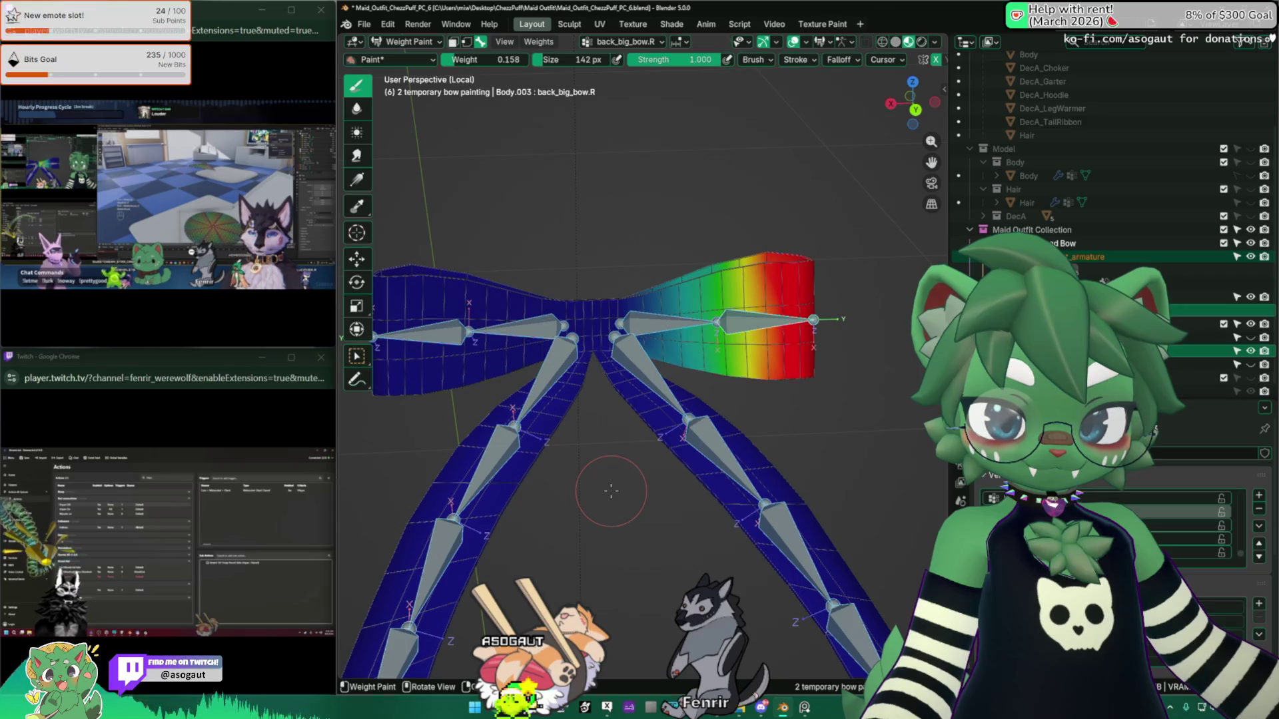
Step: Check the left tail bones back_big_bow.L.002 to L.005, test-bending and cancelling the left tail
middle_drag(610, 491, 557, 526)
alt+click(546, 326)
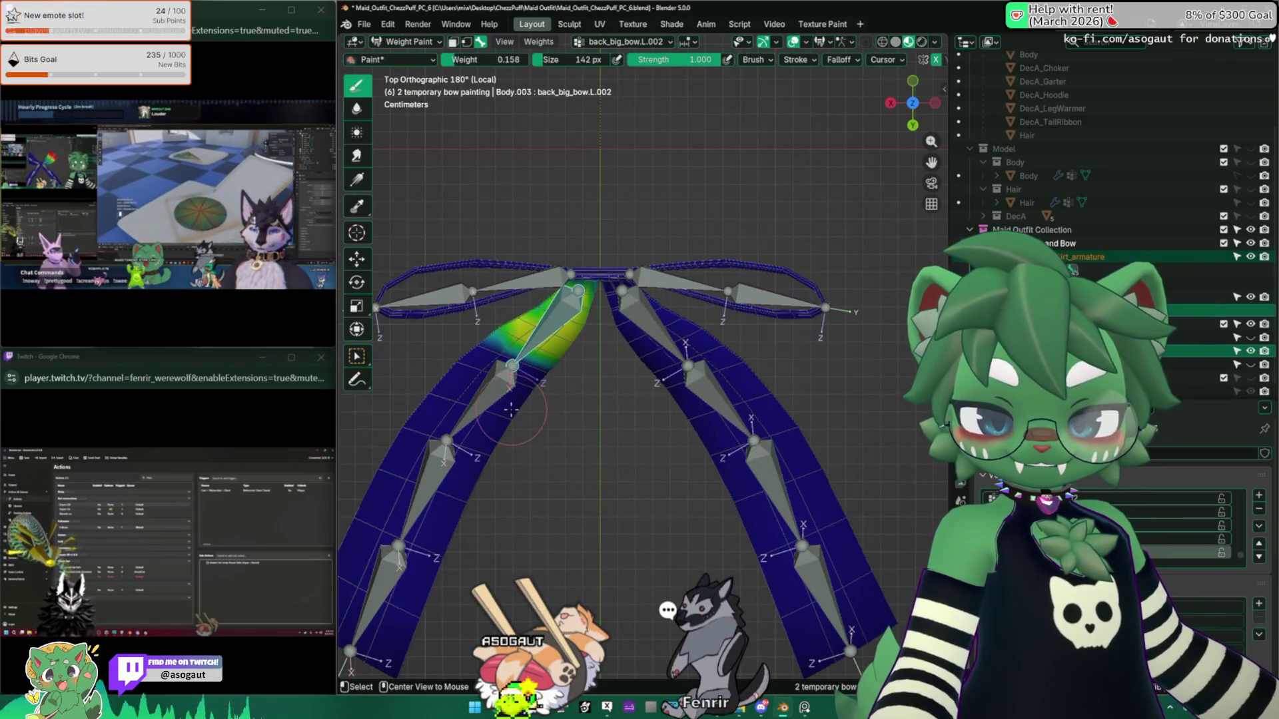
alt+click(493, 392)
middle_drag(492, 391, 527, 406)
alt+click(507, 466)
key(r)
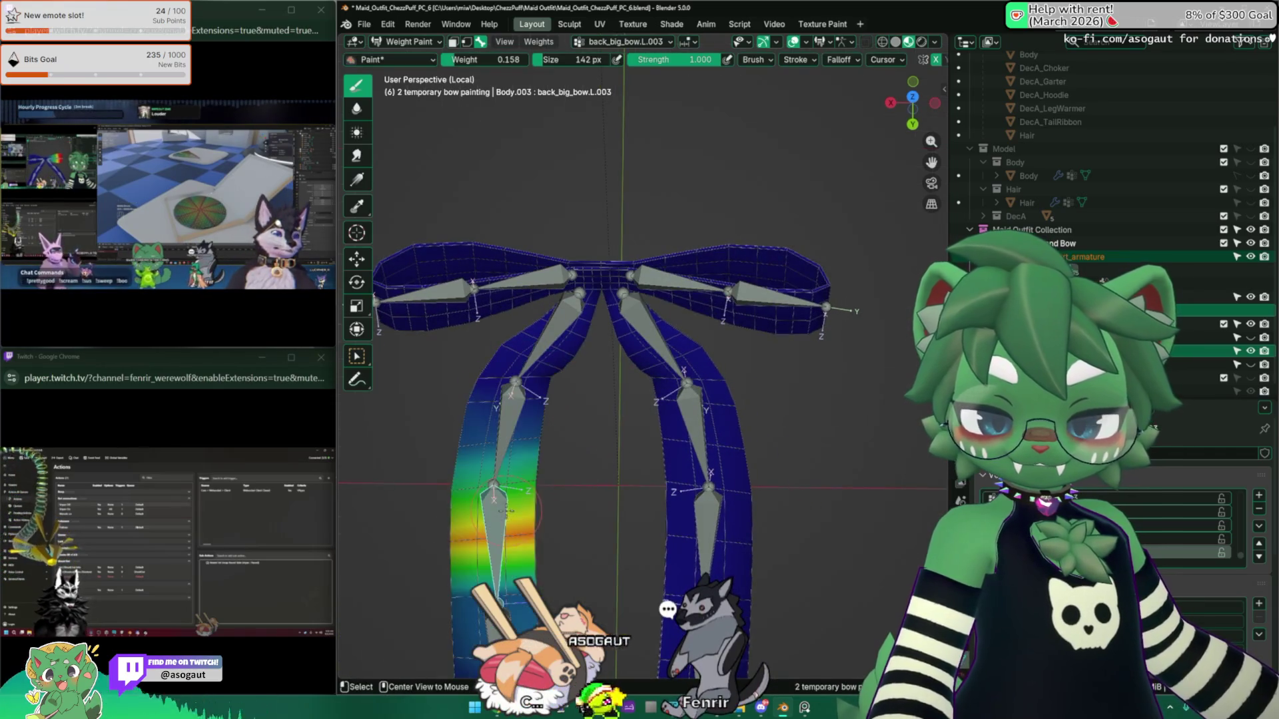
right_click(522, 543)
middle_drag(553, 519, 506, 493)
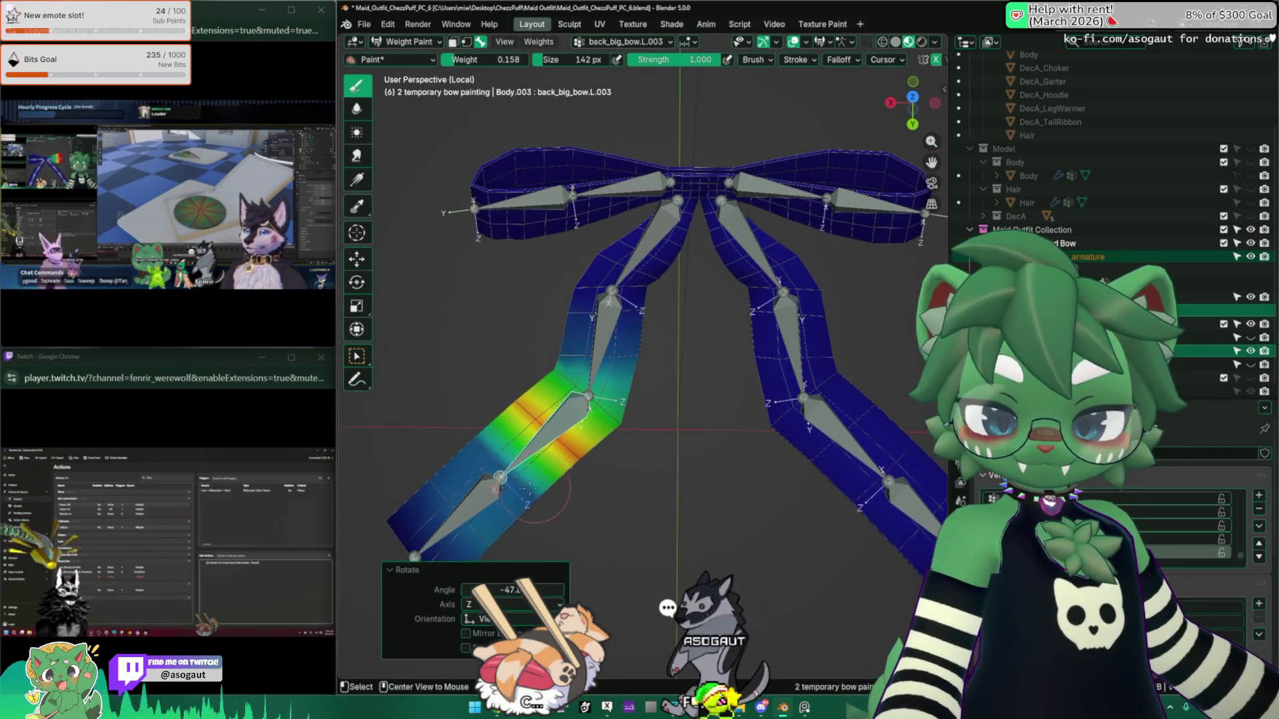
alt+click(493, 485)
Step: Return the tails to their rest pose and save the blend file
key(ctrl+z)
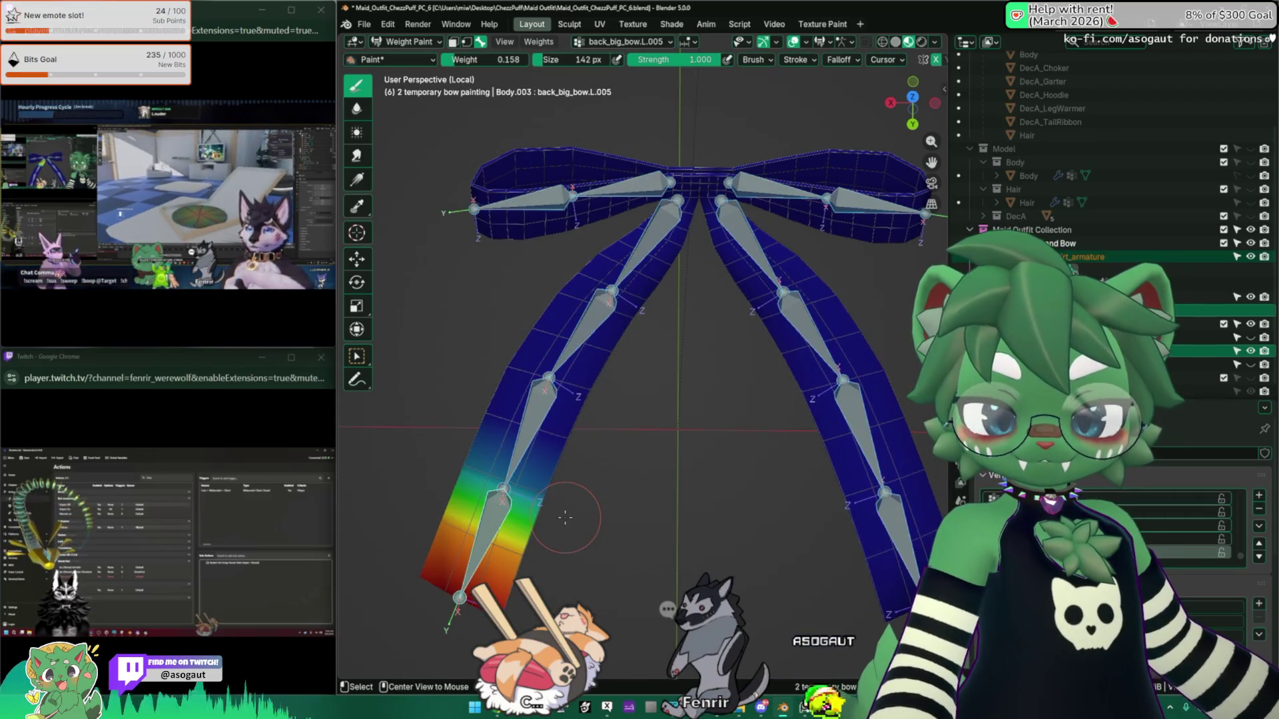
key(ctrl+s)
middle_drag(646, 510, 691, 451)
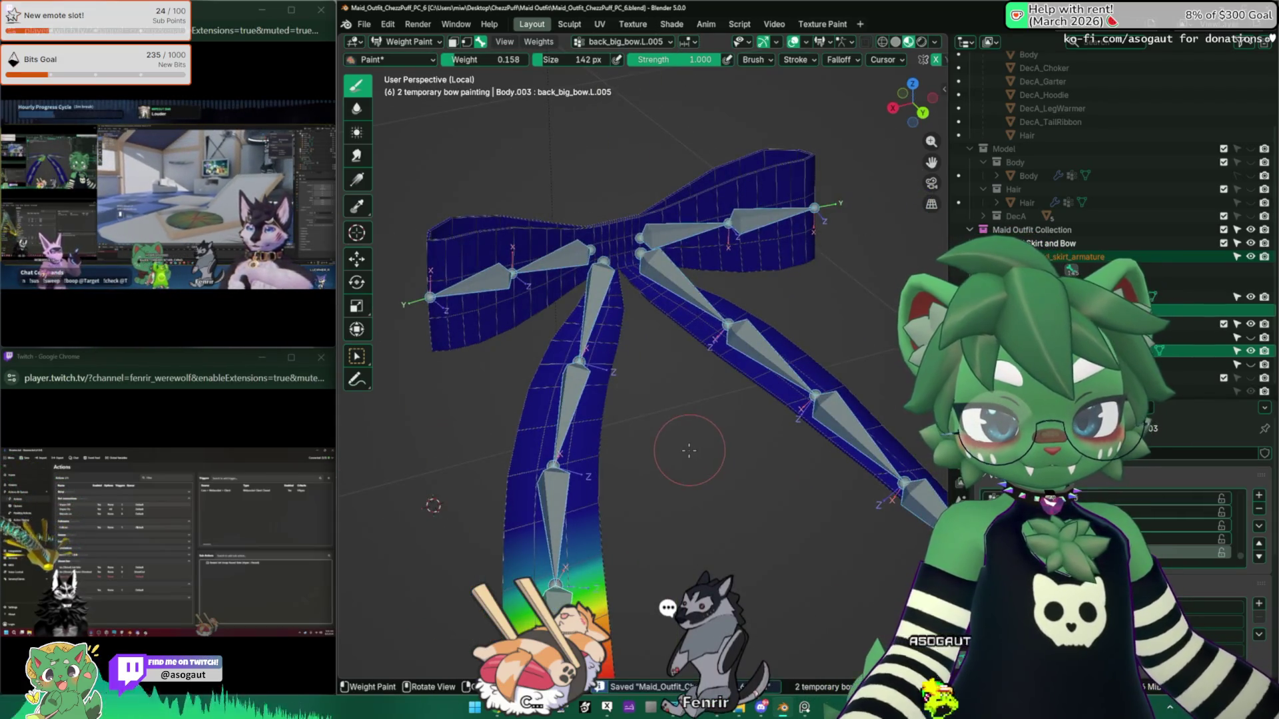
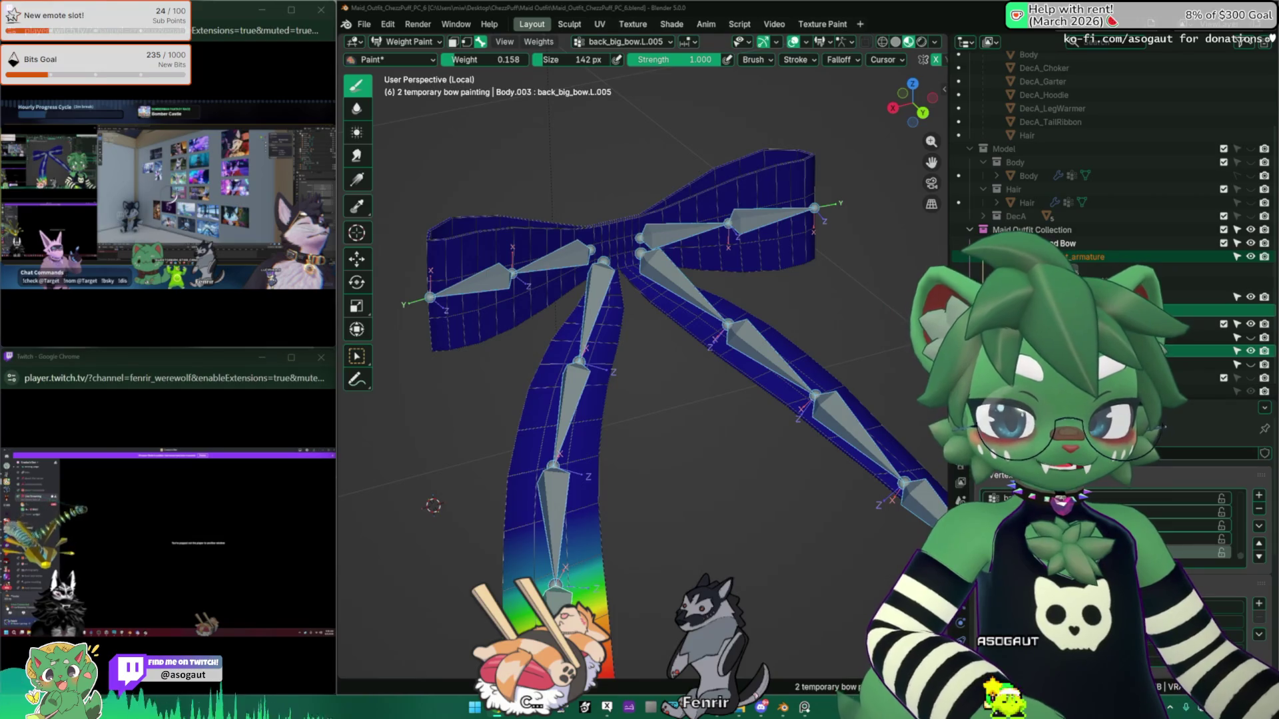
Step: Minimize Blender, leaving the bow's painted ribbon-tail weights as they are
mouse_move(168, 198)
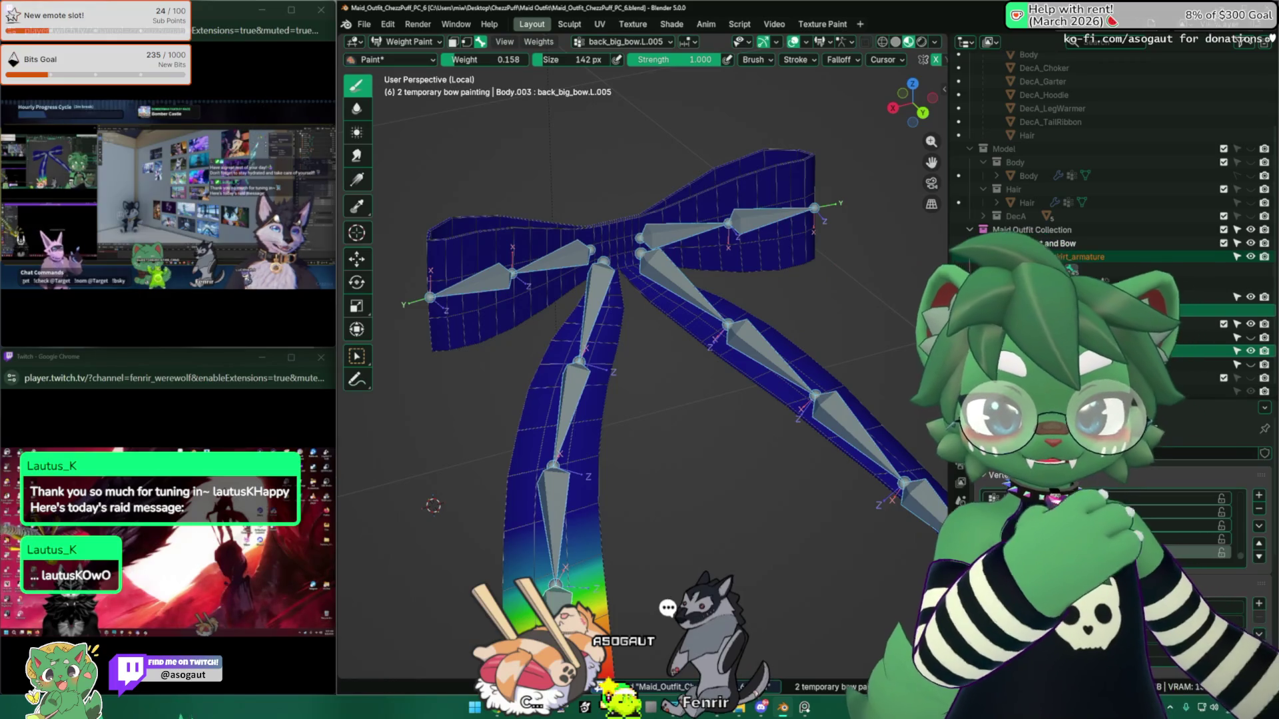
click(1202, 8)
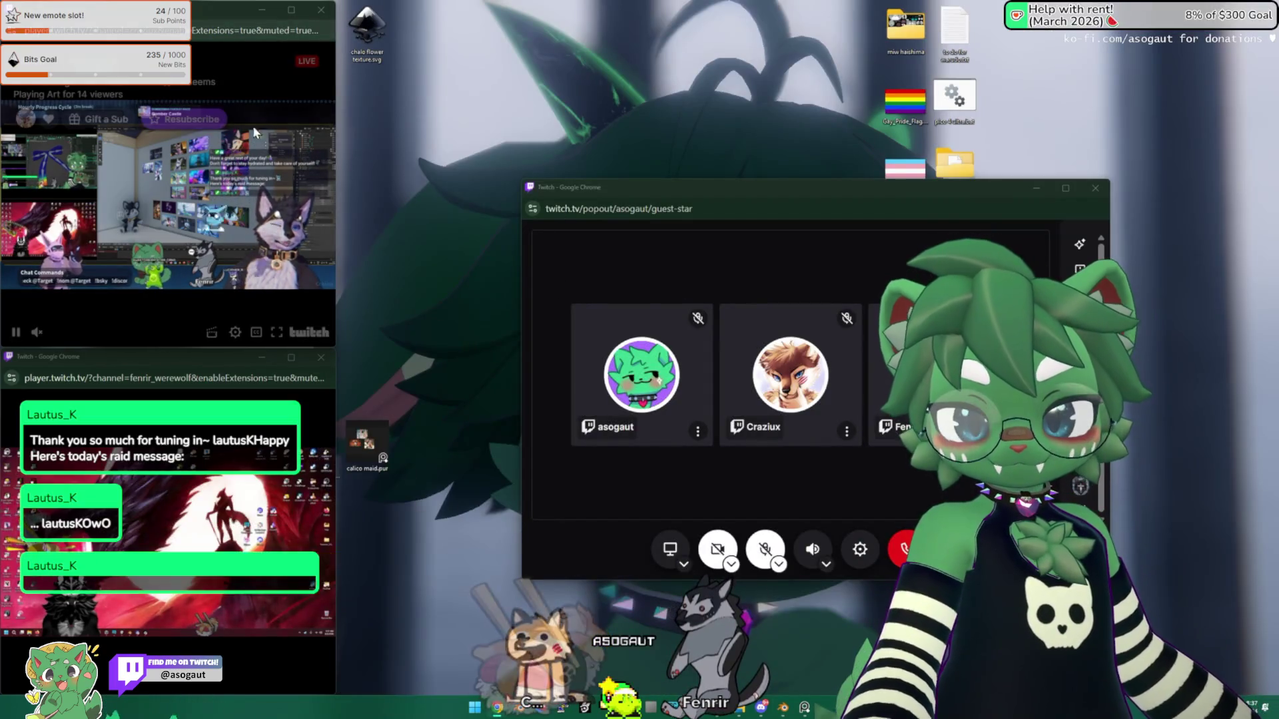
Step: Send a /raid command for the guest's channel in Stream Manager chat, then start a blank tab
mouse_move(496, 708)
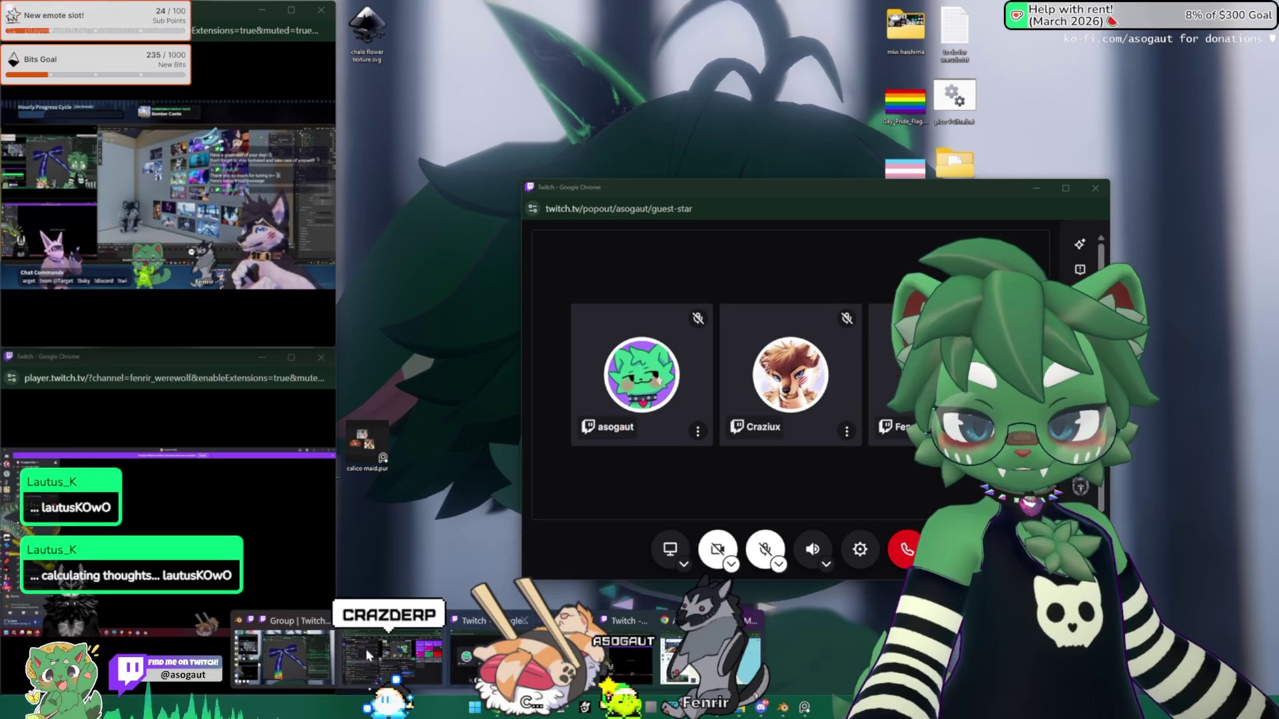
click(300, 686)
click(312, 647)
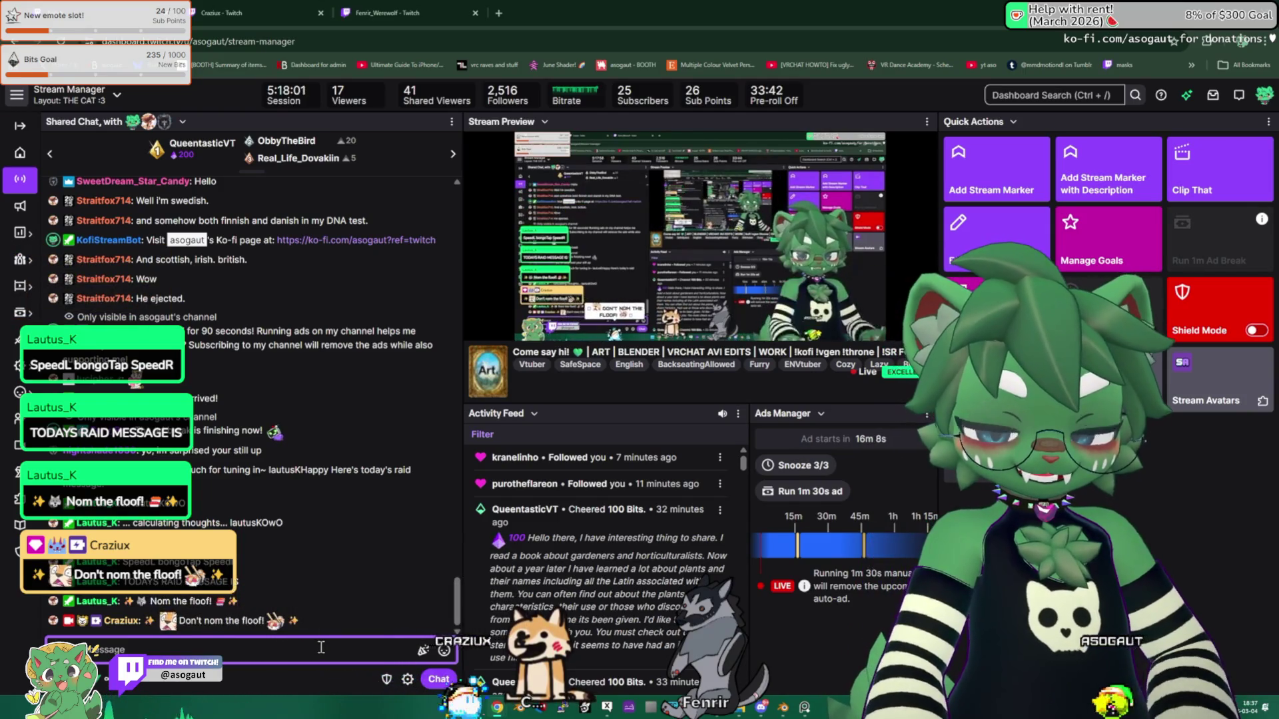
text(/raid craziux)
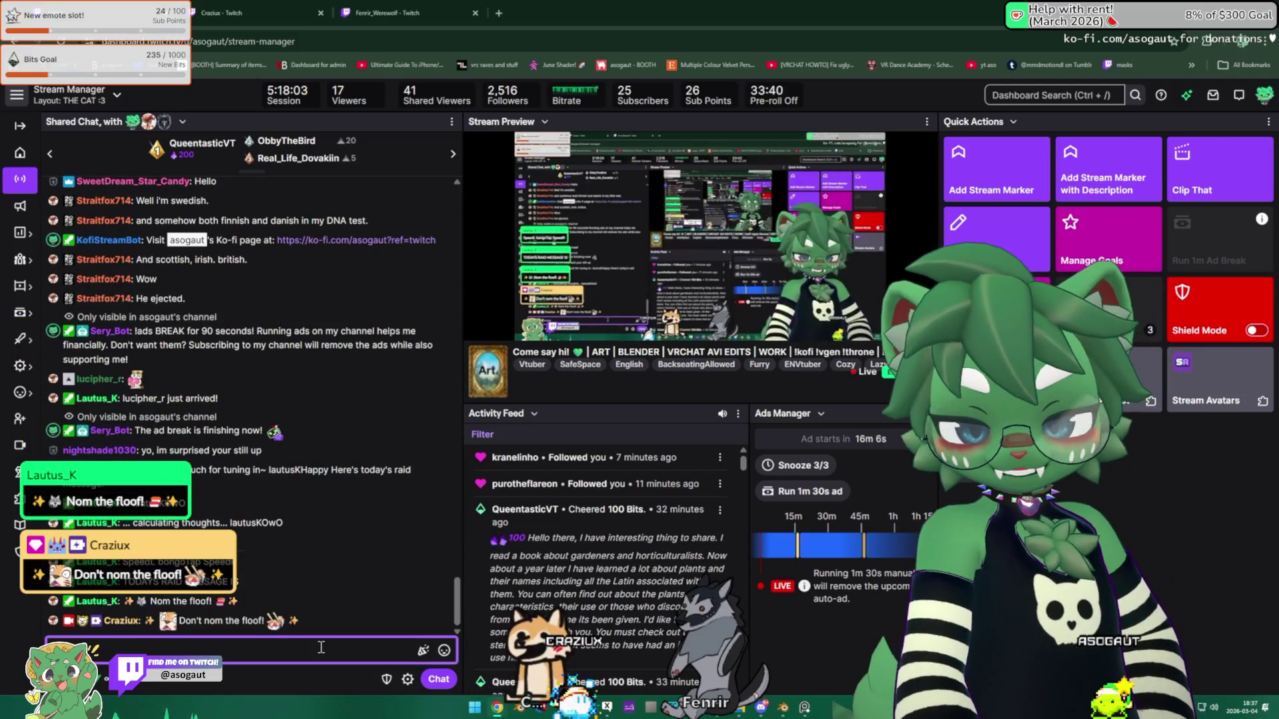
key(Return)
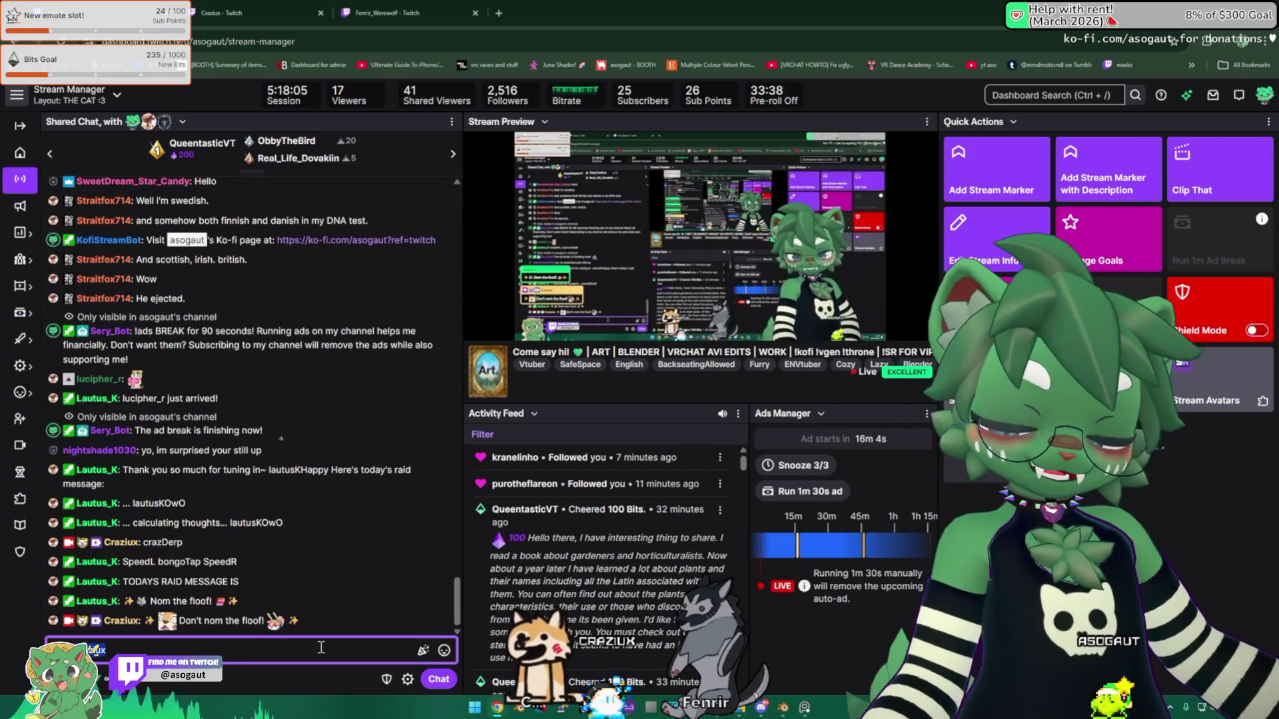
key(ctrl+t)
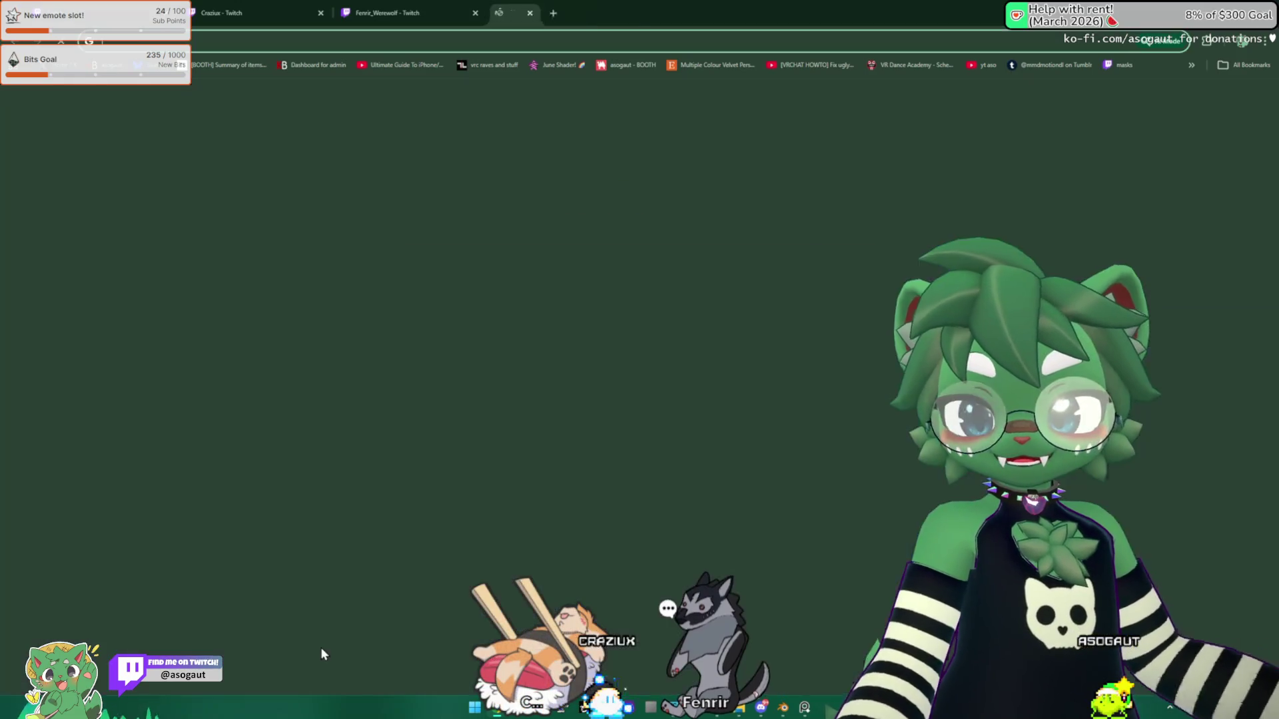
Step: Load the Twitch home page in the new tab and expand the full followed-channels list
text(twitch.tv)
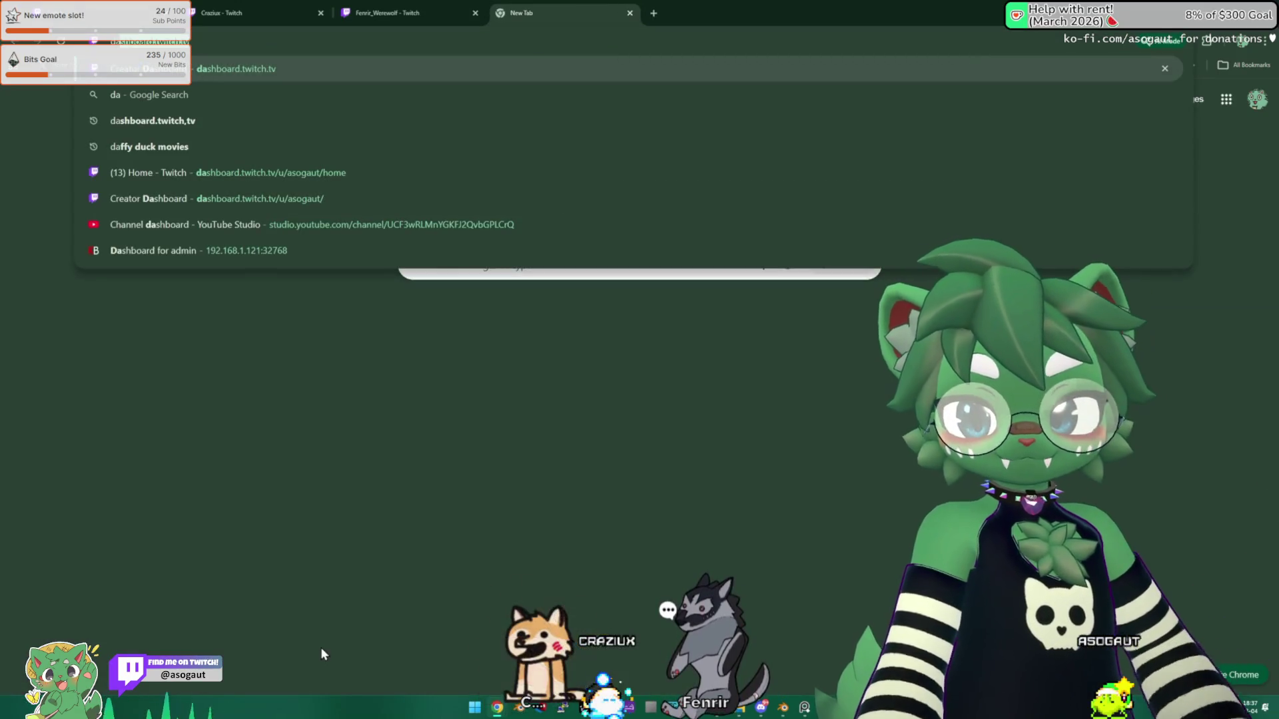
key(Return)
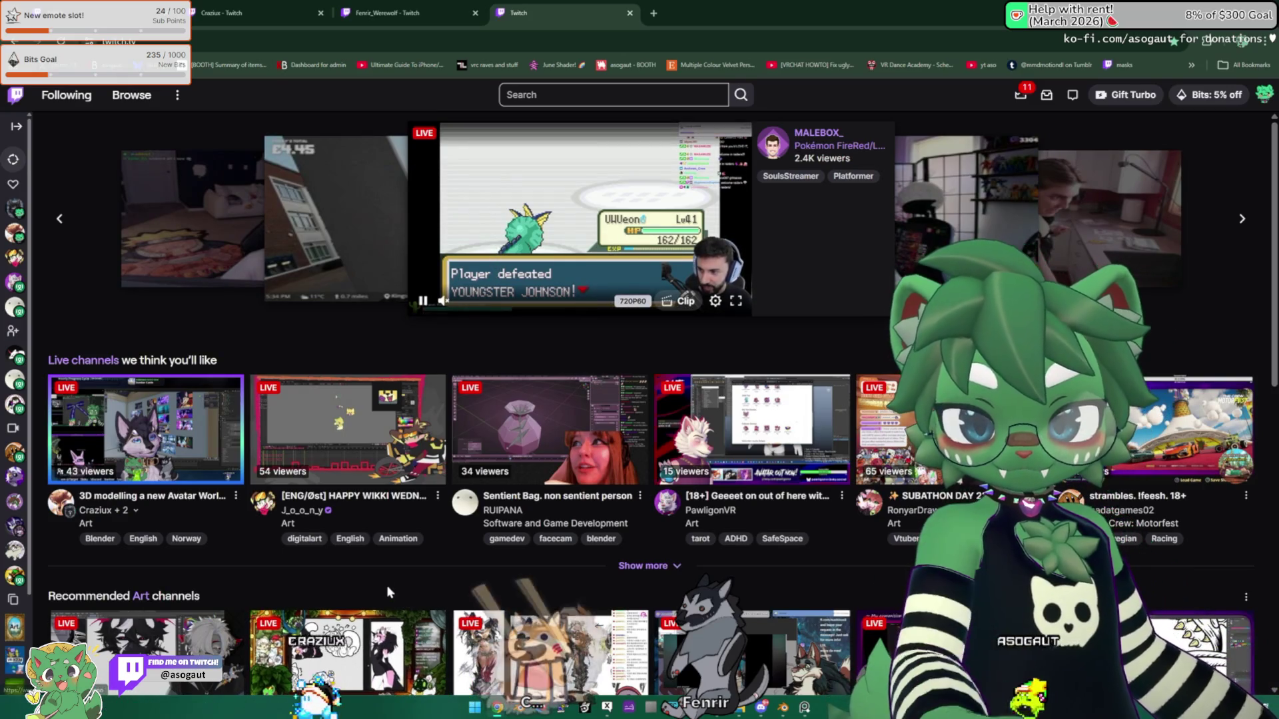
click(16, 126)
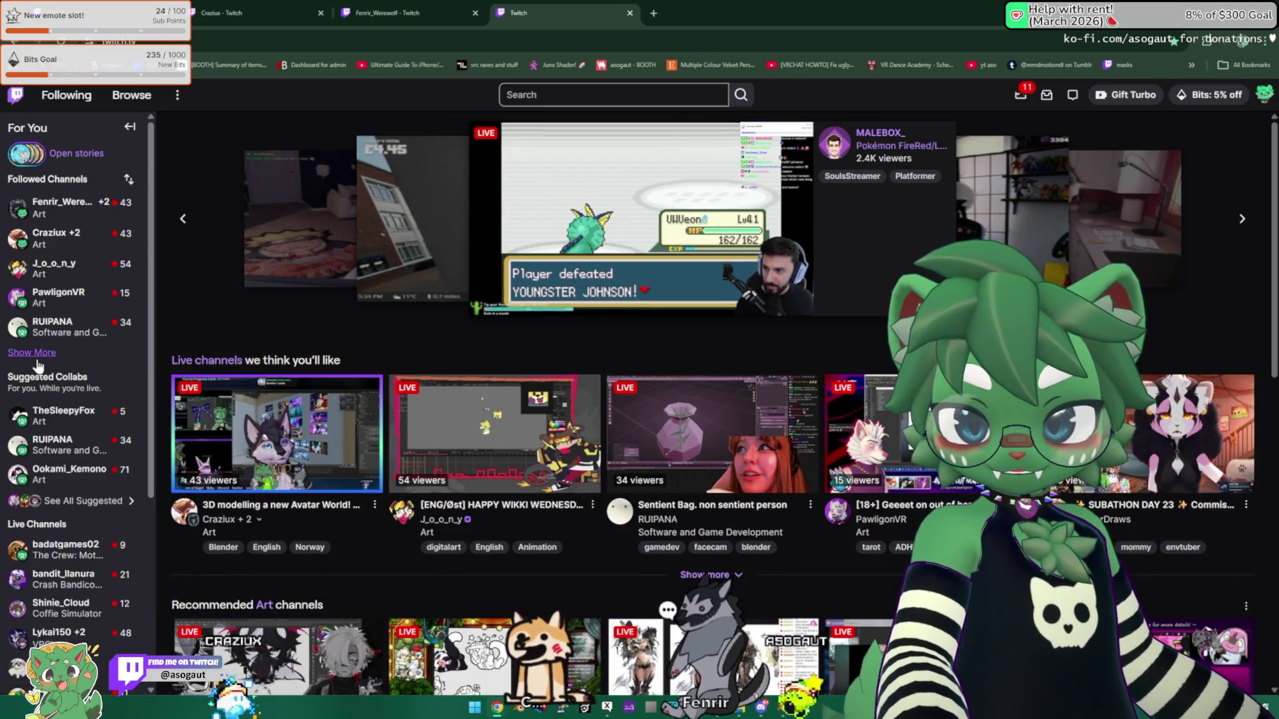
click(31, 352)
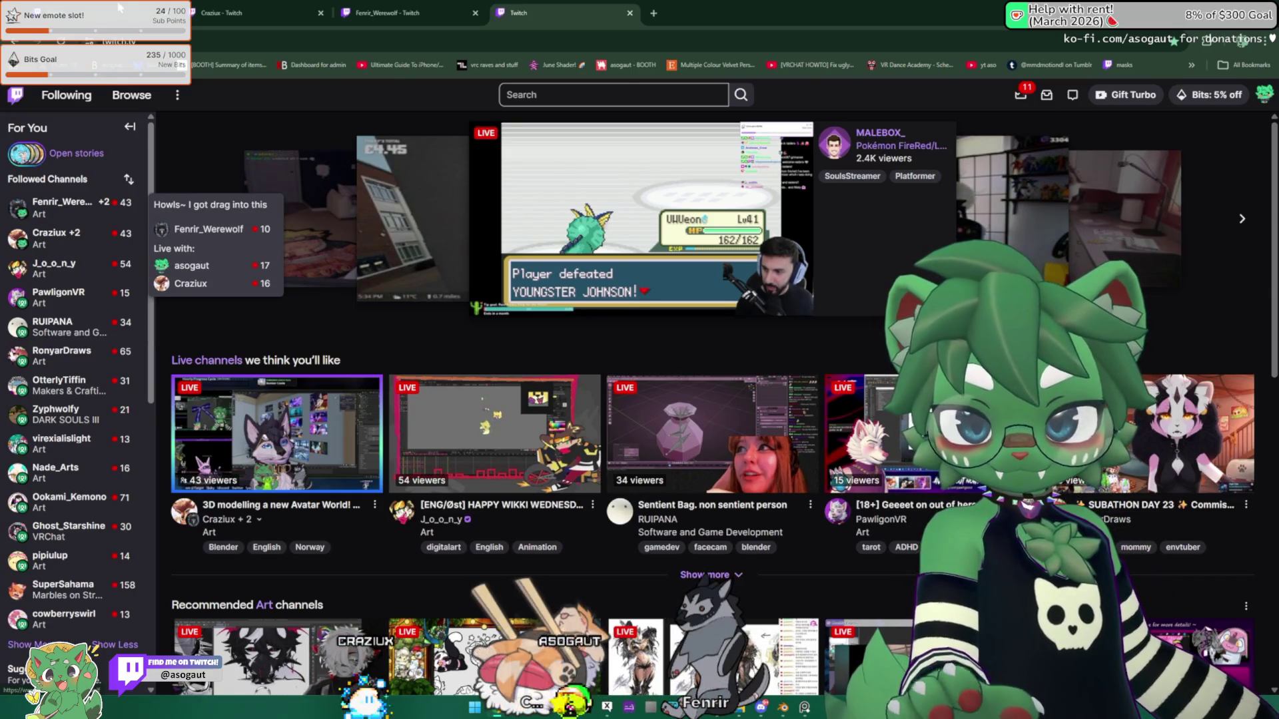
key(alt+Left)
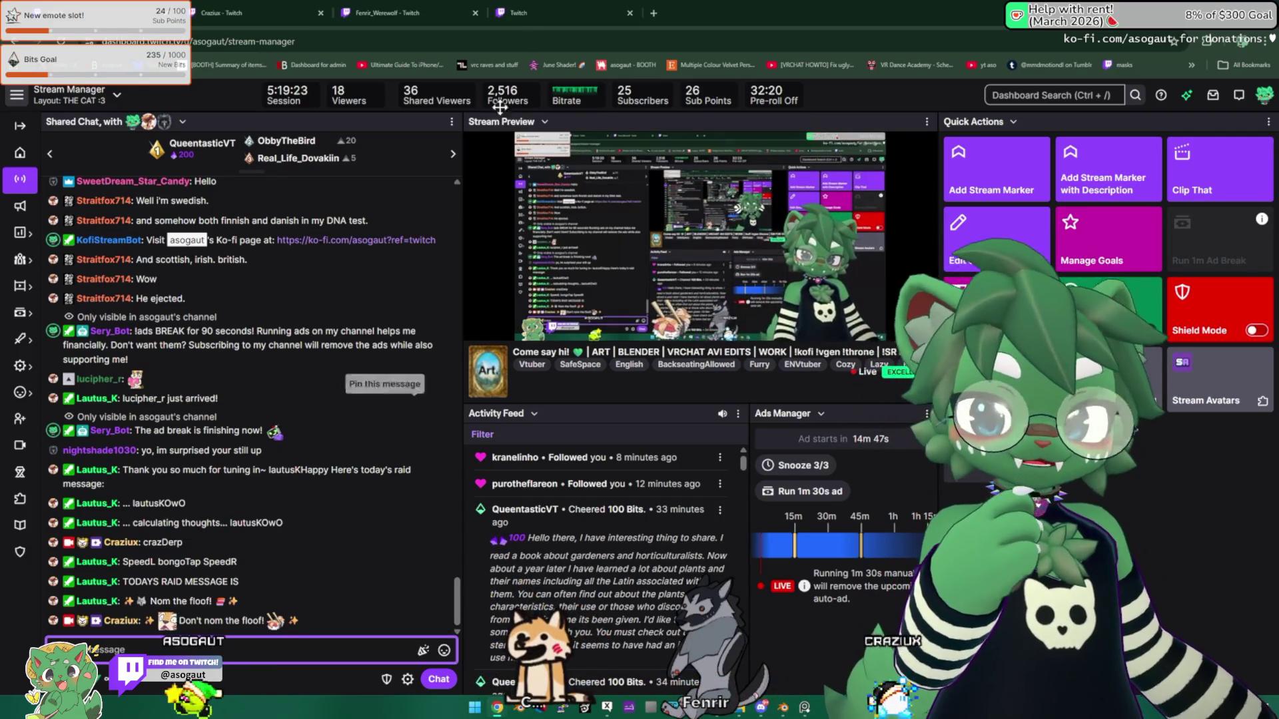
Step: Open a followed Art channel's live stream from the Followed Channels sidebar
click(562, 13)
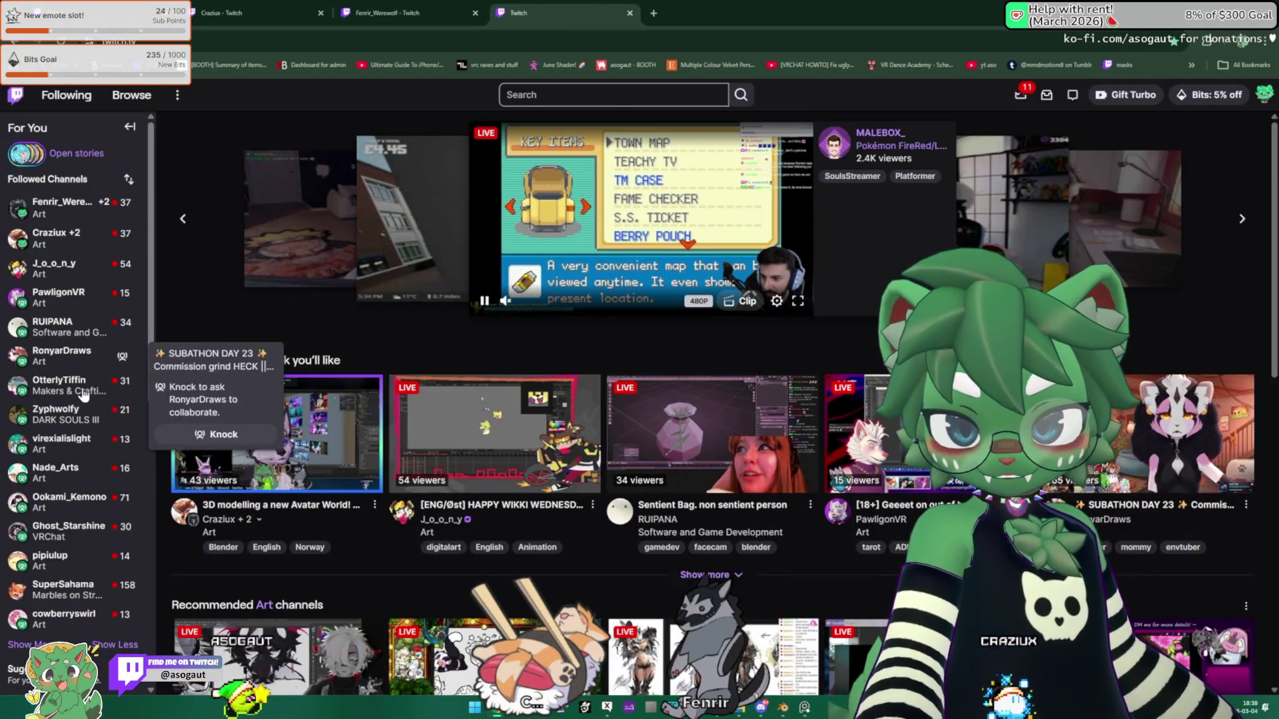
click(58, 297)
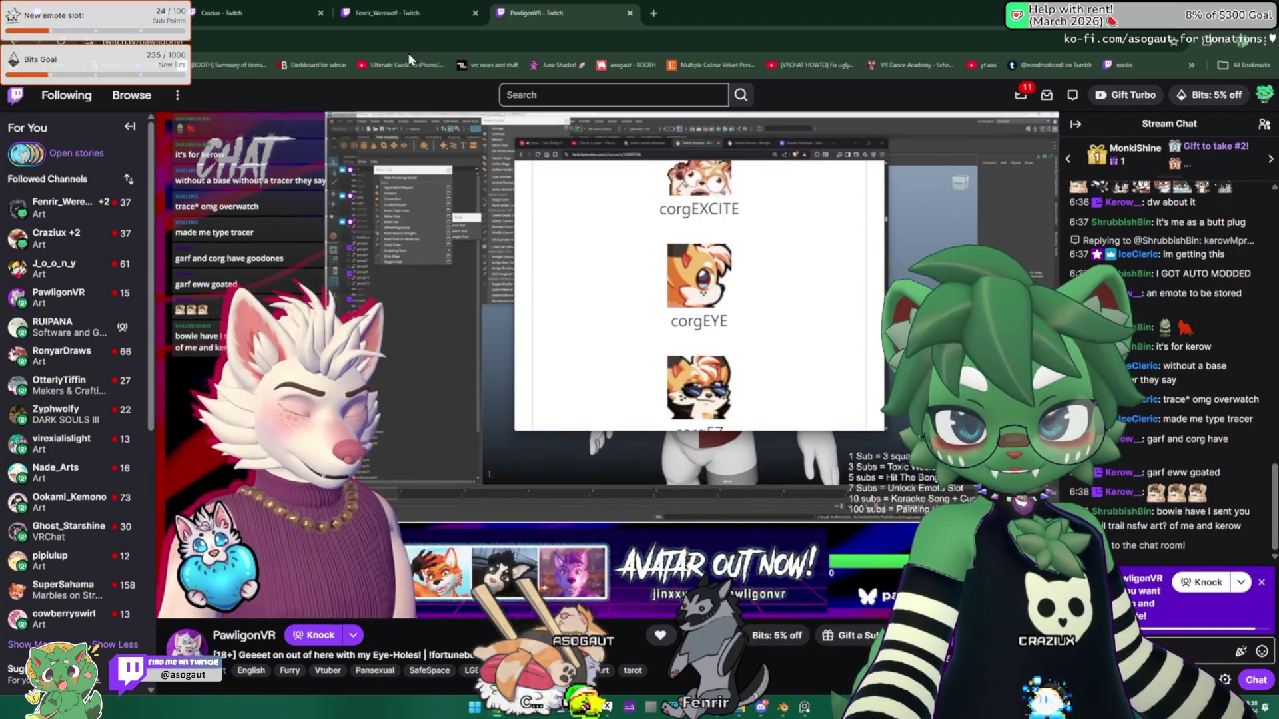
Step: Unmute the Art channel's stream and lower its player volume to about 47%
click(413, 40)
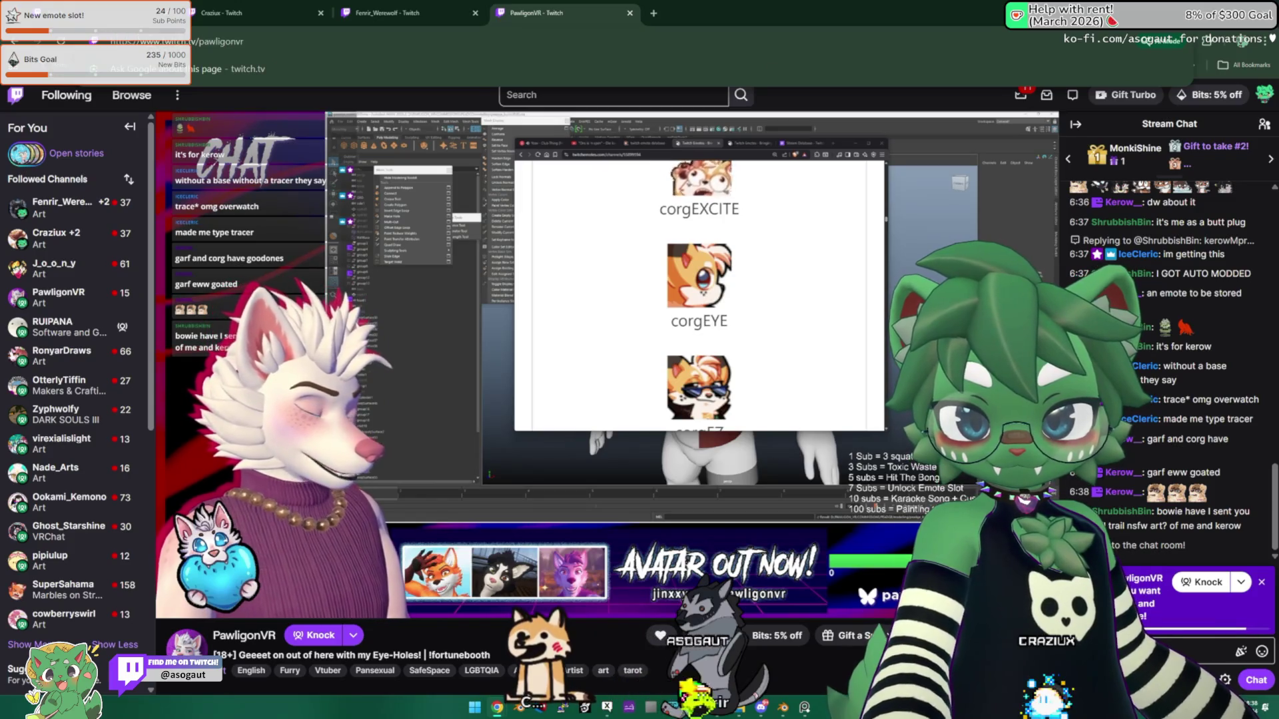
key(Escape)
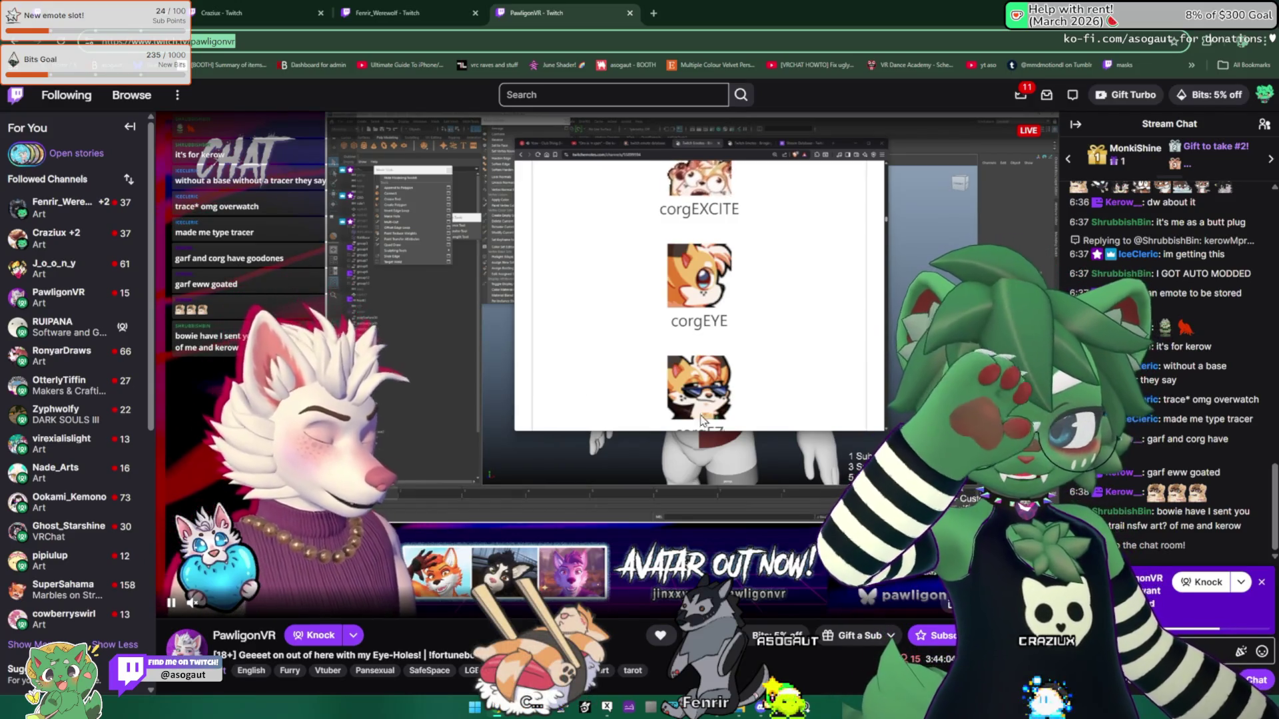
click(225, 613)
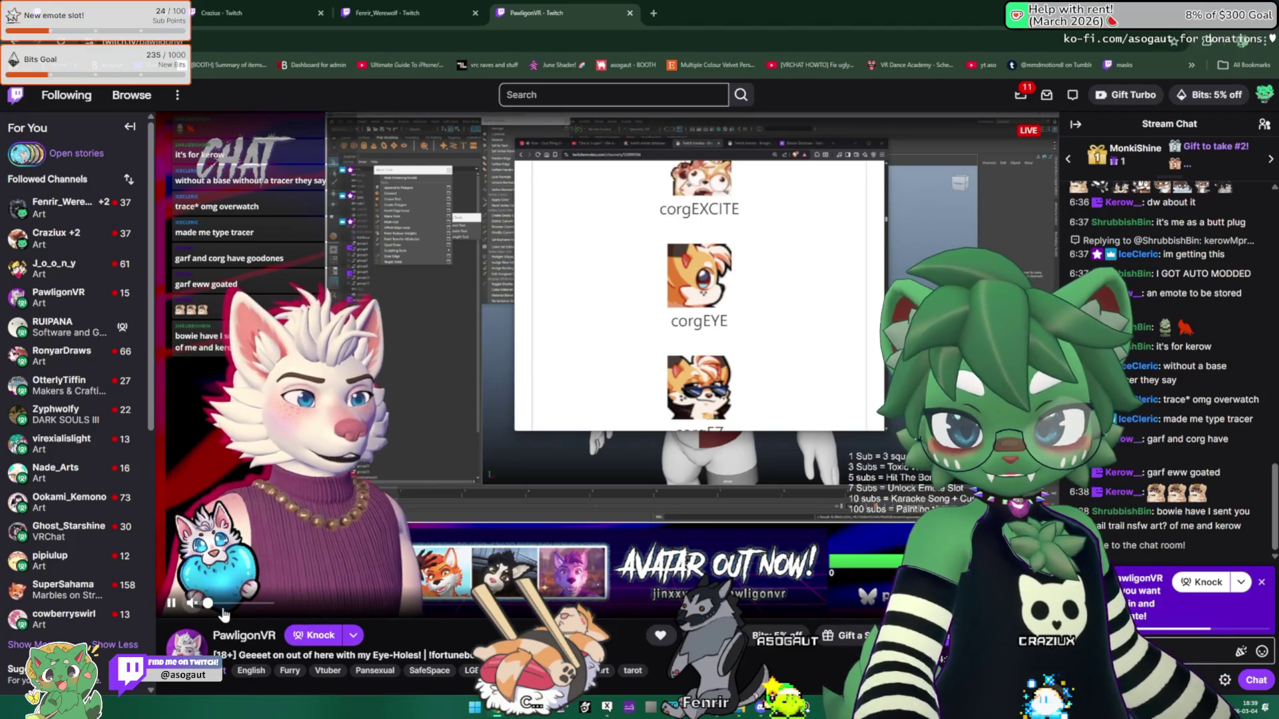
click(236, 605)
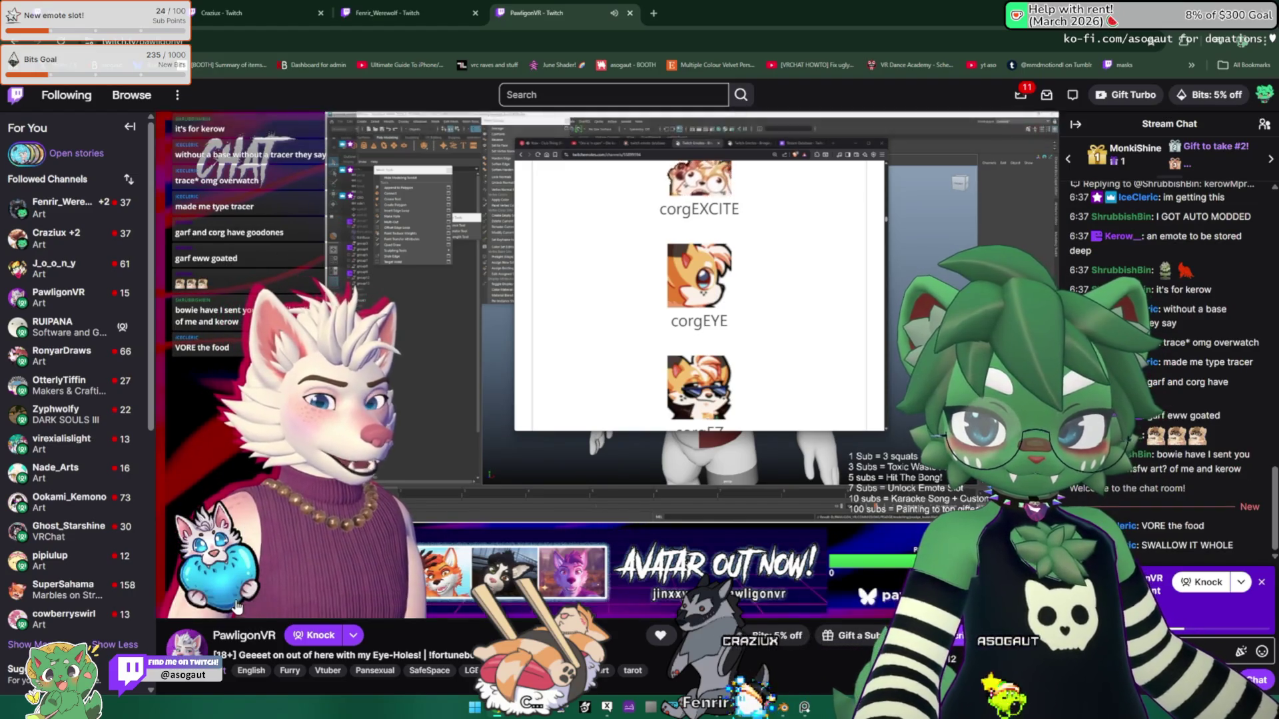
drag(237, 605, 208, 605)
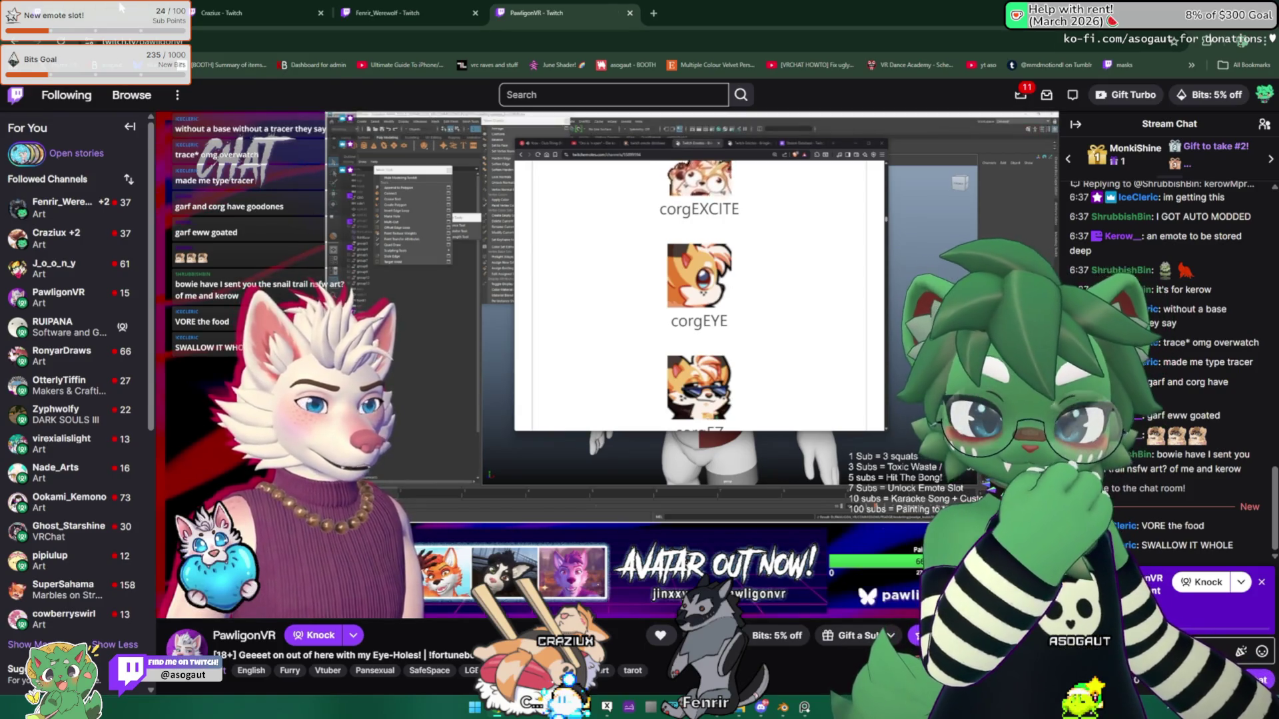
key(ctrl+1)
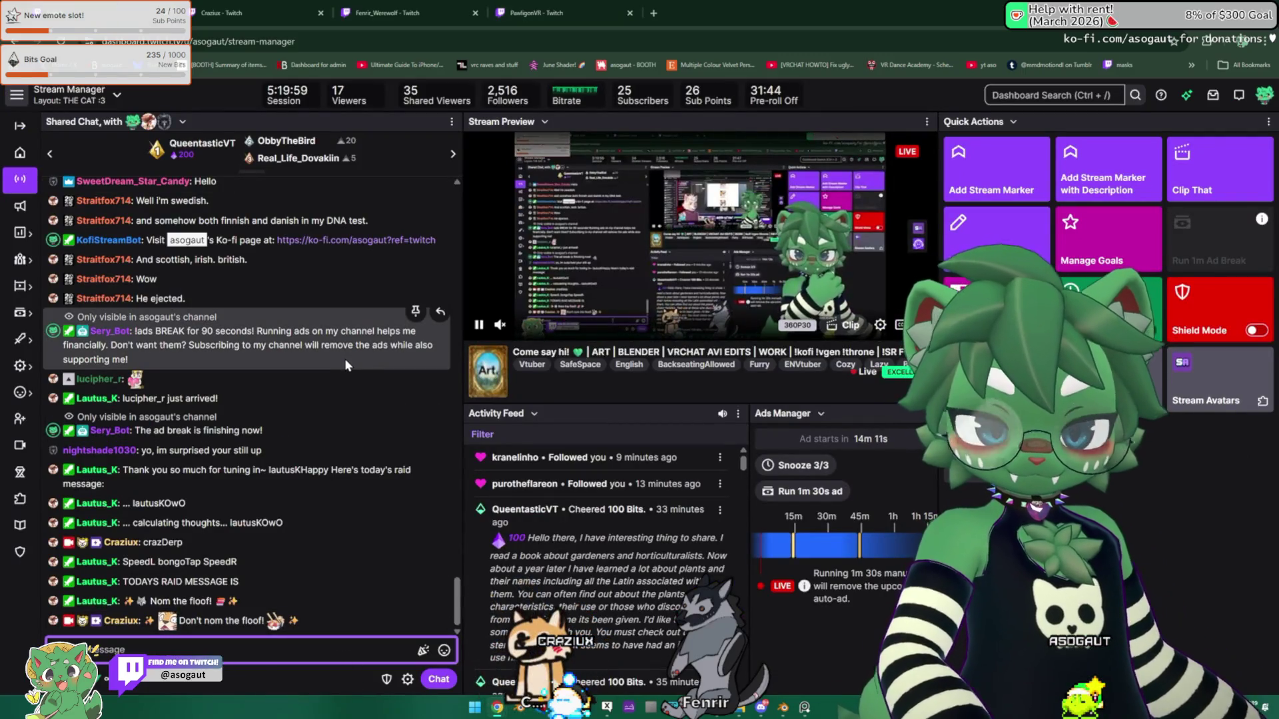
Step: Revisit the Art channel's stream and load a second Twitch home page tab
click(559, 13)
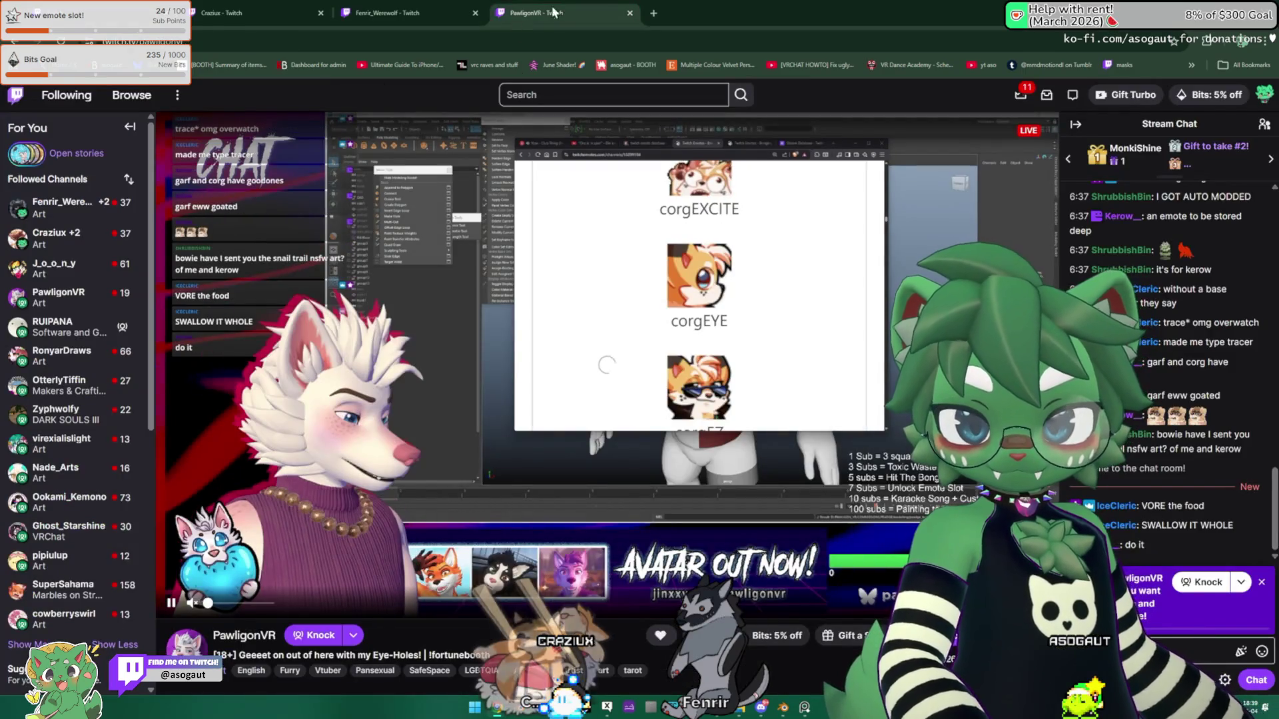
click(114, 6)
click(566, 13)
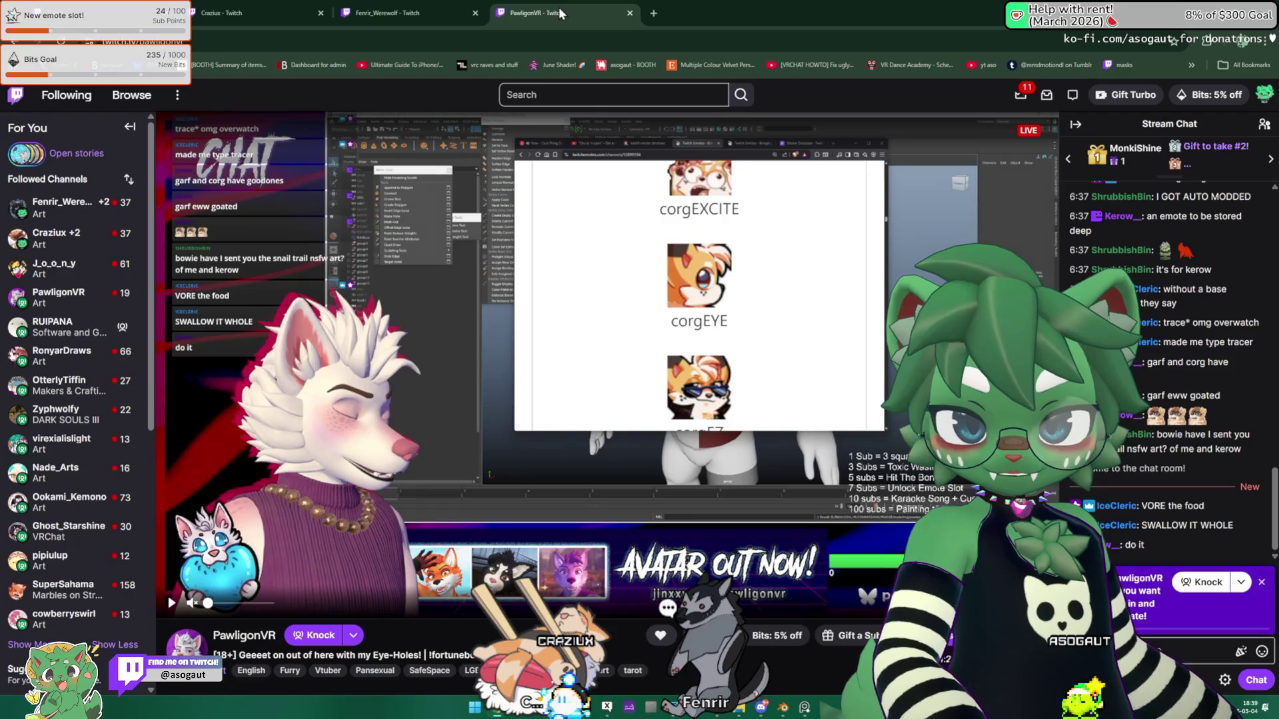
click(654, 12)
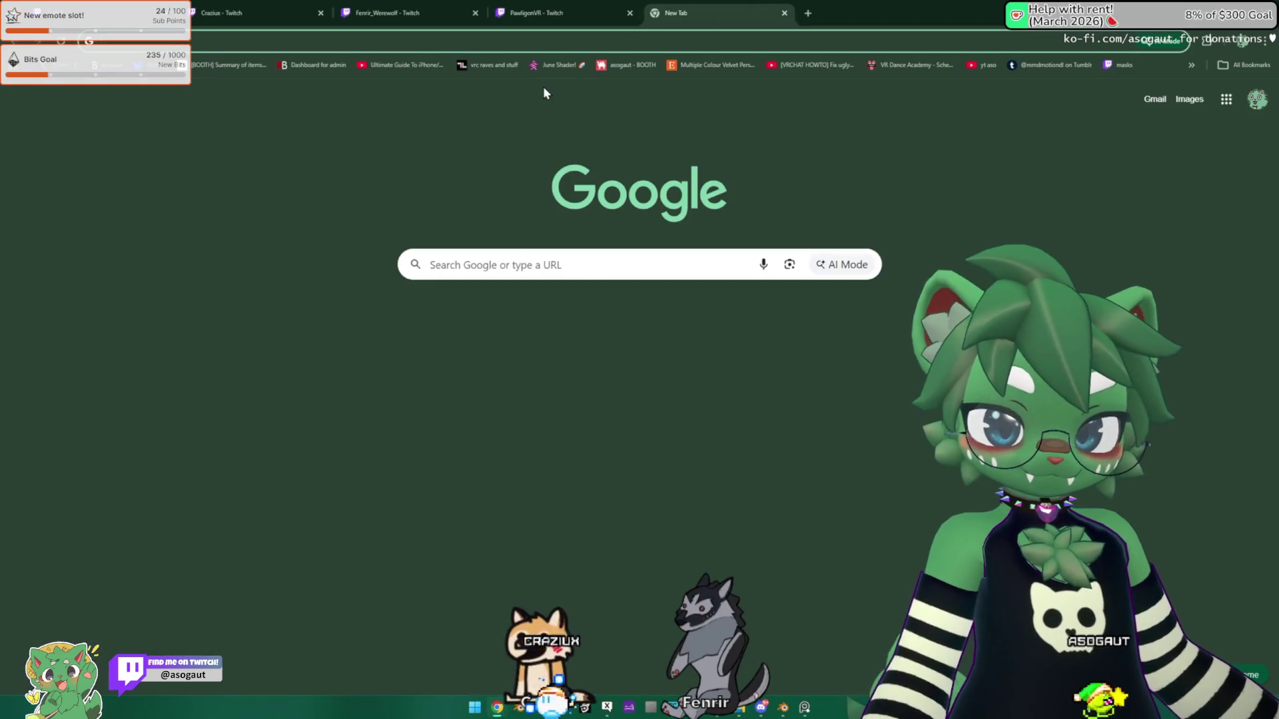
text(twitch.tv)
key(Return)
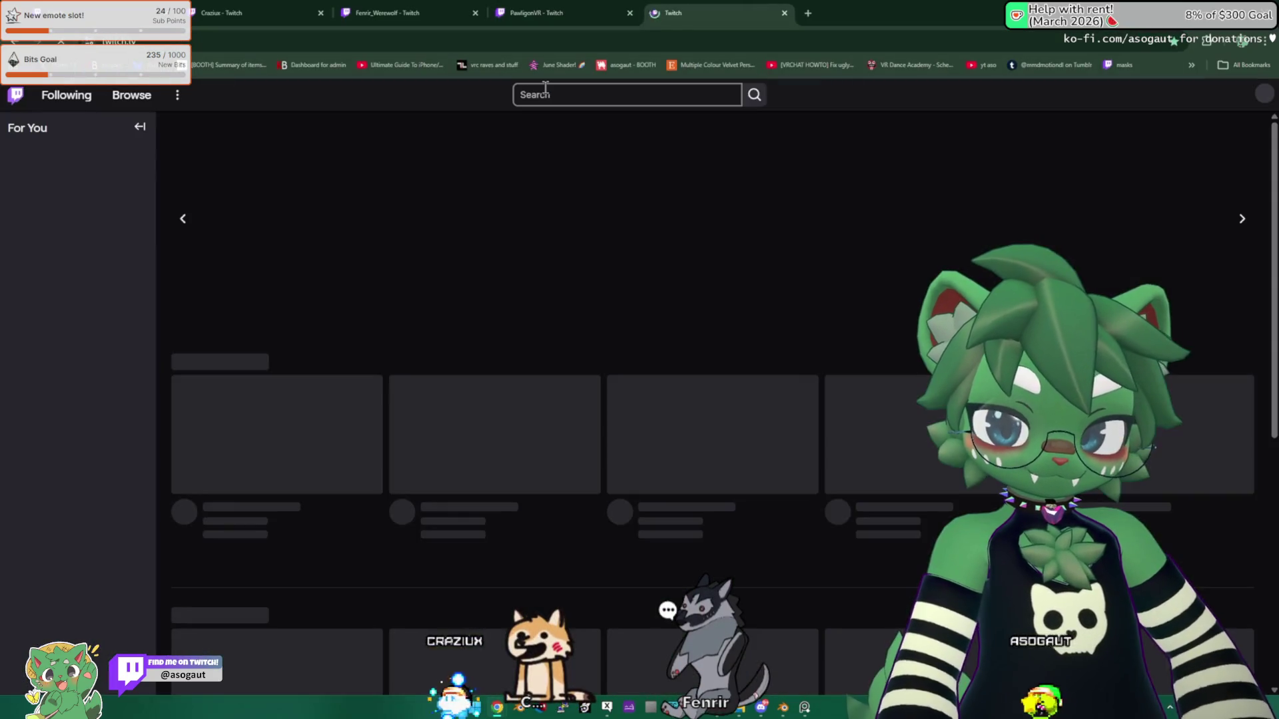
Step: Close the extra Twitch tab and send a /raid command for the watched avatar channel in chat
click(554, 10)
click(673, 11)
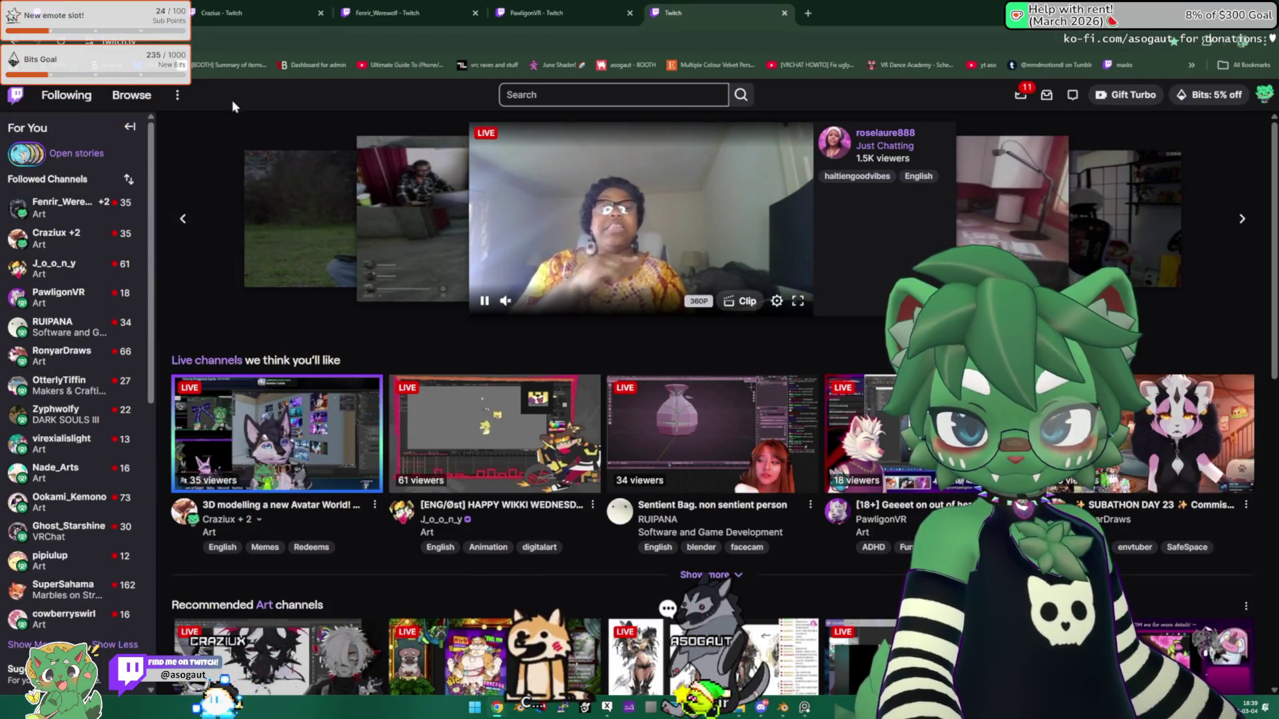
click(783, 12)
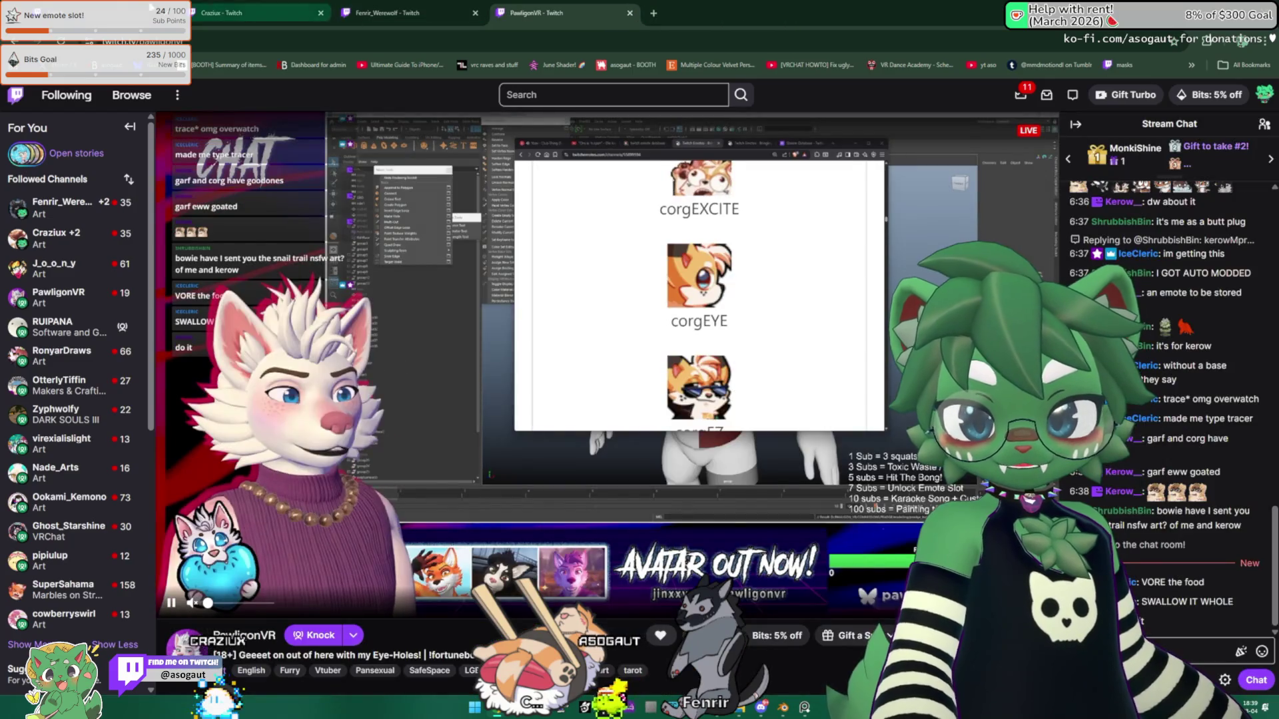
text(/raid pawligonvr)
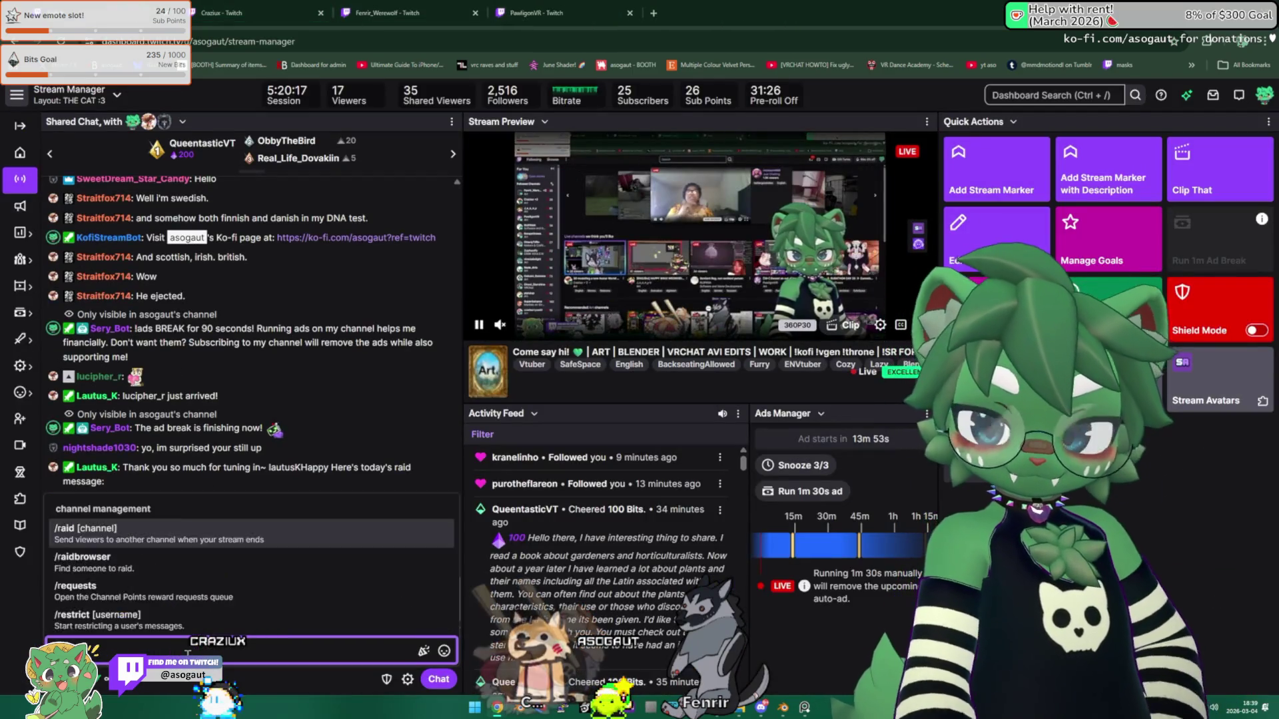
key(Return)
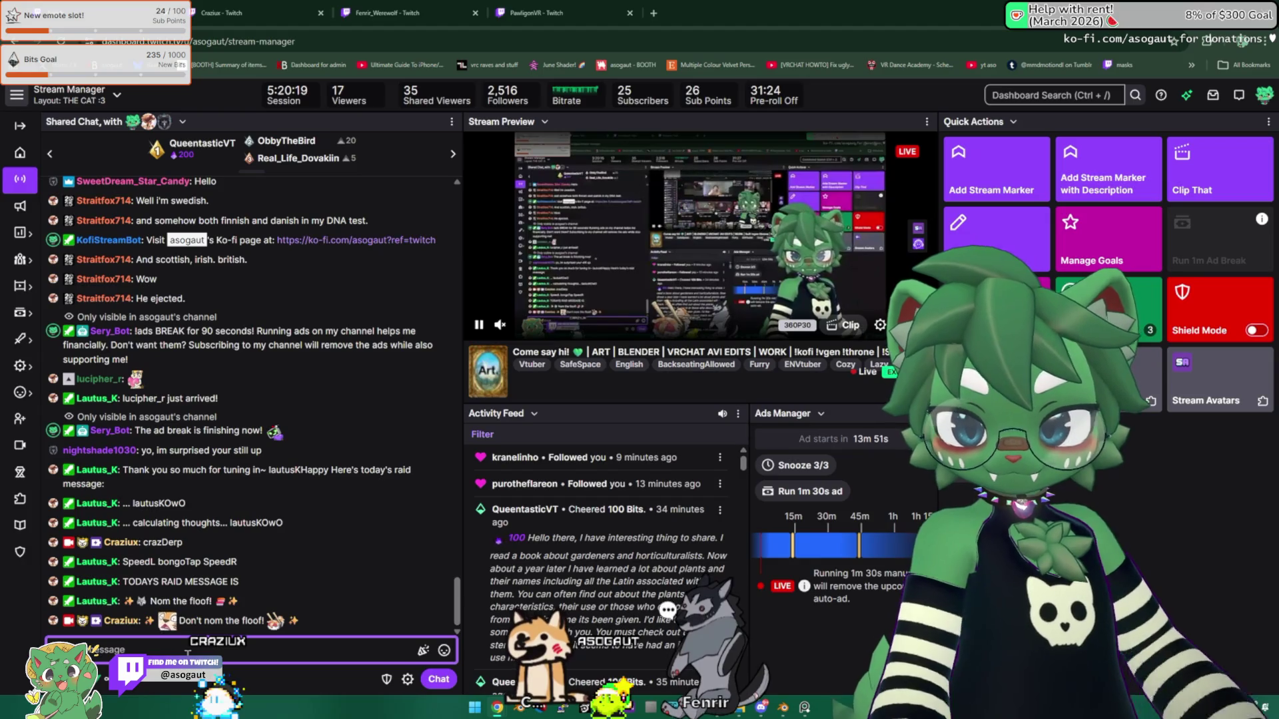